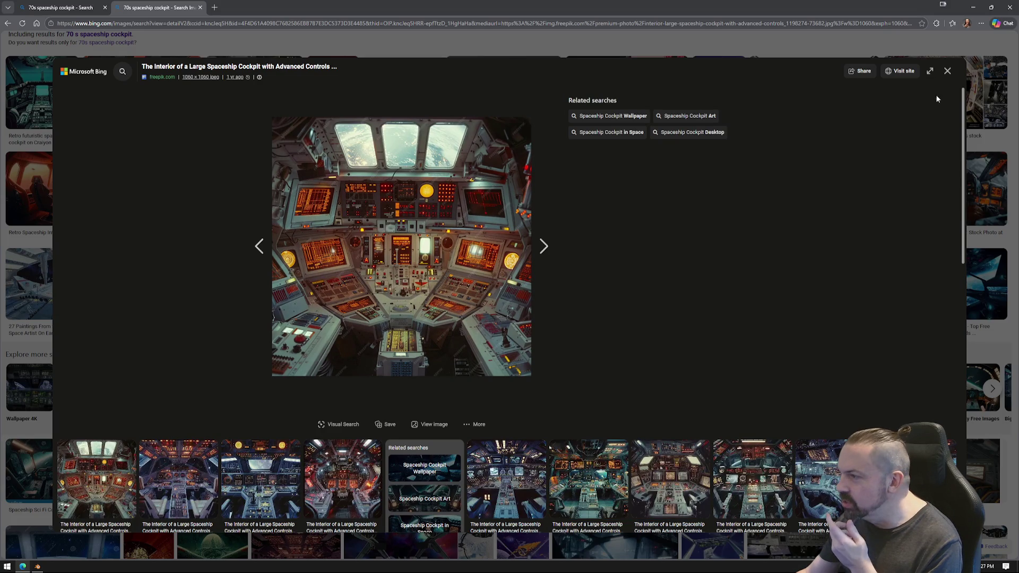
Close the enlarged image view and return to the top of the Bing results.
scroll(594, 337, "down", 2)
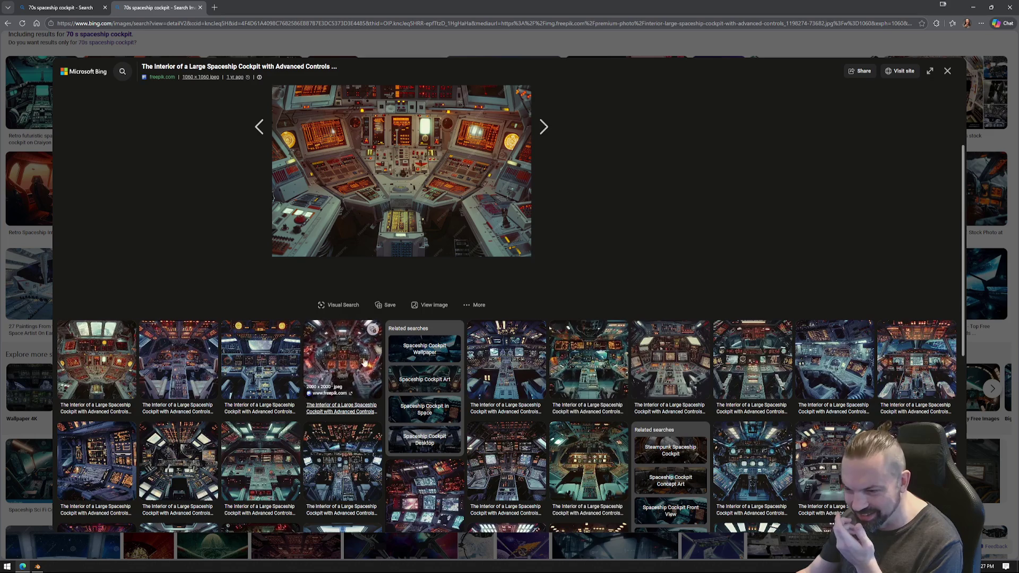
scroll(594, 337, "up", 2)
left_click(947, 70)
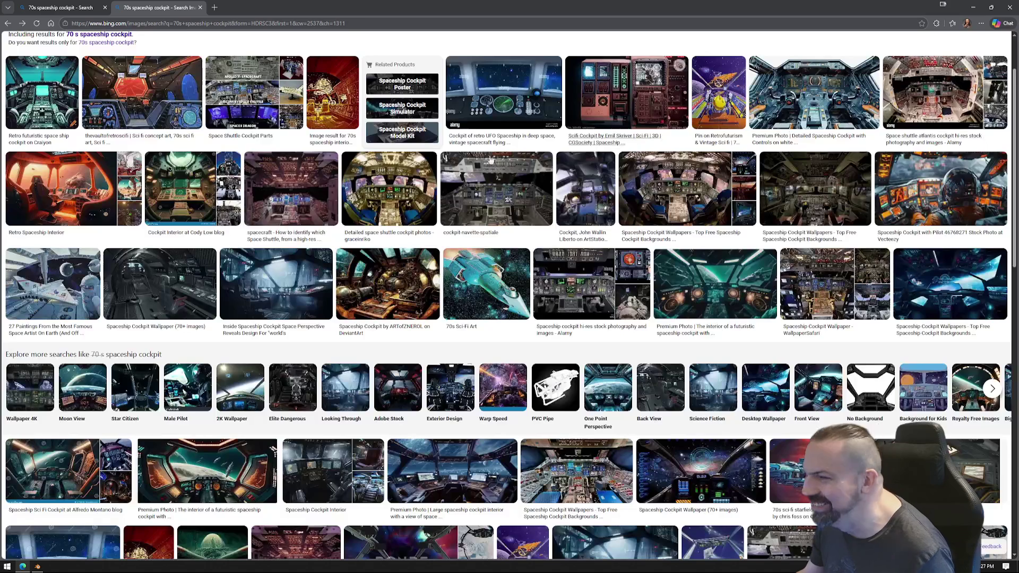
scroll(275, 73, "up", 2)
Search Bing images for 'xwing cockpit'.
left_click(137, 53)
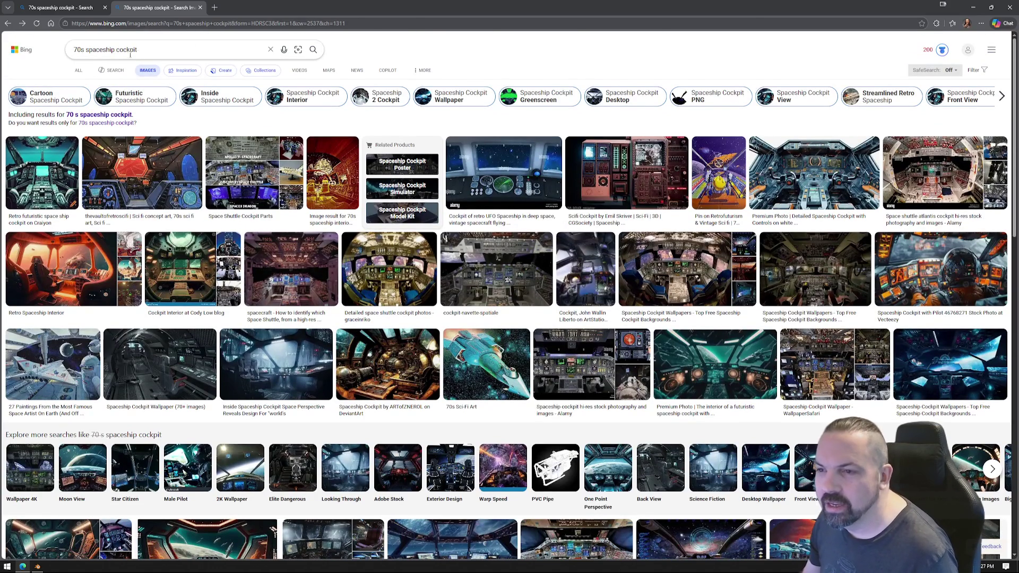
double_click(111, 50)
type("xwing")
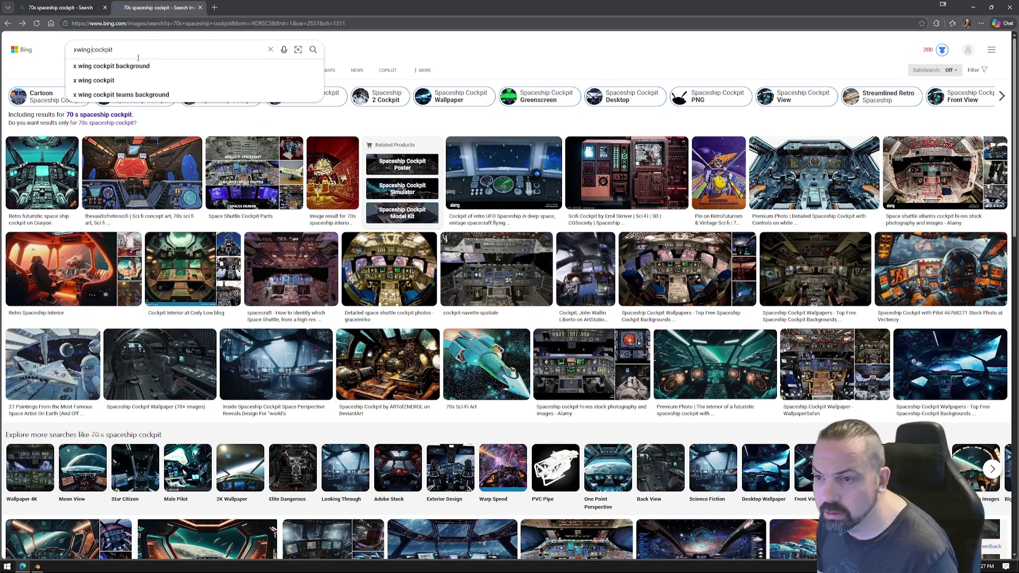
key("Return")
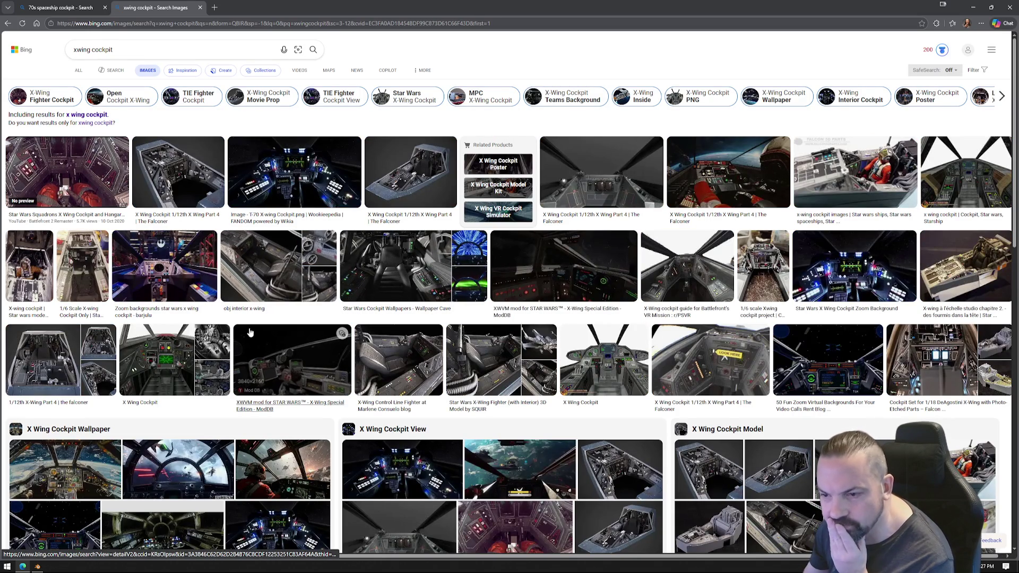
Add the T-70 X-wing cockpit image to the PureRef board, then close the tab and browser.
left_click(296, 192)
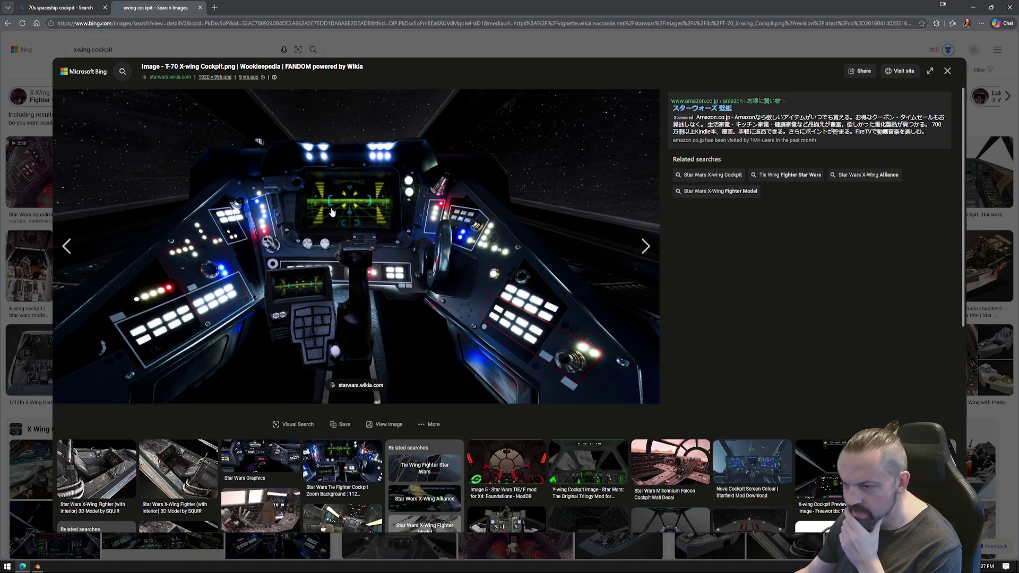
left_click_drag(509, 297, 525, 313)
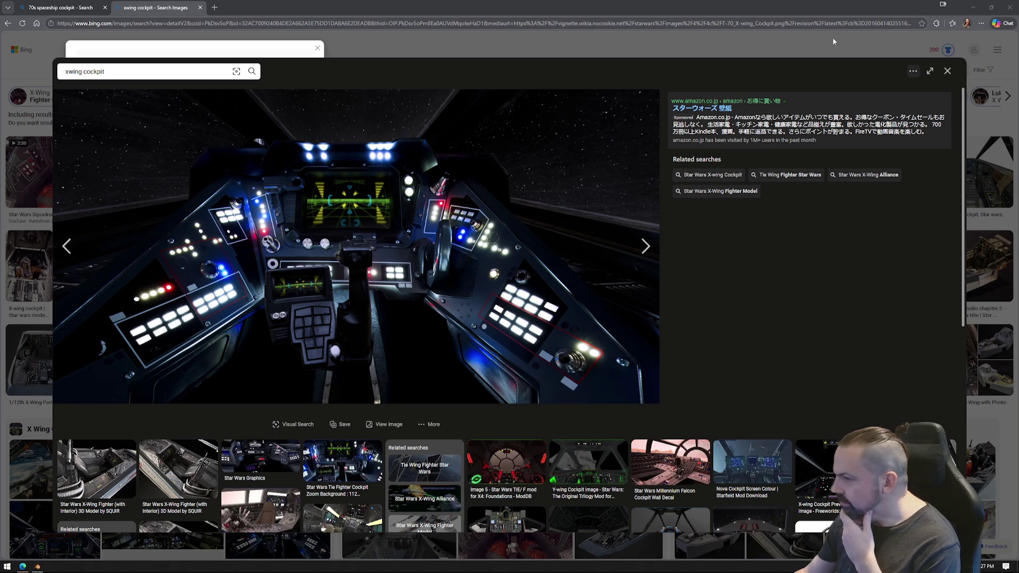
left_click(200, 8)
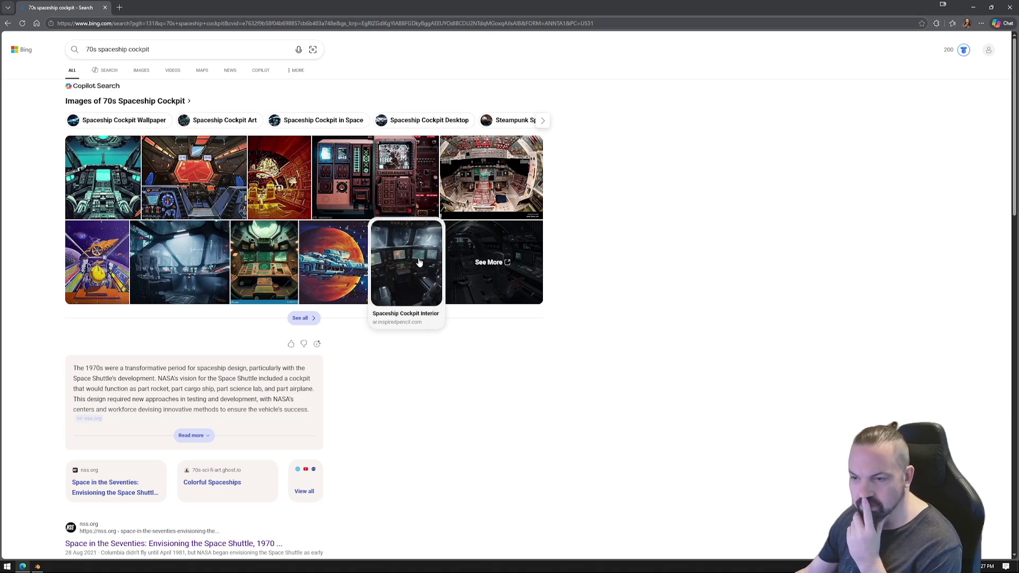
left_click(1009, 8)
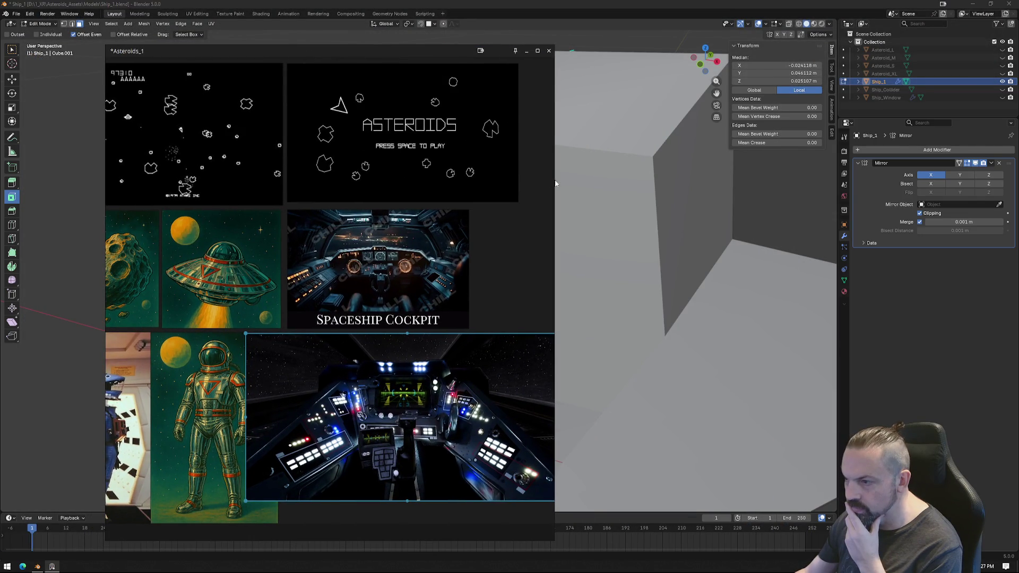
Widen the PureRef board and move the X-wing cockpit image to the right.
left_click(556, 178)
left_click(426, 269)
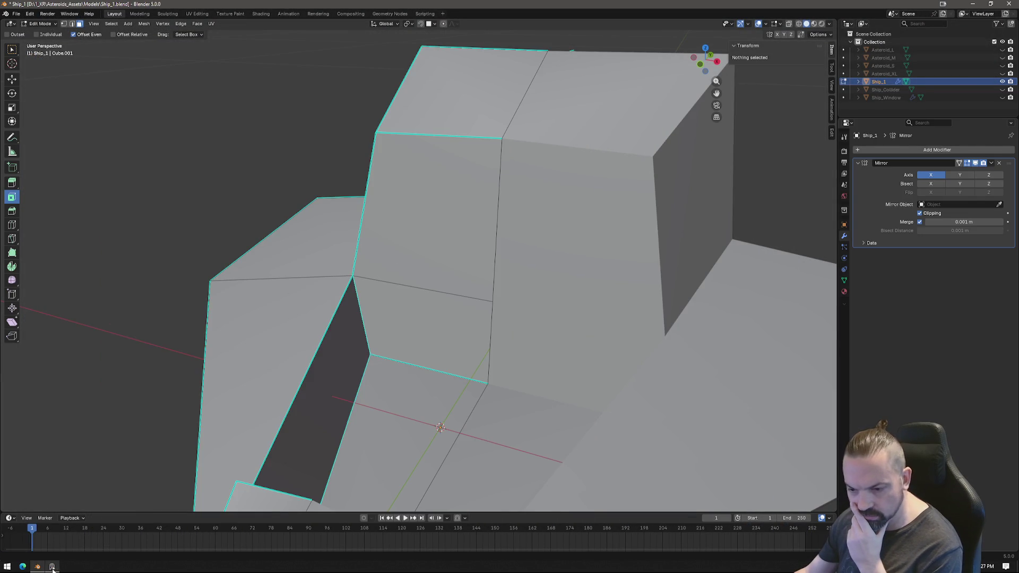
left_click(52, 566)
left_click_drag(554, 226, 768, 226)
mouse_move(413, 372)
left_mouse_down()
mouse_move(460, 369)
mouse_move(448, 370)
left_mouse_up()
left_click(447, 370)
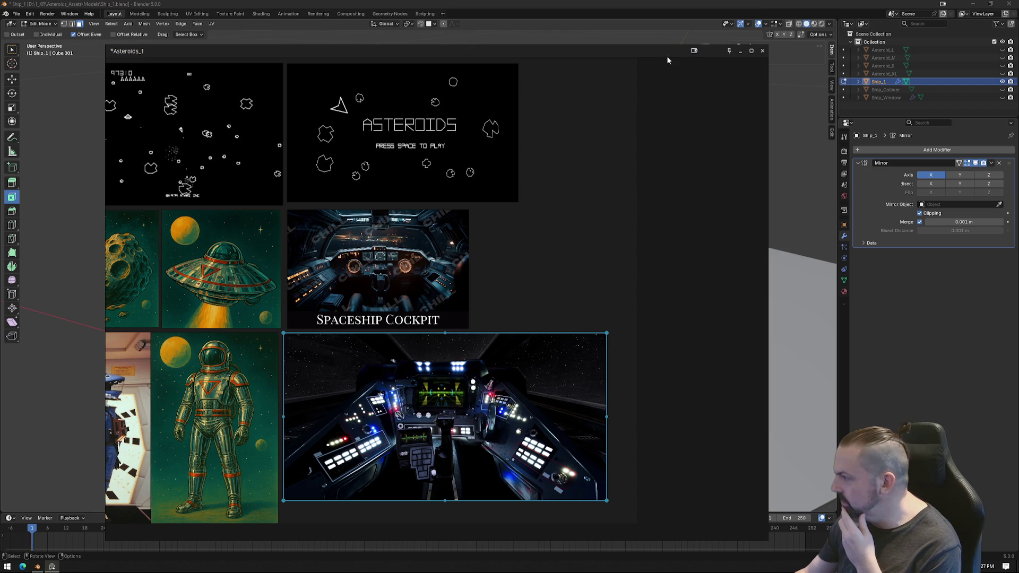
Reposition and minimize the reference board, then orbit around the Ship_1 hull.
left_click_drag(641, 51, 686, 60)
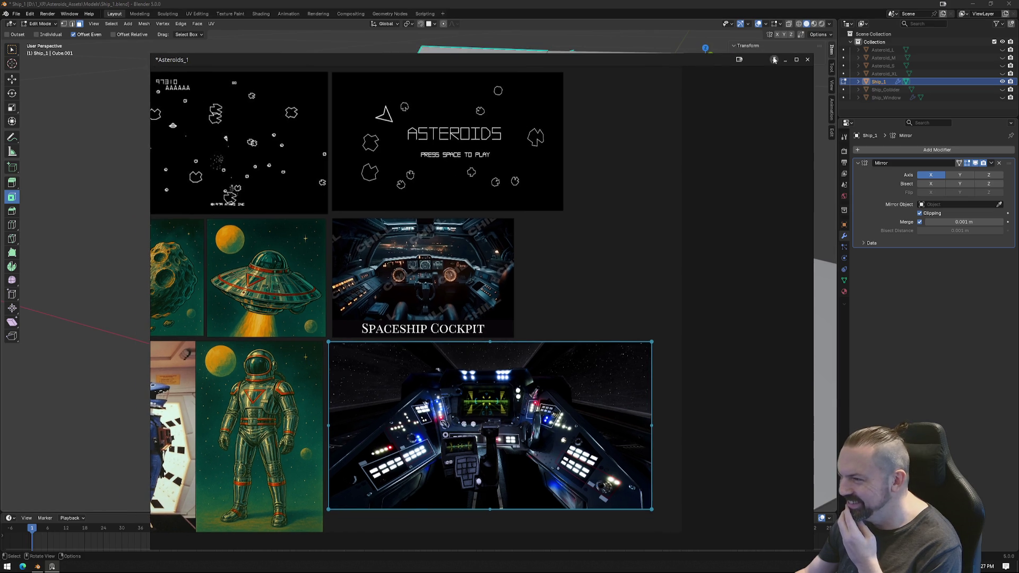
left_click(785, 60)
middle_click_drag(447, 394, 492, 381)
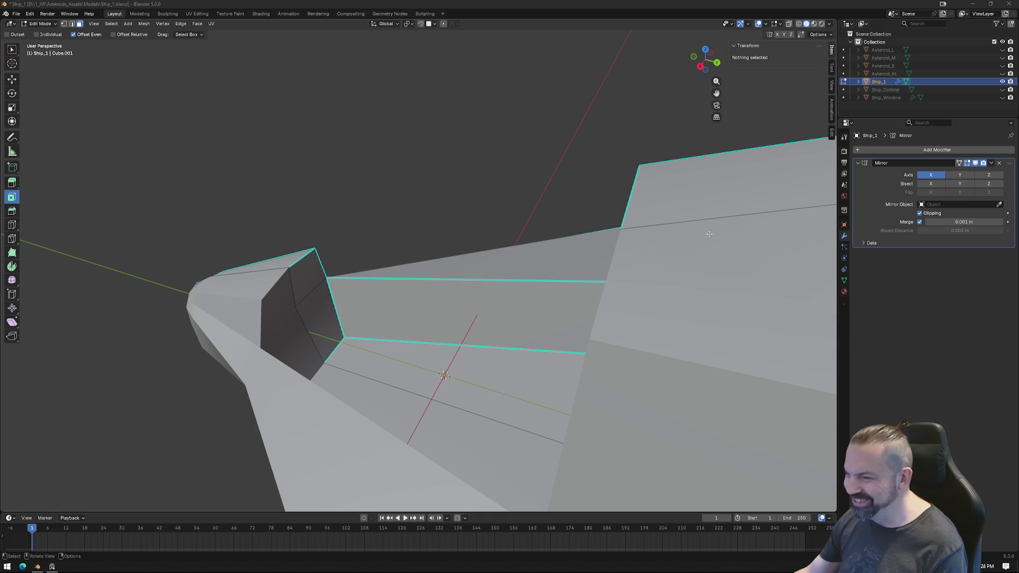
mouse_move(707, 209)
middle_mouse_down()
mouse_move(651, 234)
mouse_move(379, 196)
mouse_move(451, 155)
mouse_move(268, 348)
middle_mouse_up()
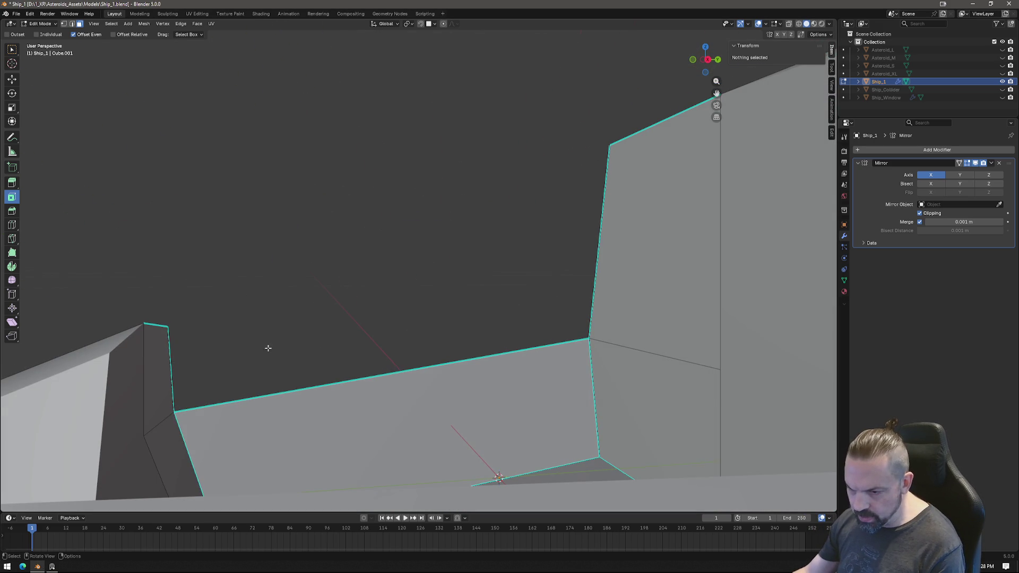
Unhide Ship_Window and edit it together with the hull in multi-object Edit Mode.
left_click(1002, 98)
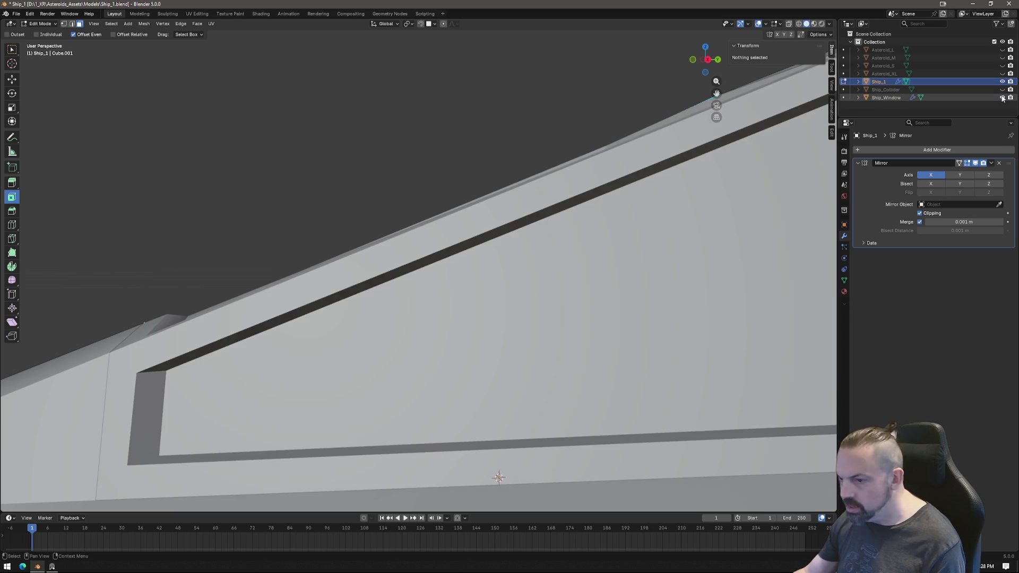
scroll(358, 287, "down", 5)
middle_click_drag(456, 366, 473, 322)
scroll(474, 321, "up", 4)
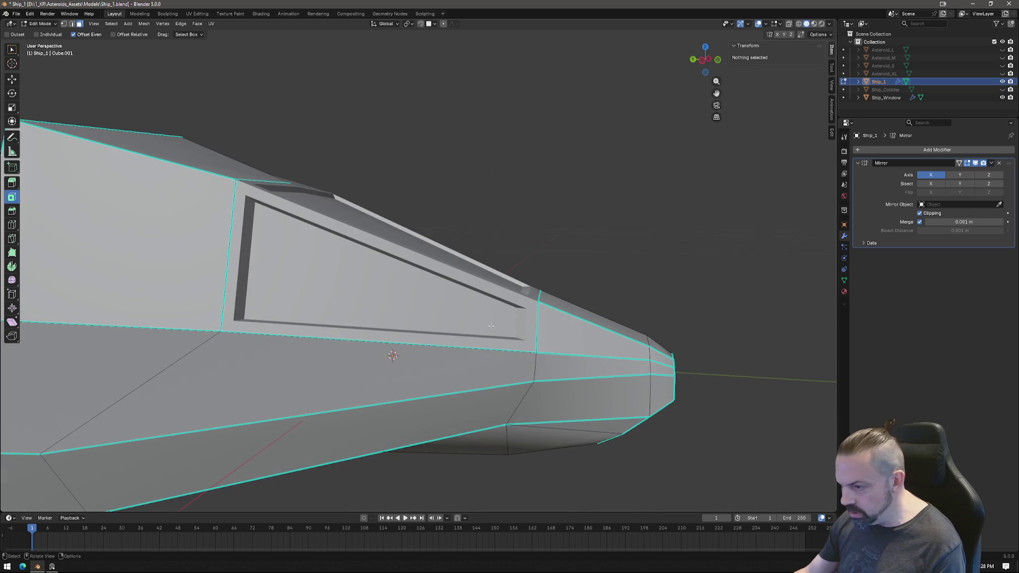
left_click(557, 324)
key("Tab")
left_click(534, 308, "shift")
left_click(560, 310, "shift")
key("Tab")
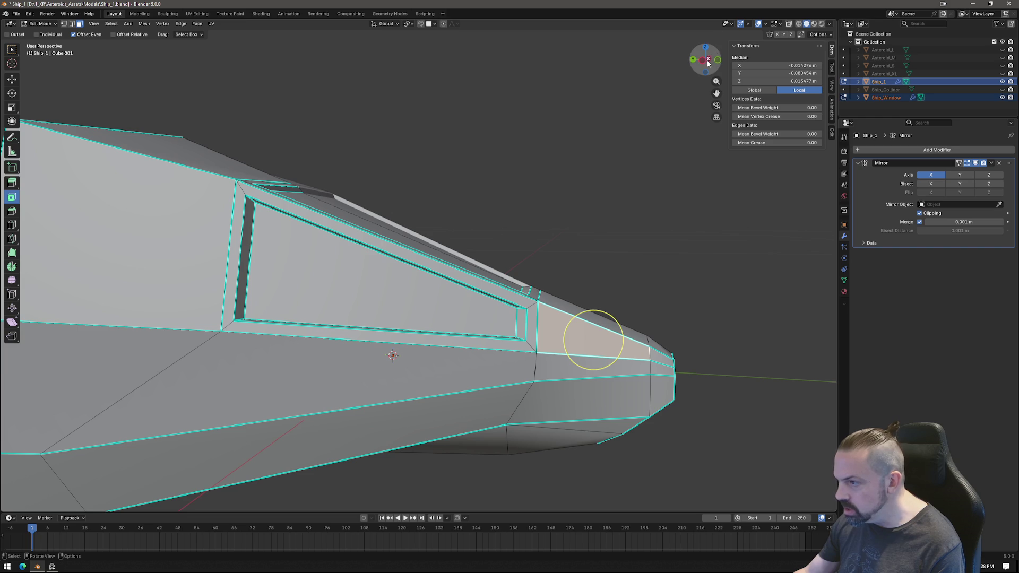
In Left Ortho vertex mode, shift the pillar-base vertex along Y.
left_click(705, 62)
scroll(602, 377, "up", 2)
key("1")
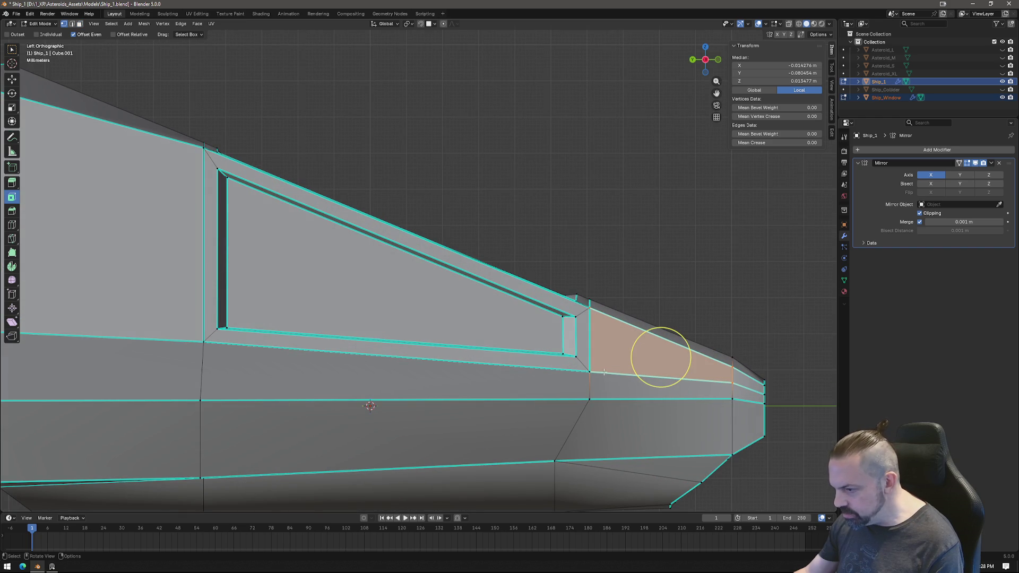
left_click(589, 399)
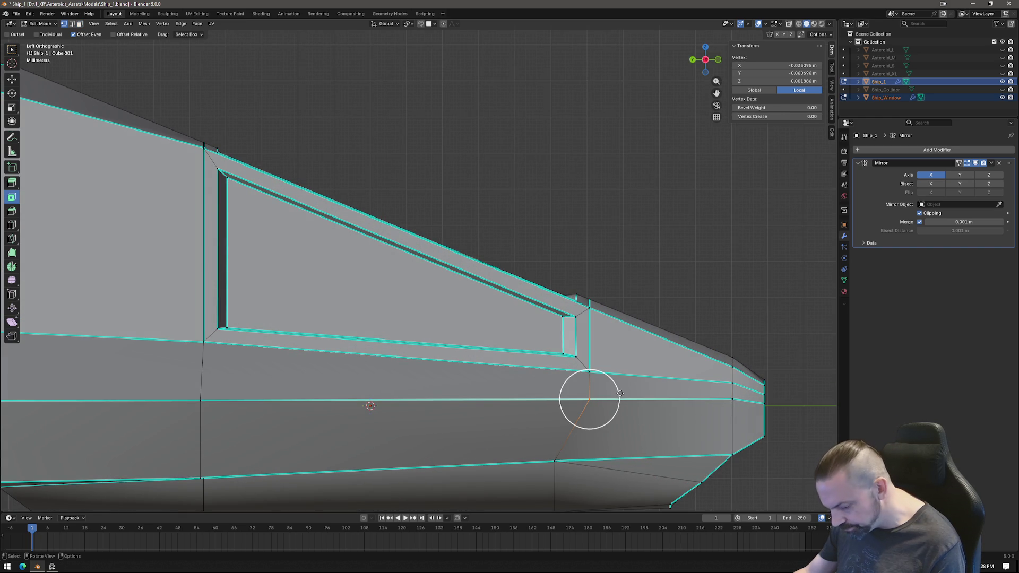
key("g")
key("y")
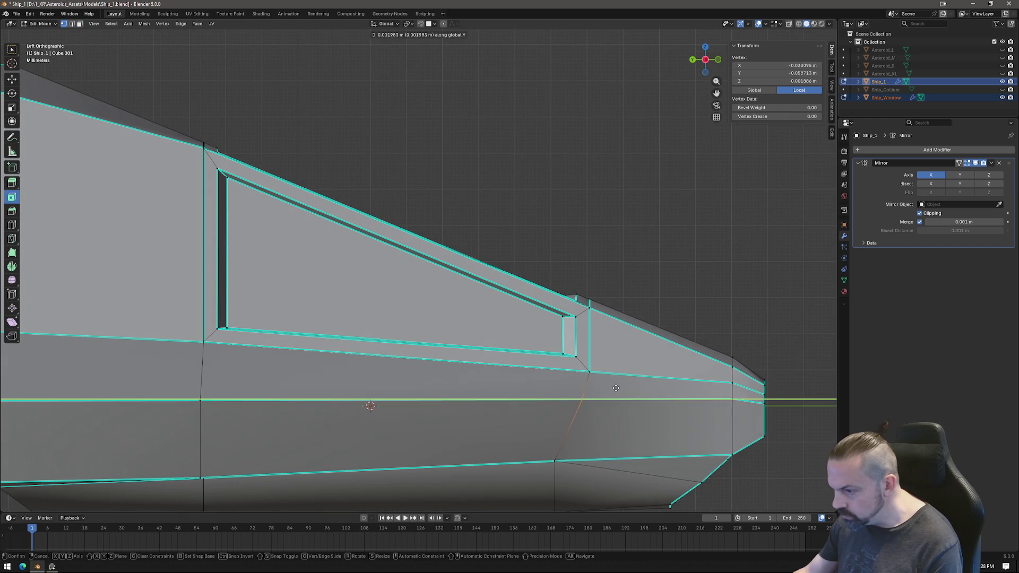
left_click(559, 399)
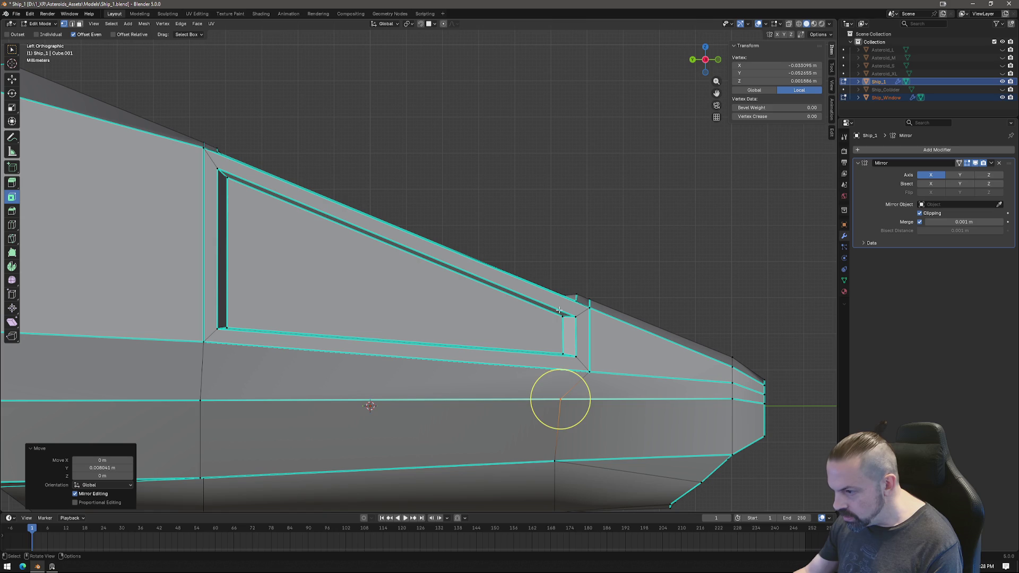
With X-ray on, move the stacked window-corner vertices 0.003945 m along Y.
mouse_move(536, 264)
left_mouse_down()
mouse_move(599, 317)
mouse_move(576, 321)
left_mouse_up()
left_click(790, 25)
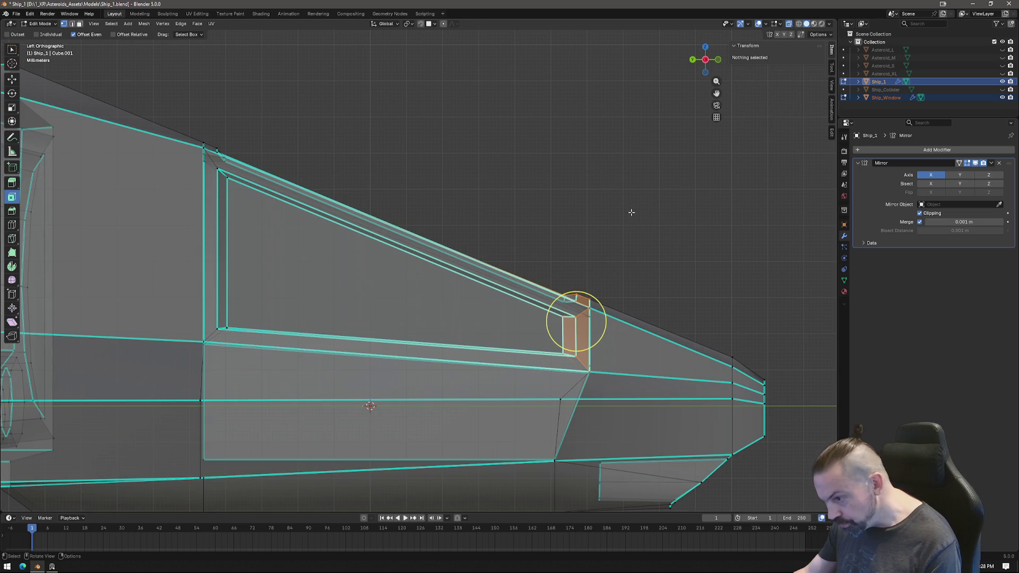
left_click_drag(613, 387, 571, 361)
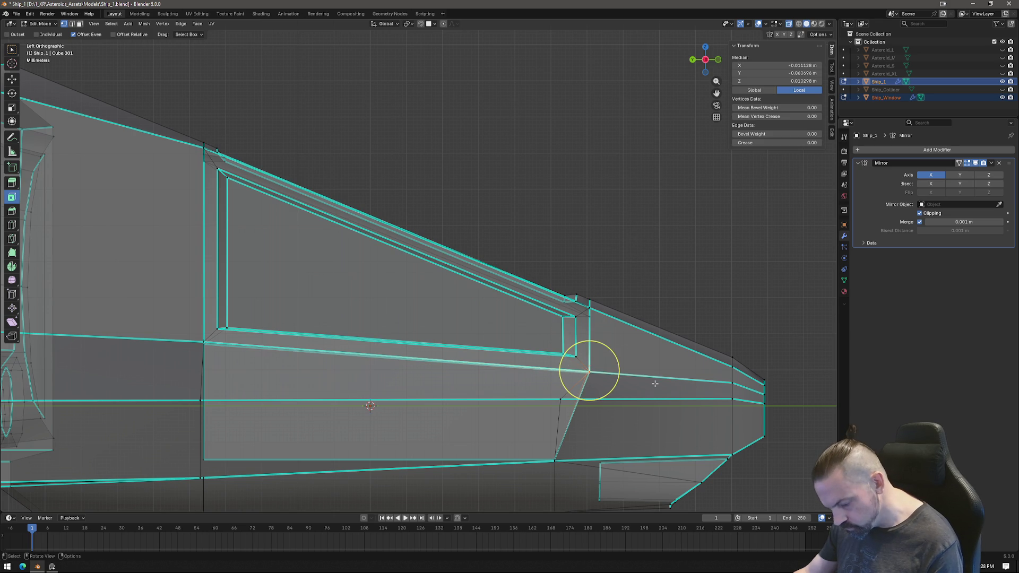
key("g")
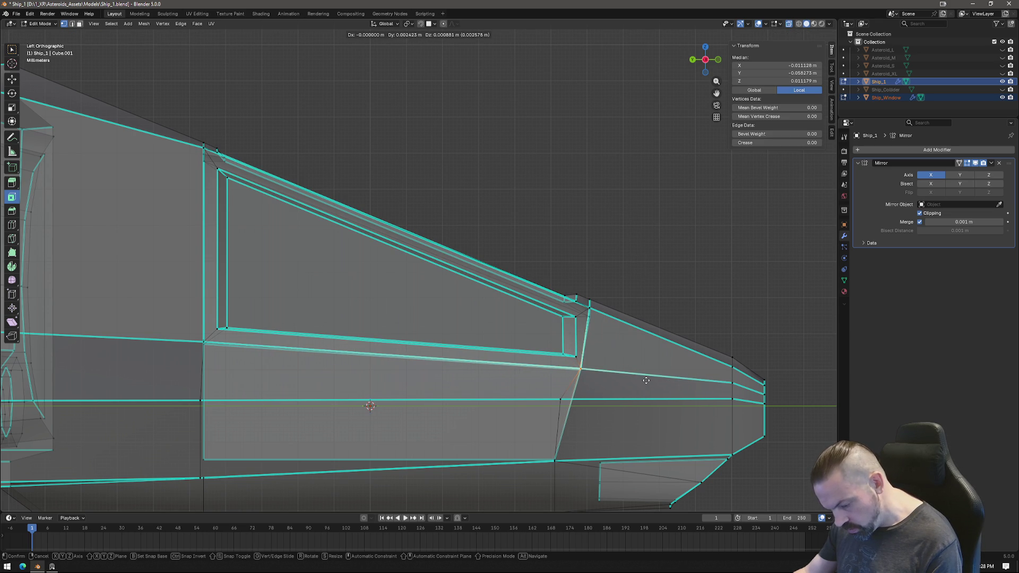
key("y")
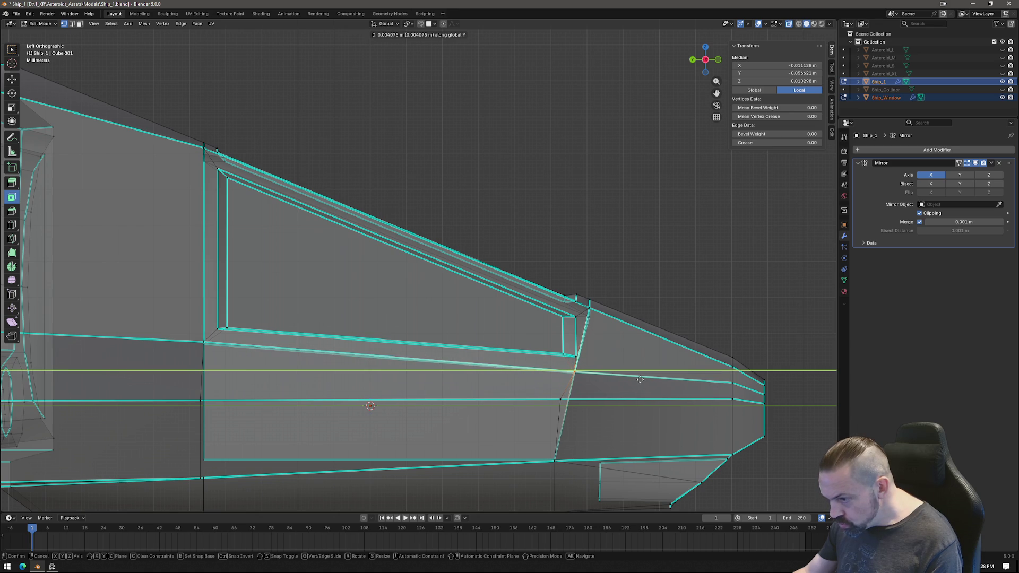
left_click(640, 380)
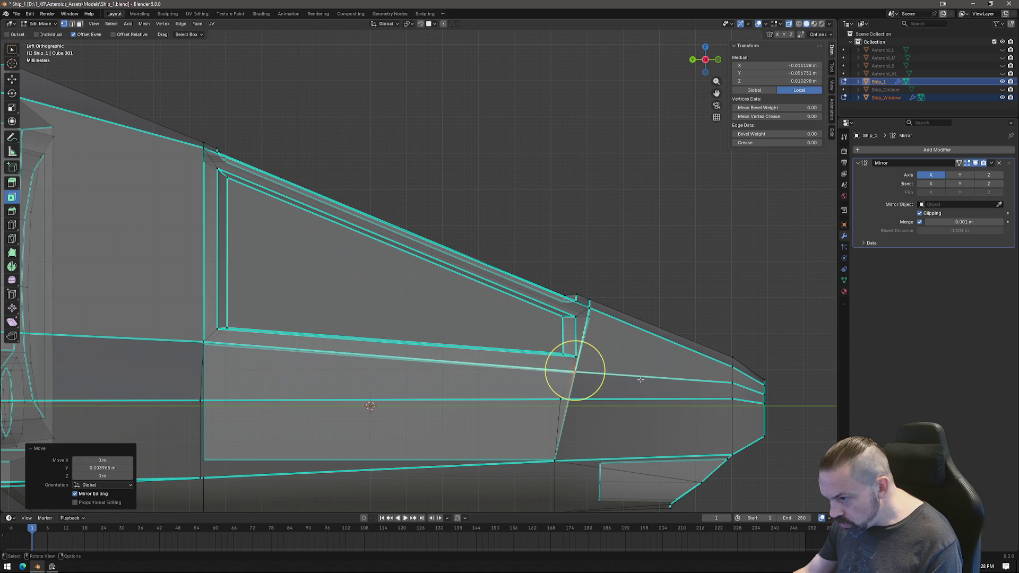
left_click(585, 295)
scroll(595, 323, "up", 2)
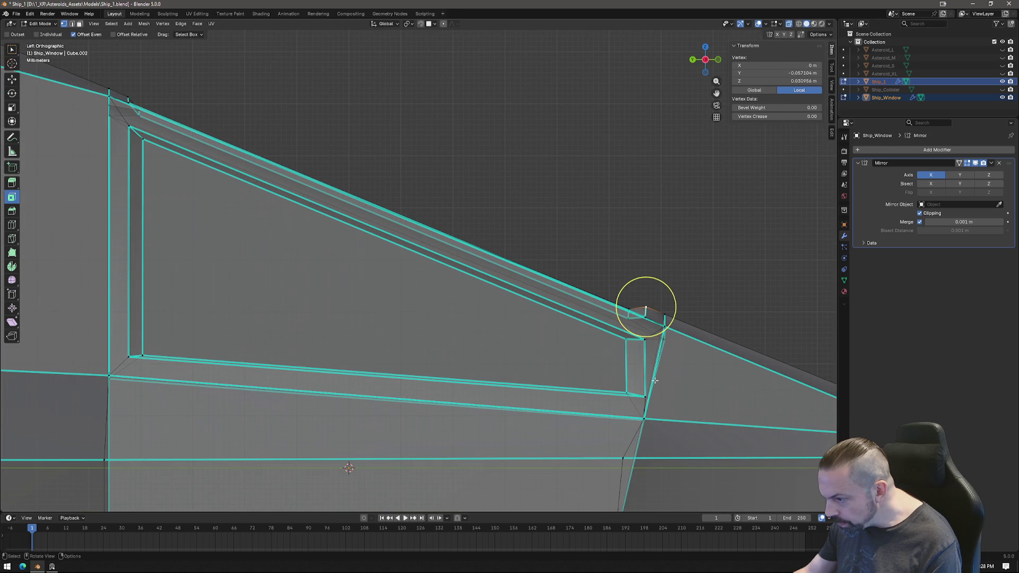
Nudge the hull pillar vertex and the adjacent window-frame edge along Y.
left_click(622, 457)
middle_click_drag(621, 455, 567, 324, "shift")
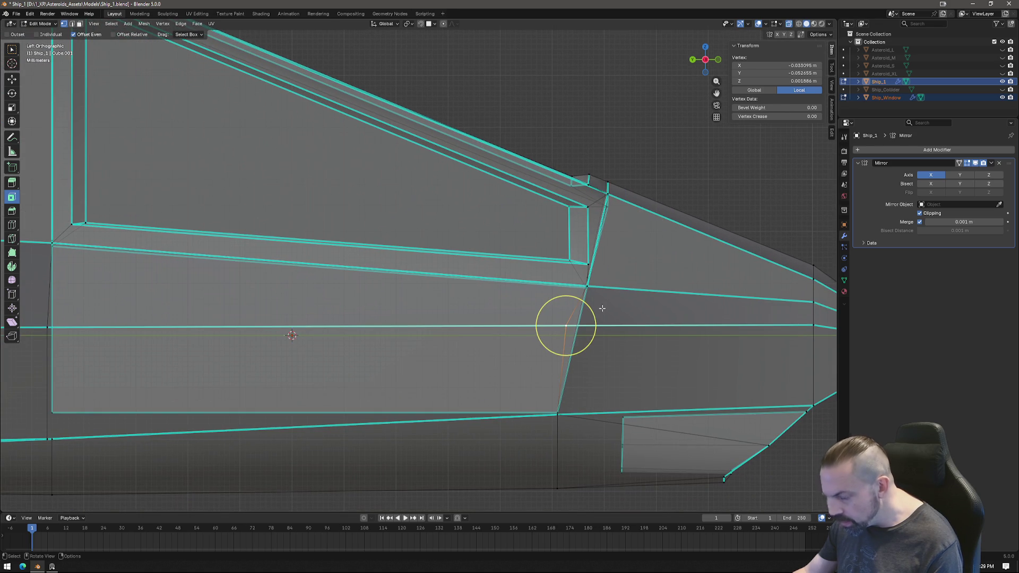
key("g")
key("y")
left_click(615, 311)
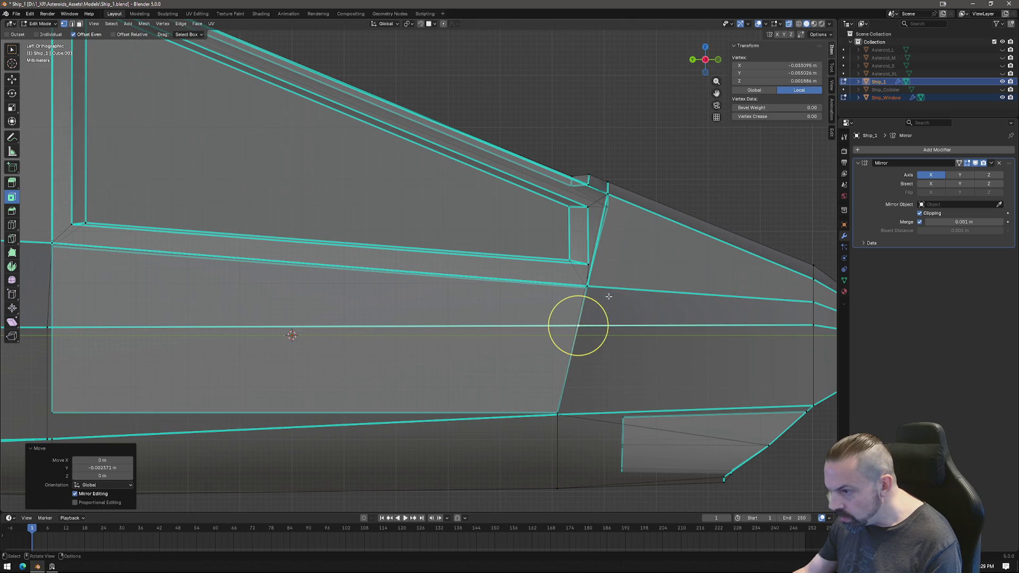
left_click(566, 256)
left_click(566, 257, "shift")
key("g")
key("y")
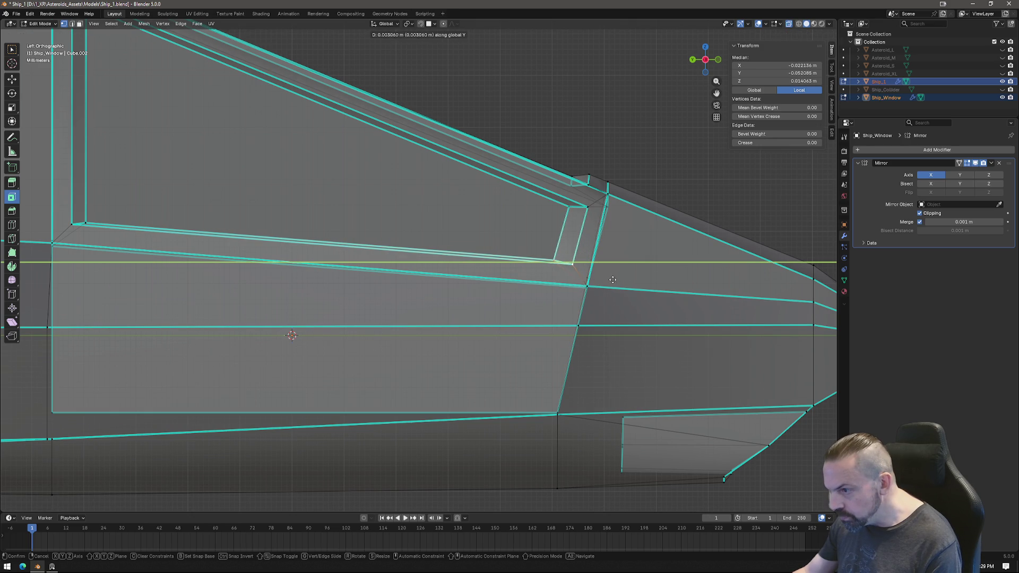
left_click(563, 262)
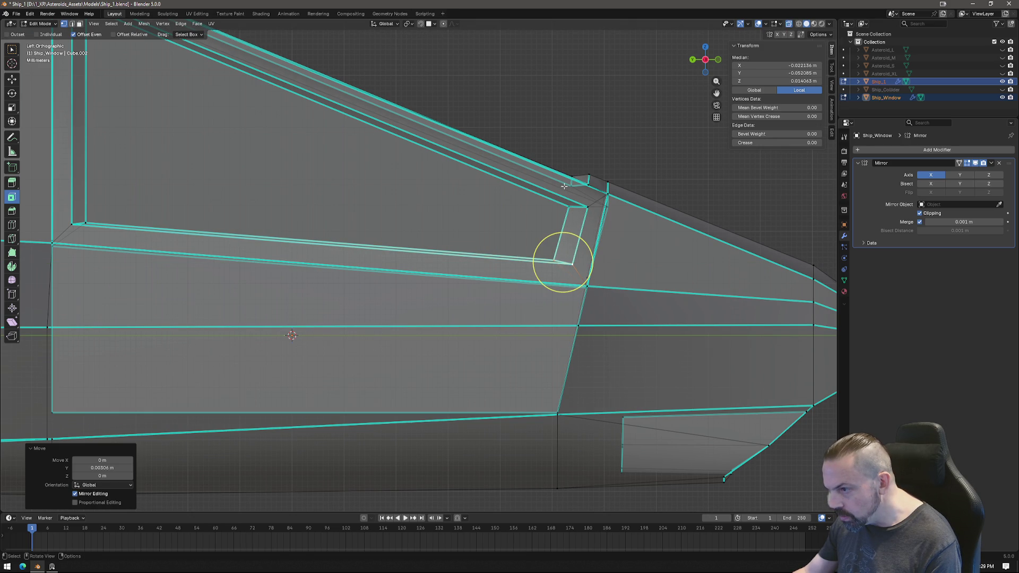
Shift the inner window face and the top-corner edge along Y.
left_click(529, 206)
left_click_drag(534, 271, 591, 199)
key("g")
key("y")
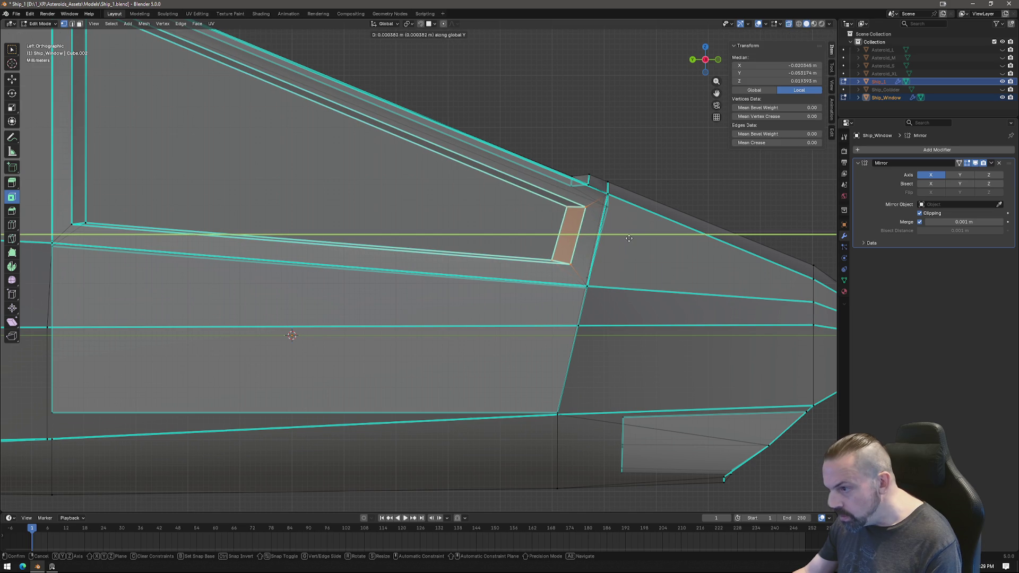
left_click(626, 238)
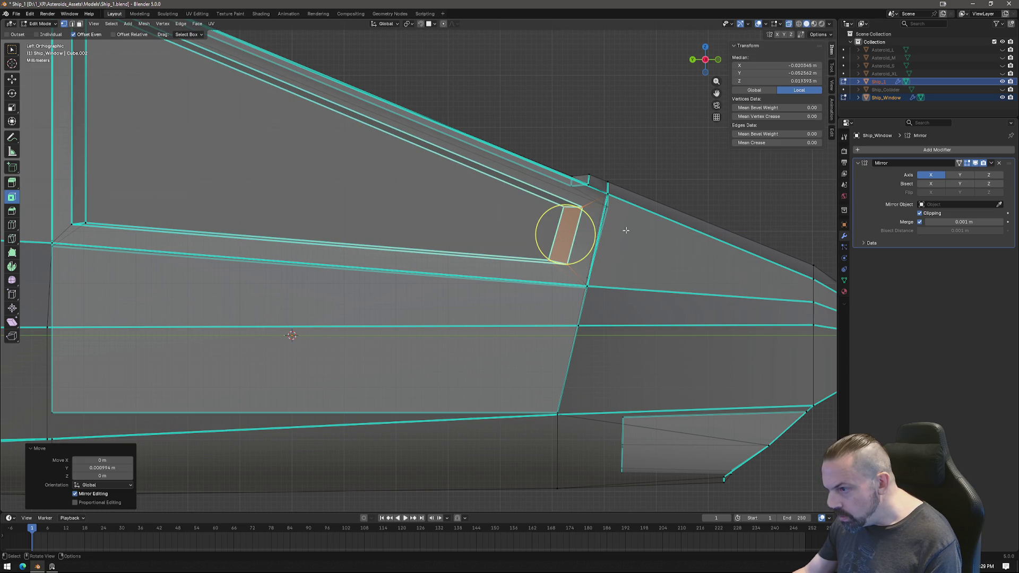
left_click(591, 184)
key("g")
key("y")
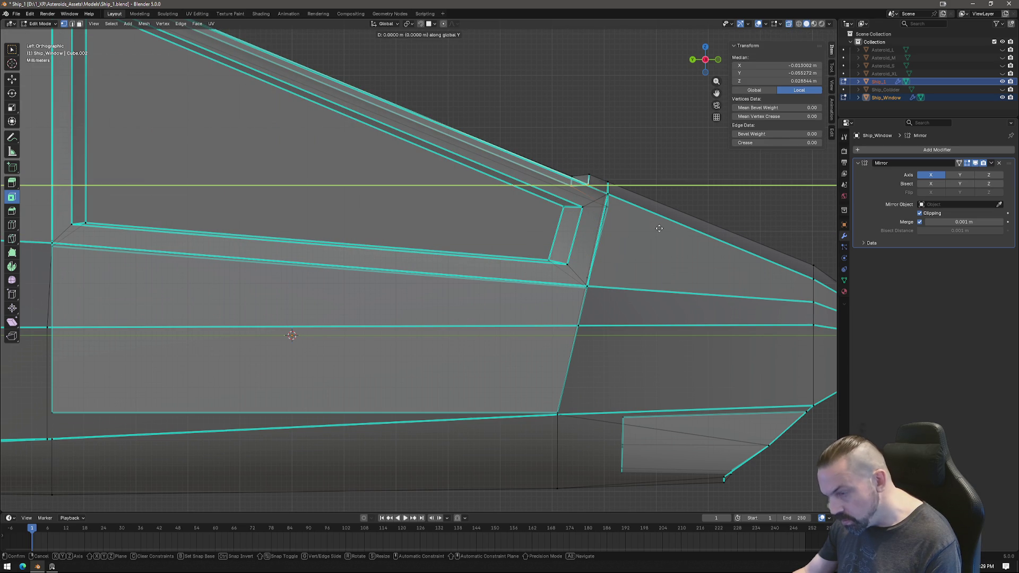
left_click(657, 229)
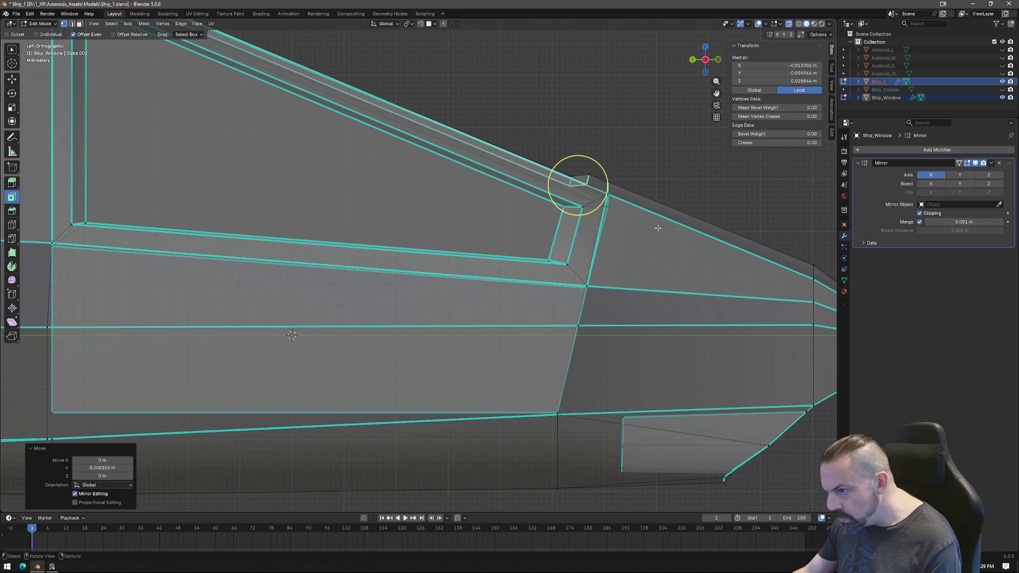
Move the two window top-corner vertices about 0.0085 m along Y.
left_click(607, 193)
left_click_drag(648, 152, 608, 187)
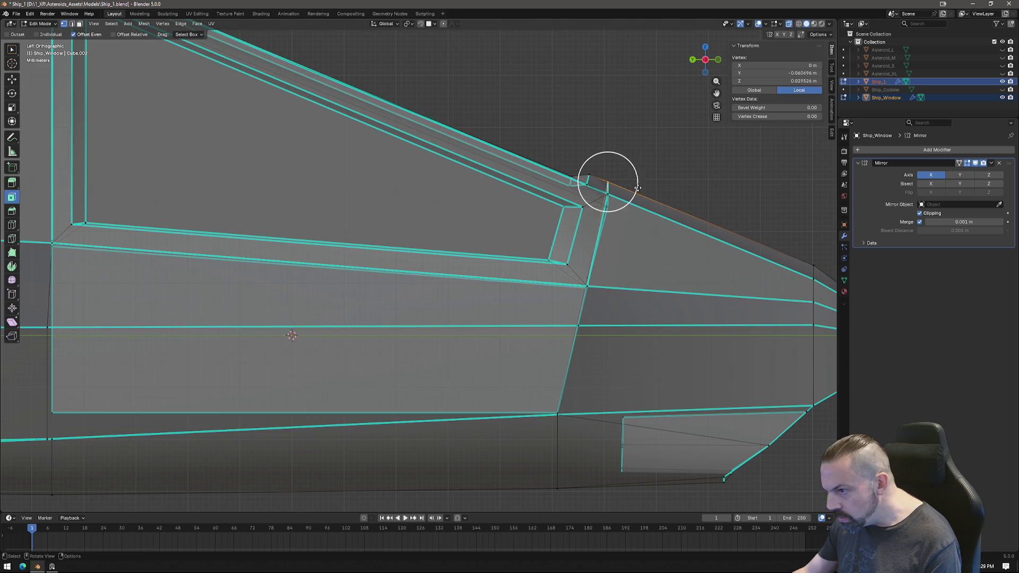
key("g")
key("y")
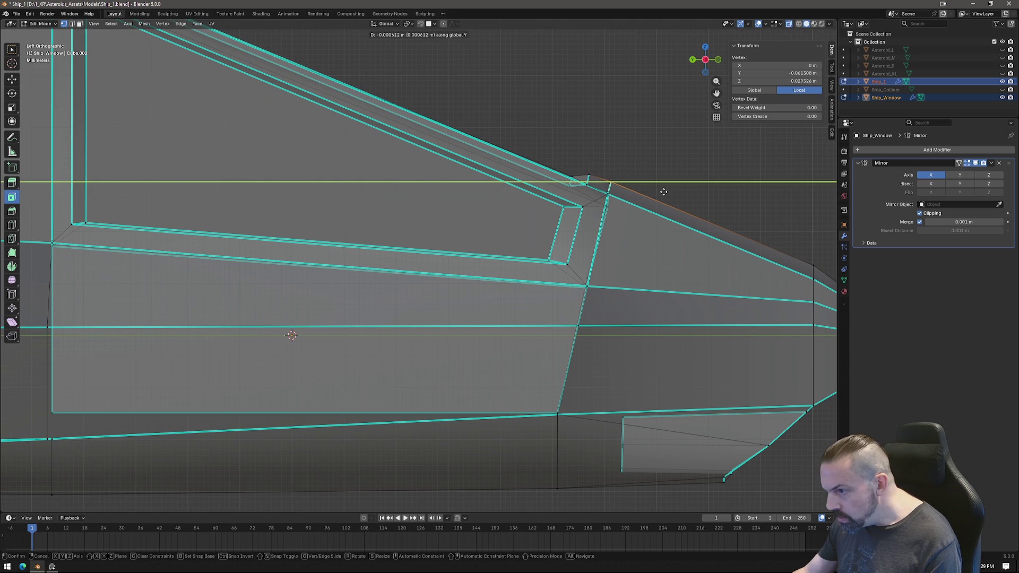
left_click(609, 182)
left_click(607, 205)
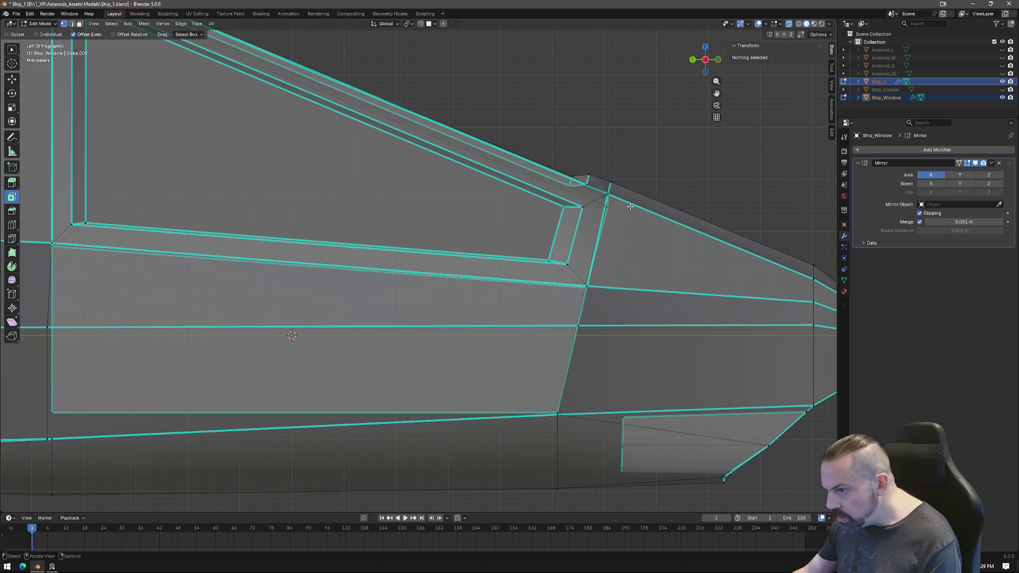
key("c")
left_click(608, 201)
key("g")
key("y")
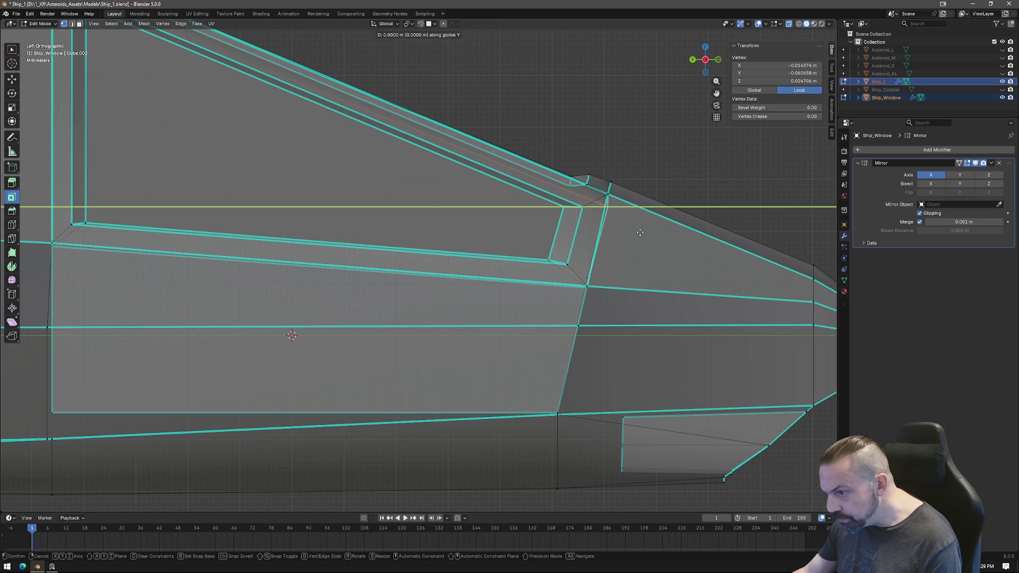
left_click(638, 232)
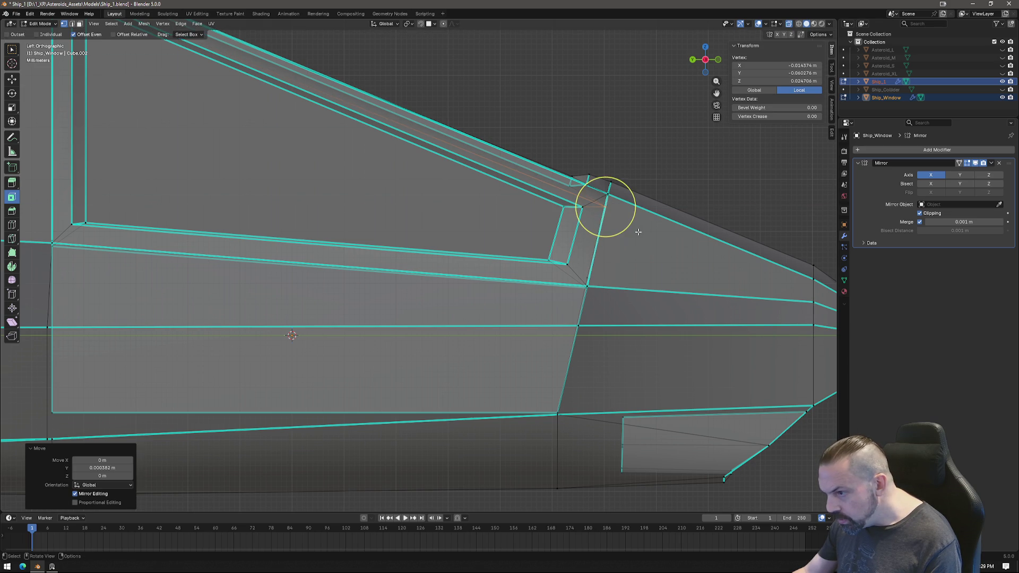
Frame the whole ship, return to Object Mode and keep only Ship_Window selected.
key("Home")
key("Tab")
mouse_move(553, 281)
middle_mouse_down()
mouse_move(501, 312)
mouse_move(558, 273)
middle_mouse_up()
left_click(437, 234)
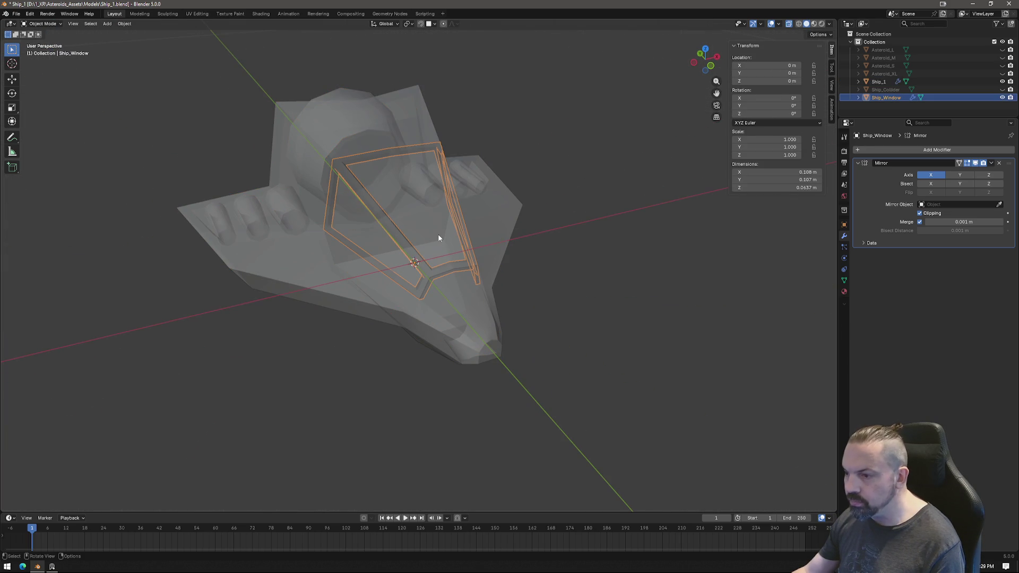
Hide Ship_Window and turn X-ray off to see the ship solid.
left_click(1002, 97)
middle_click_drag(355, 278, 415, 281)
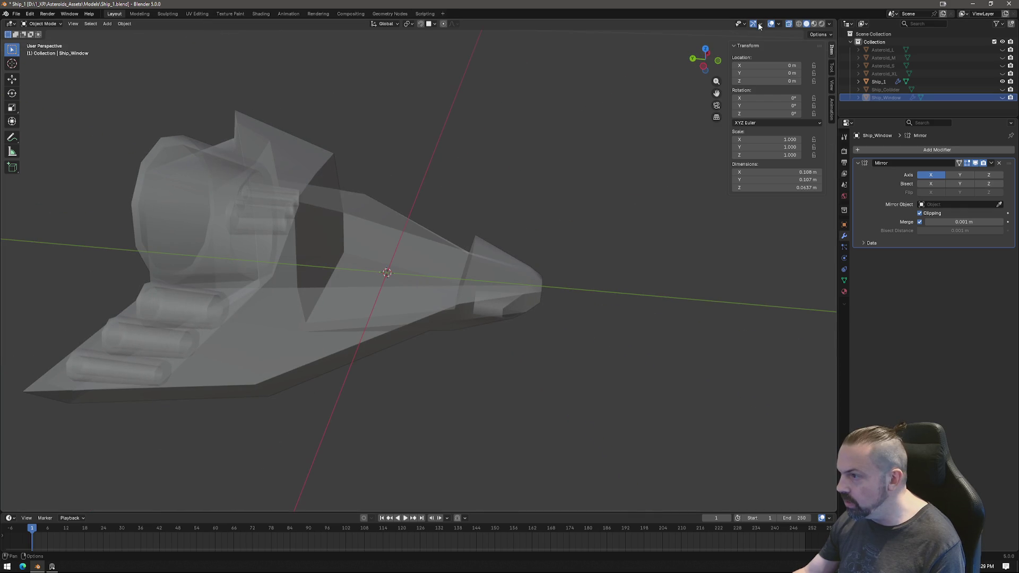
left_click(788, 24)
mouse_move(477, 266)
middle_mouse_down()
mouse_move(545, 257)
mouse_move(613, 272)
middle_mouse_up()
scroll(394, 273, "up", 5)
mouse_move(394, 272)
middle_mouse_down()
mouse_move(433, 283)
mouse_move(397, 285)
middle_mouse_up()
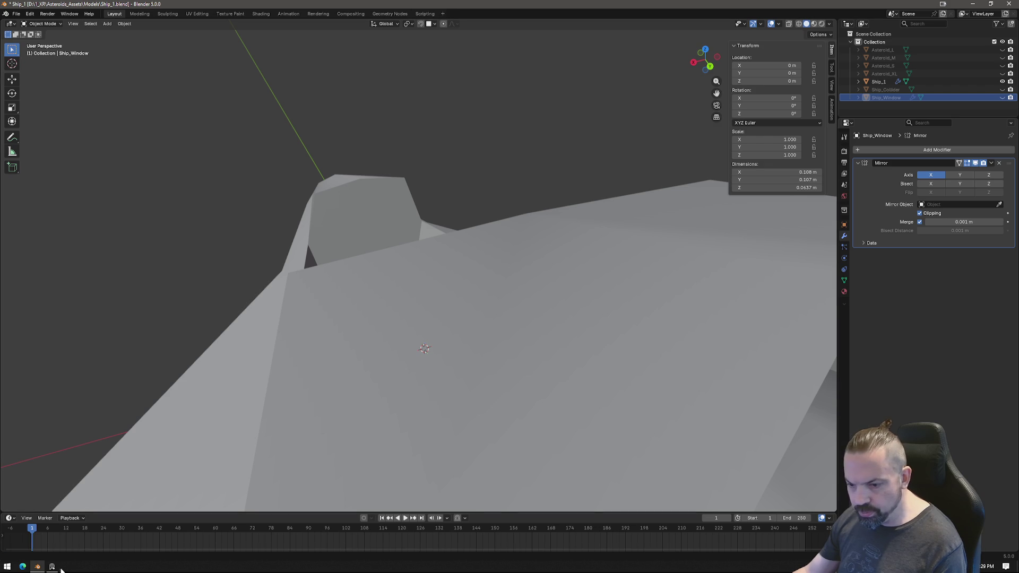
mouse_move(343, 386)
middle_mouse_down()
mouse_move(482, 359)
mouse_move(515, 302)
mouse_move(468, 341)
mouse_move(468, 323)
mouse_move(496, 336)
mouse_move(472, 303)
mouse_move(413, 295)
middle_mouse_up()
Enter Edit Mode on Ship_1 and select the upper and lower hull faces below the window.
left_click(457, 316)
key("Tab")
left_click(386, 162)
left_click(389, 205, "shift")
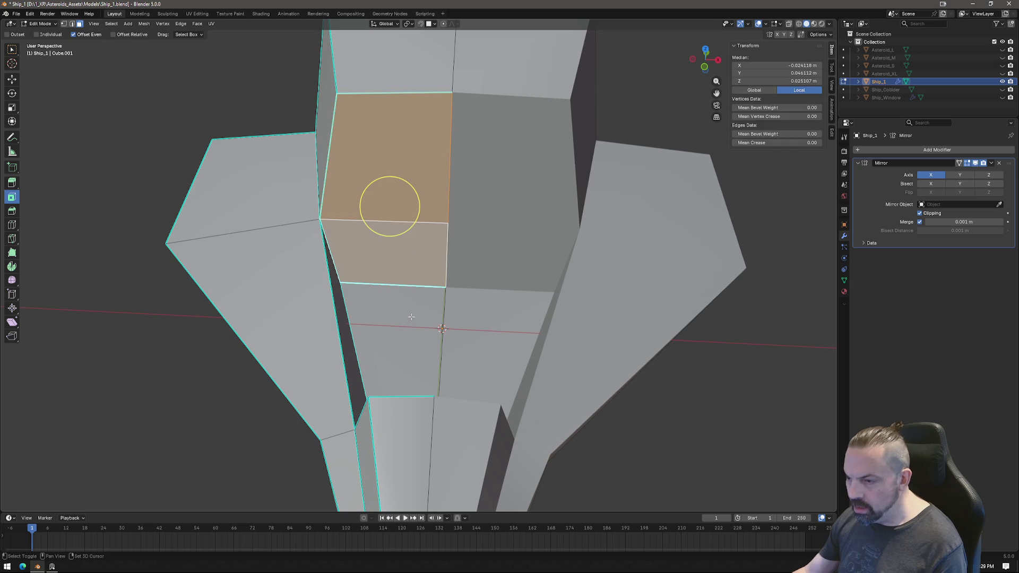
Duplicate the selected hull faces in place and view them in Right Ortho with X-ray.
left_click(410, 327, "shift")
mouse_move(409, 327)
middle_mouse_down()
mouse_move(474, 345)
mouse_move(492, 323)
middle_mouse_up()
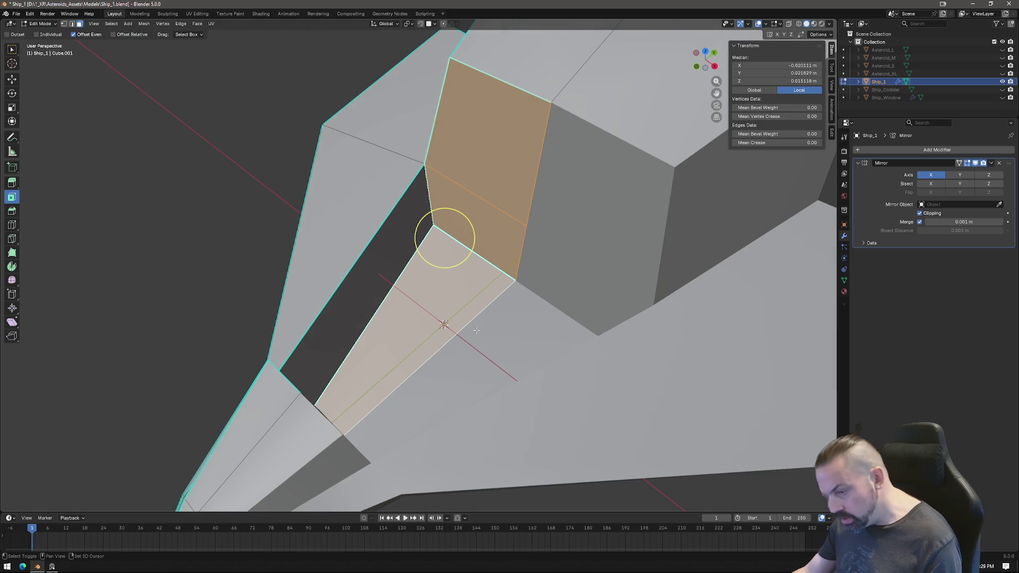
key("shift+d")
key("Escape")
middle_click_drag(595, 317, 557, 321)
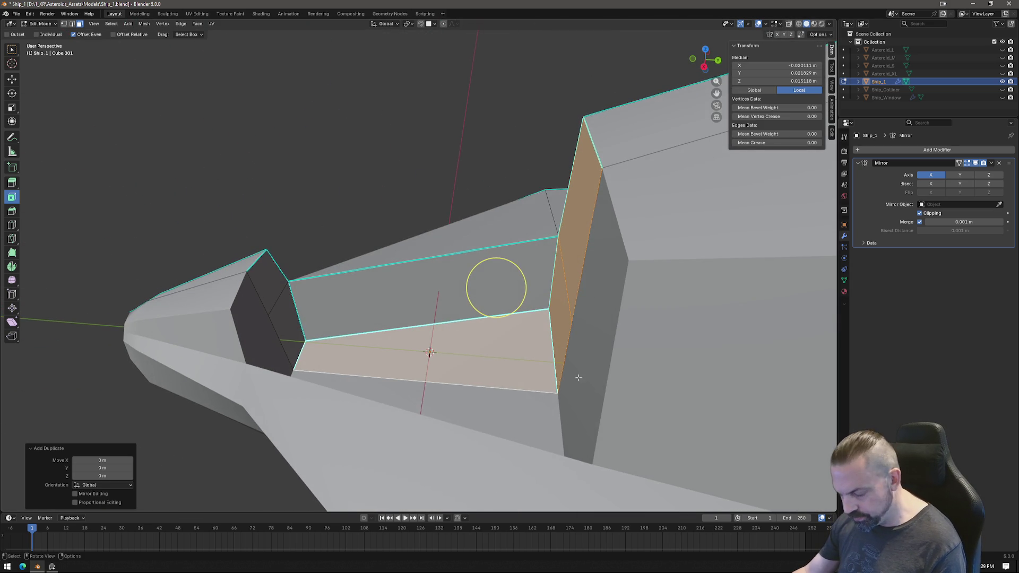
left_click(704, 67)
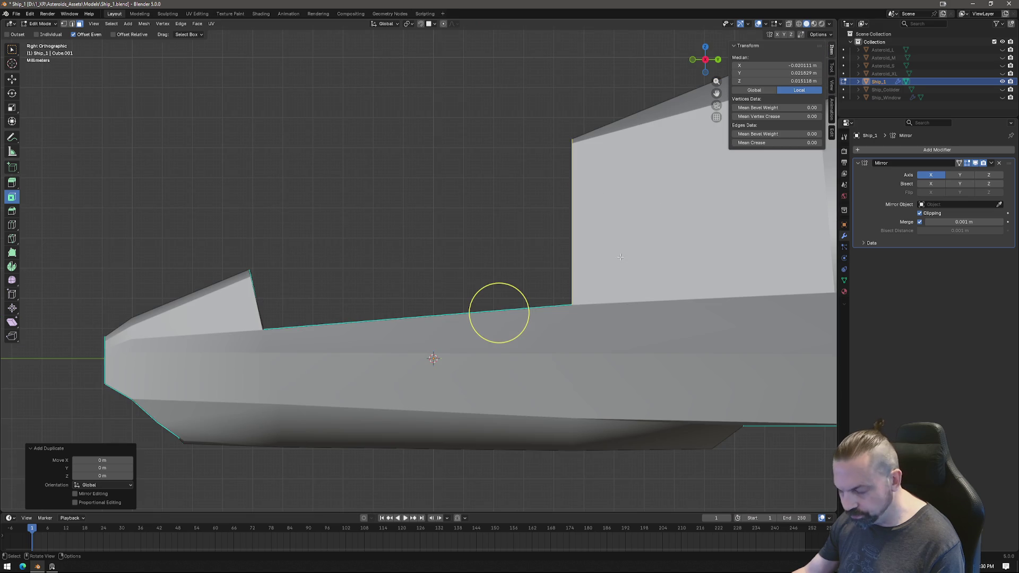
key("alt+z")
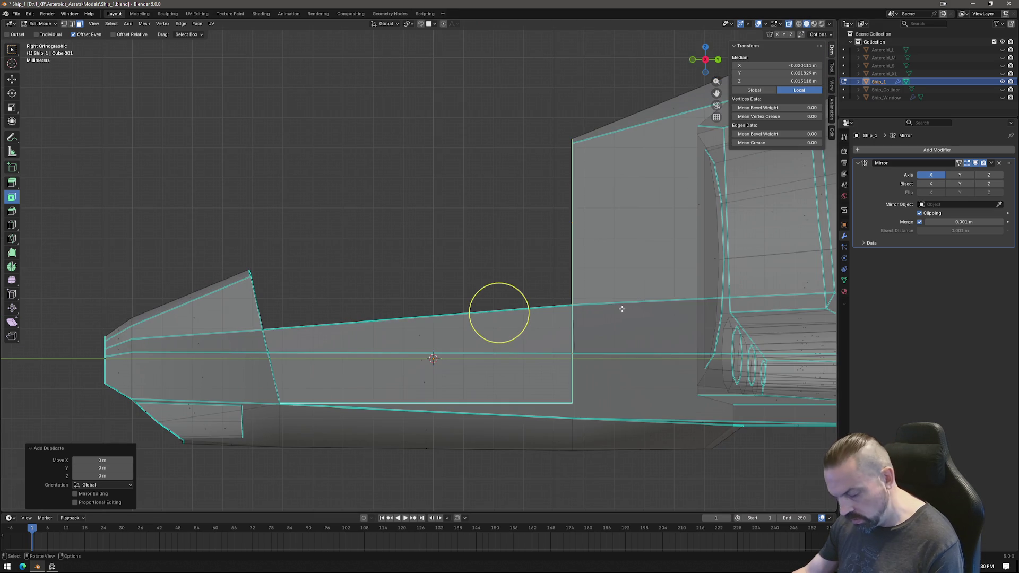
Shift the duplicate about 0.058 m along Y and tilt its upright edge -10°.
key("g")
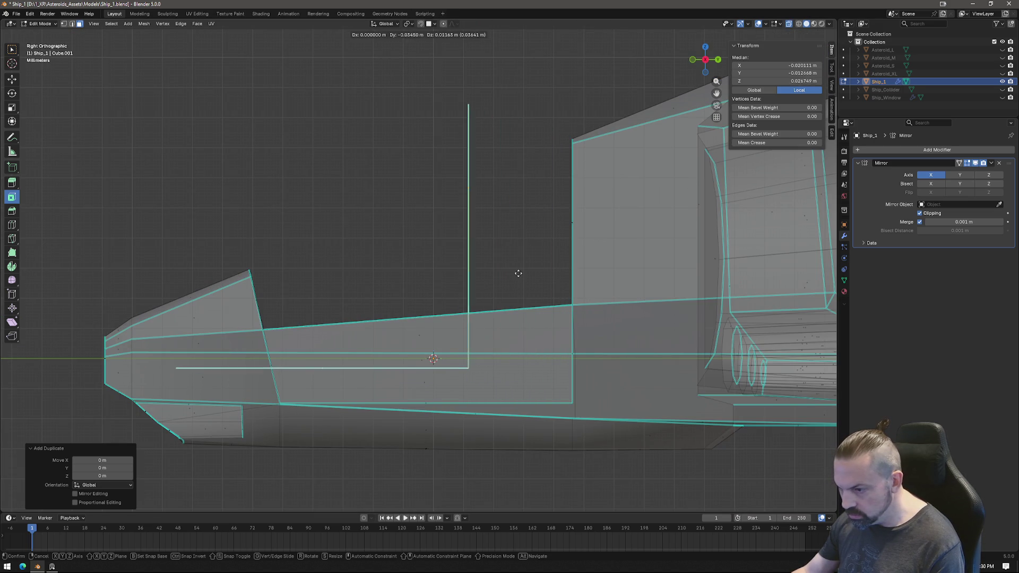
left_click(541, 273)
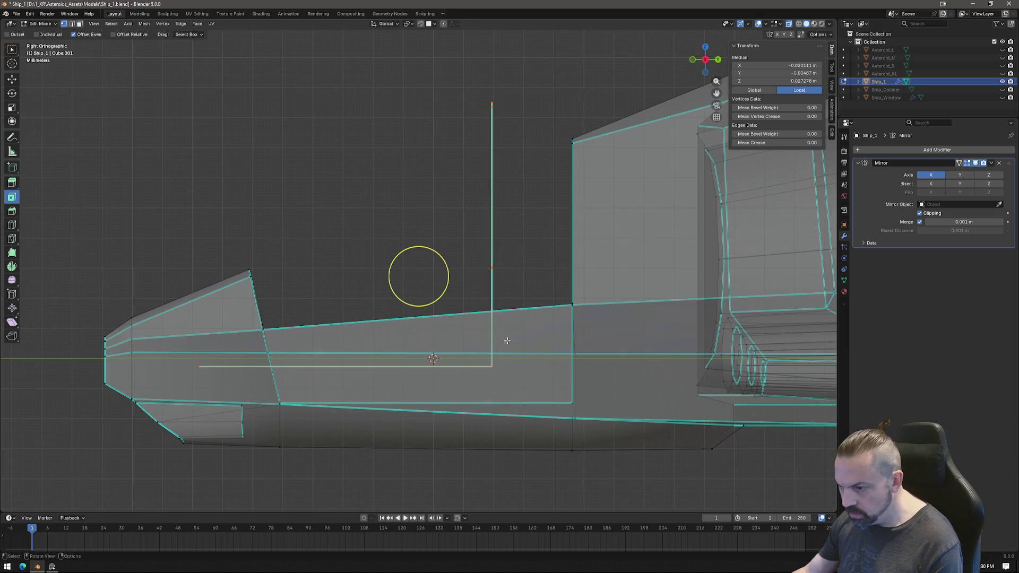
left_click(492, 366)
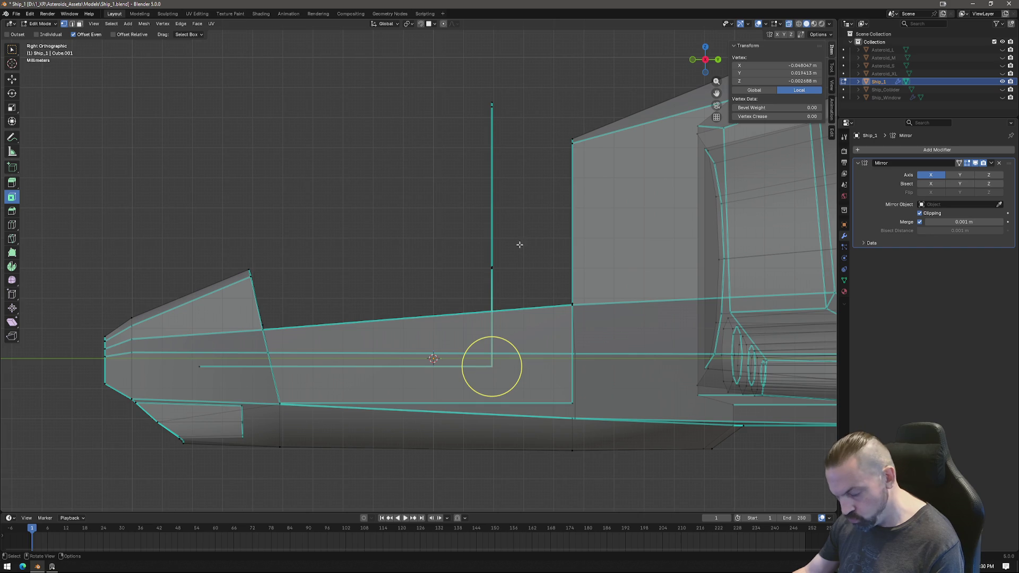
left_click_drag(489, 90, 510, 276, "shift")
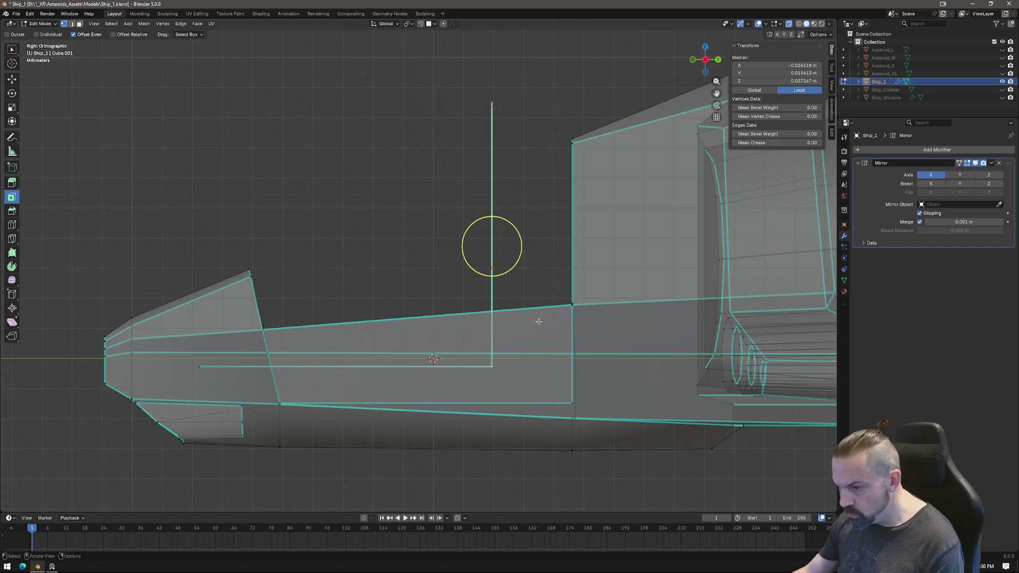
key("r")
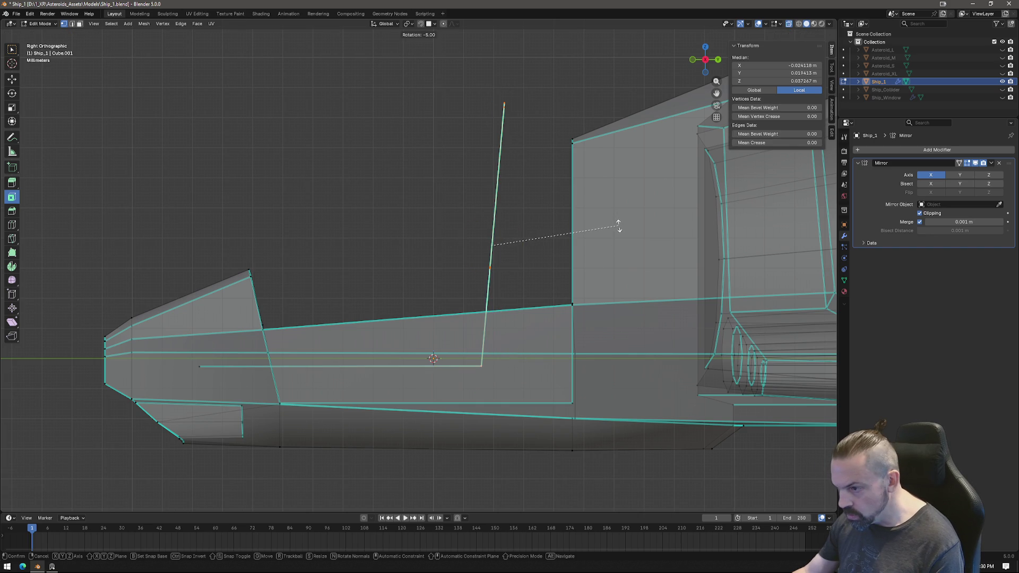
left_click(625, 231)
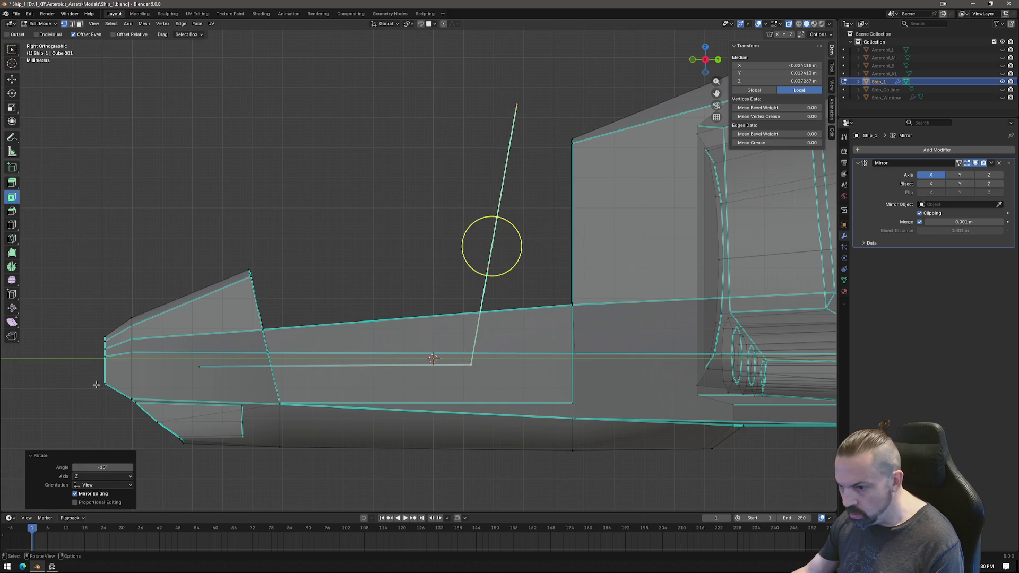
Move the bottom-left vertex right, lower the top vertex 0.029 m, and select the side edge loop.
left_click(200, 367)
key("g")
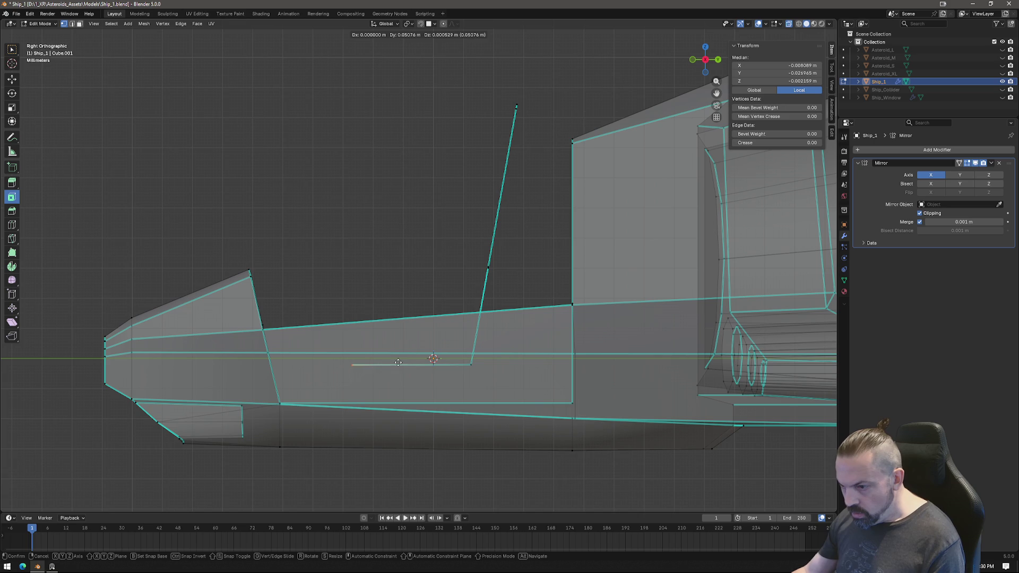
left_click(418, 362)
left_click(514, 106)
key("g")
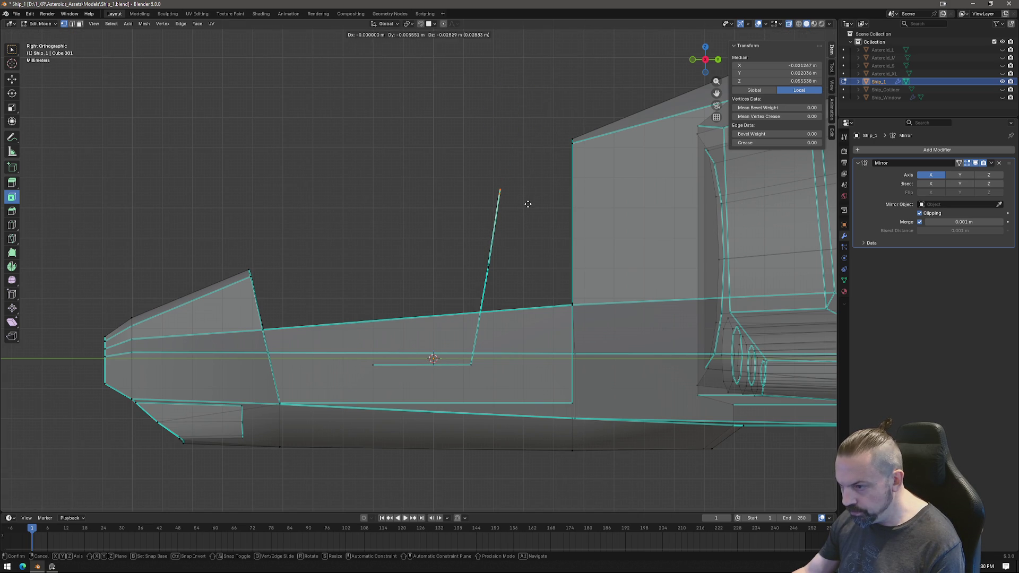
left_click(530, 205)
mouse_move(501, 193)
middle_mouse_down()
mouse_move(375, 175)
mouse_move(384, 167)
middle_mouse_up()
mouse_move(384, 168)
left_mouse_down()
mouse_move(295, 234)
mouse_move(310, 204)
left_mouse_up()
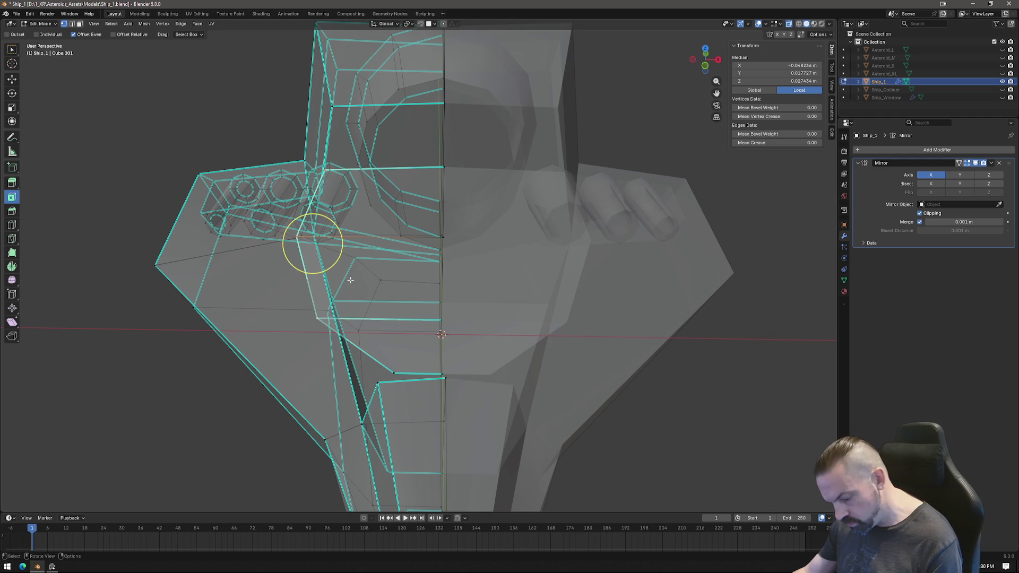
Slide the side panel's edge loop along X.
key("g")
key("x")
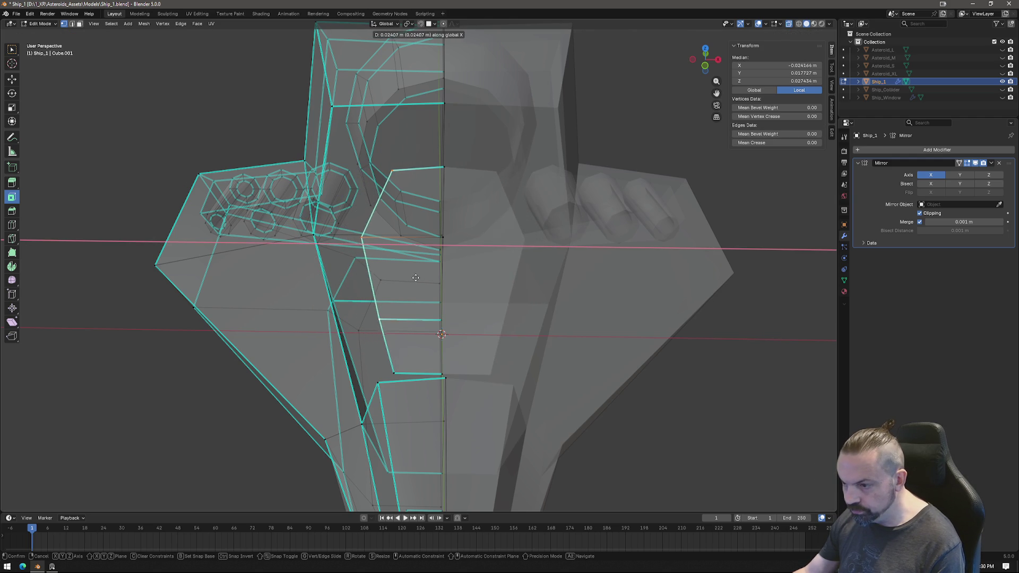
left_click(415, 270)
mouse_move(414, 270)
middle_mouse_down()
mouse_move(499, 171)
mouse_move(455, 186)
mouse_move(407, 185)
middle_mouse_up()
Nudge the panel's top-left corner vertices along X, one by -0.0018 m.
left_click(378, 187)
key("g")
key("x")
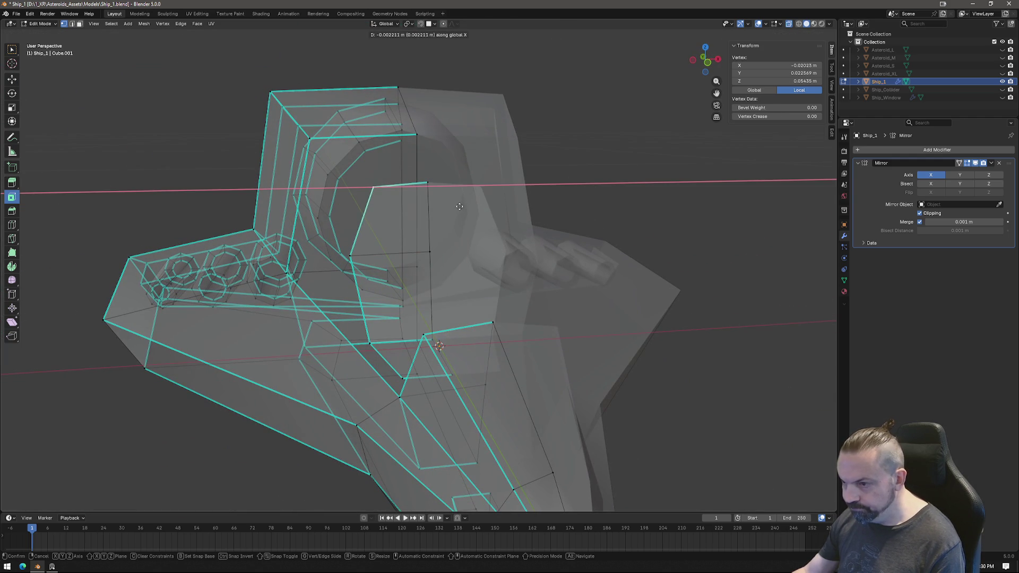
left_click(460, 207)
mouse_move(461, 207)
middle_mouse_down()
mouse_move(375, 182)
mouse_move(391, 153)
middle_mouse_up()
left_click(384, 256)
key("g")
key("x")
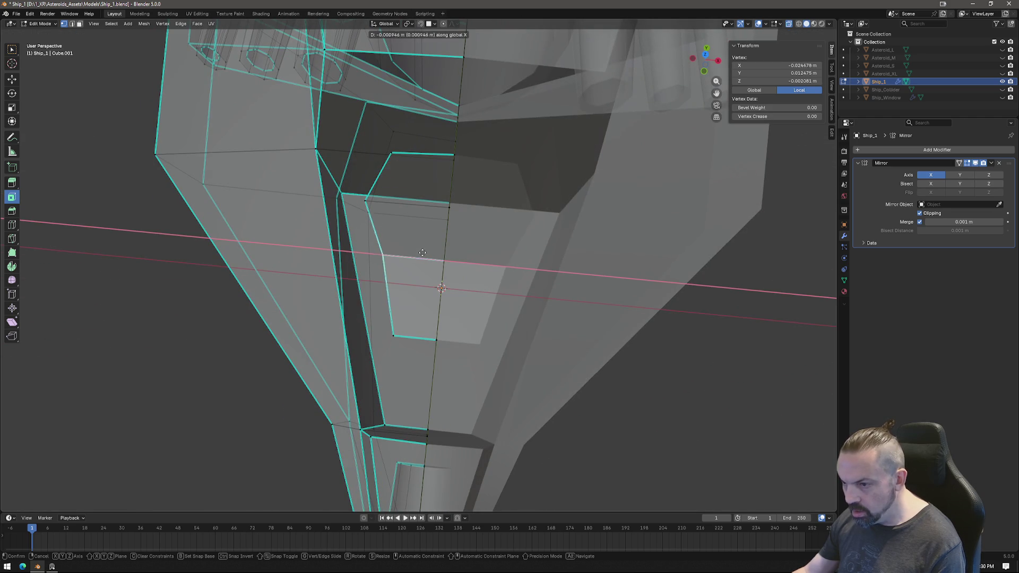
left_click(414, 252)
Move the lower-left vertex and readjust the top-left vertex 0.0049 m along X.
left_click(396, 337)
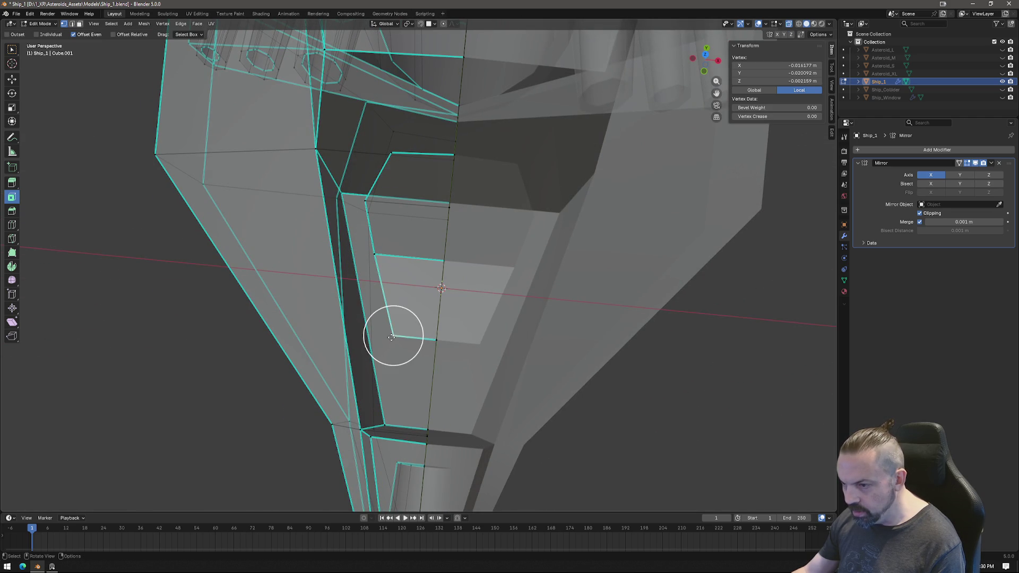
key("g")
key("x")
left_click(420, 318)
left_click(375, 255)
key("g")
key("x")
left_click(426, 249)
Orbit to a side view and select vertices on the window frame.
mouse_move(383, 257)
middle_mouse_down()
mouse_move(357, 369)
mouse_move(351, 361)
middle_mouse_up()
left_click(325, 266)
left_click(360, 264, "shift")
left_click(698, 62)
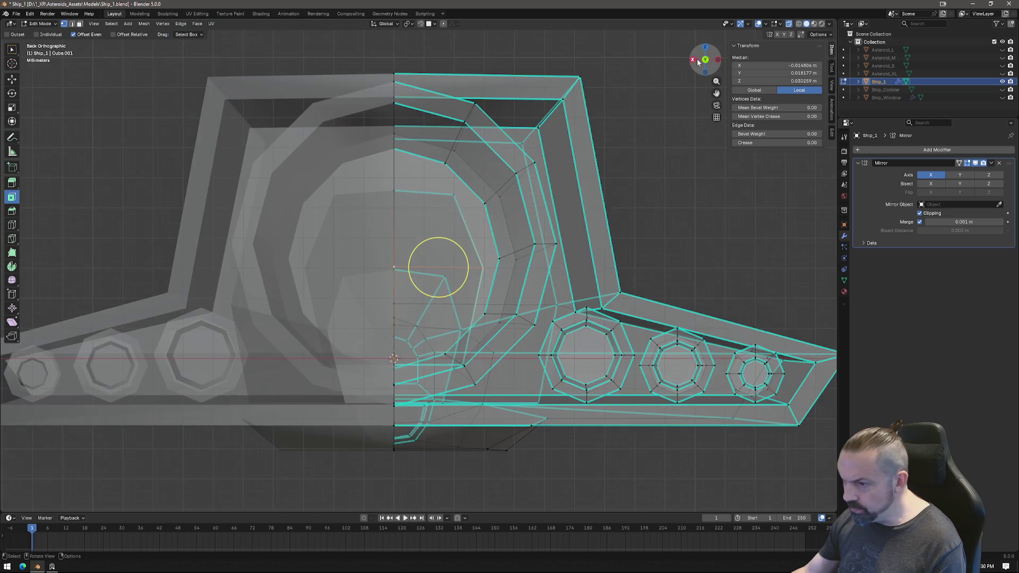
Reposition the frame vertices, select the slanted edge and switch to Left Orthographic view.
key("g")
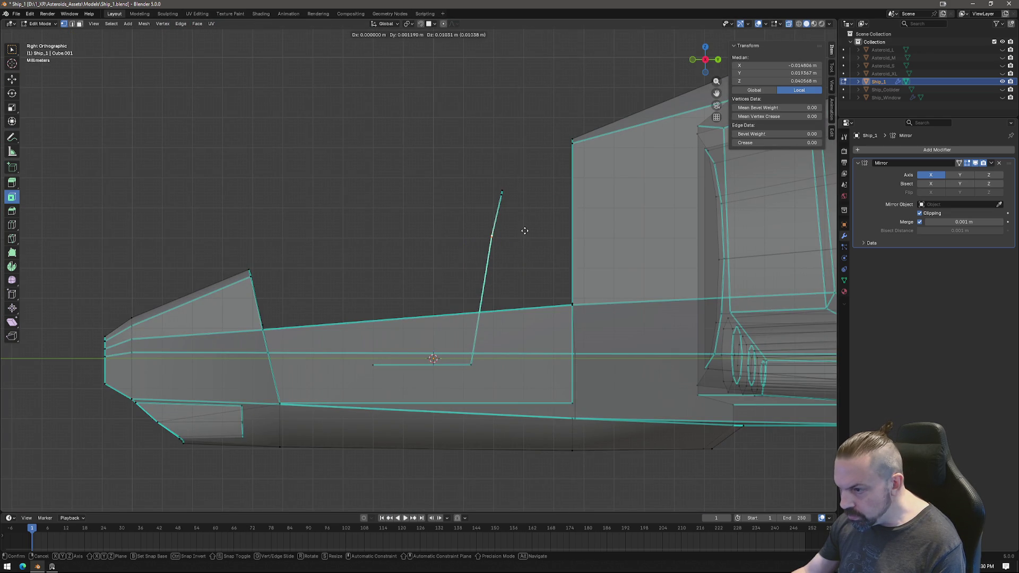
left_click(528, 230)
mouse_move(527, 233)
middle_mouse_down()
mouse_move(471, 251)
mouse_move(445, 216)
mouse_move(353, 186)
middle_mouse_up()
left_click(403, 198)
left_click(361, 309, "alt")
middle_click_drag(360, 308, 370, 303)
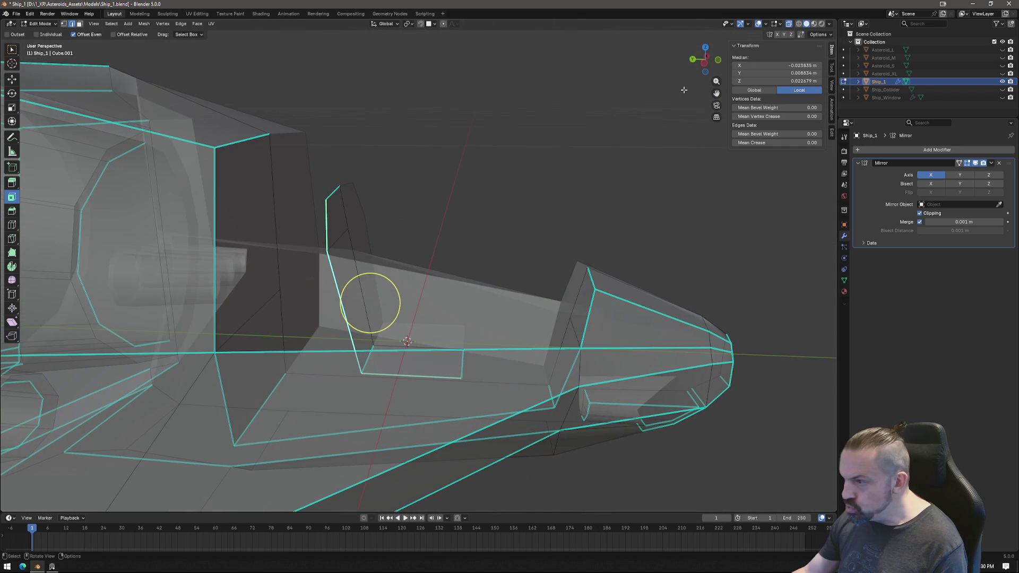
left_click(704, 65)
mouse_move(465, 329)
middle_mouse_down()
mouse_move(463, 354)
mouse_move(474, 347)
middle_mouse_up()
left_click(703, 66)
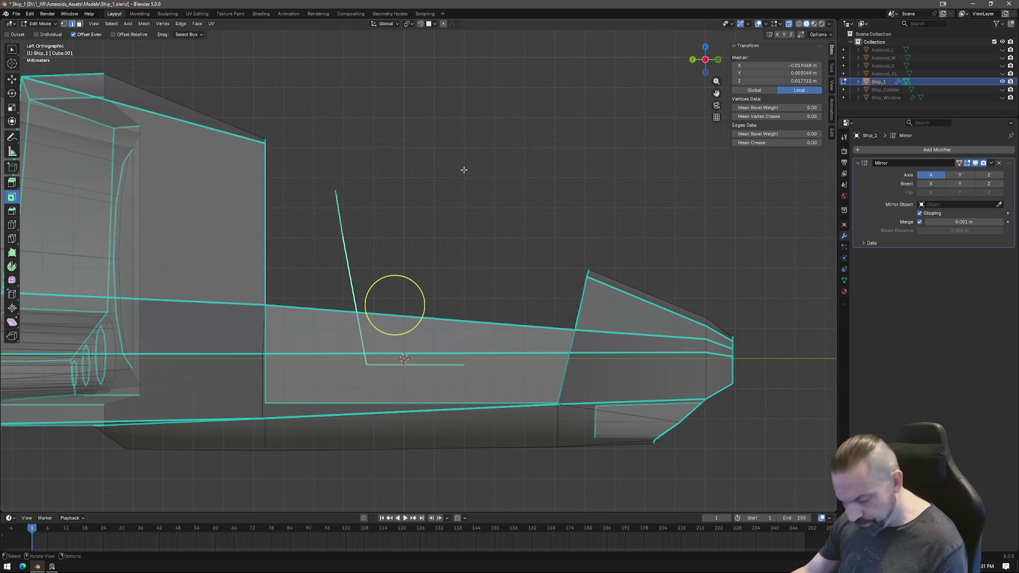
Extrude the slanted edge into a strip and move its lower-right corner and upper-left vertex.
key("e")
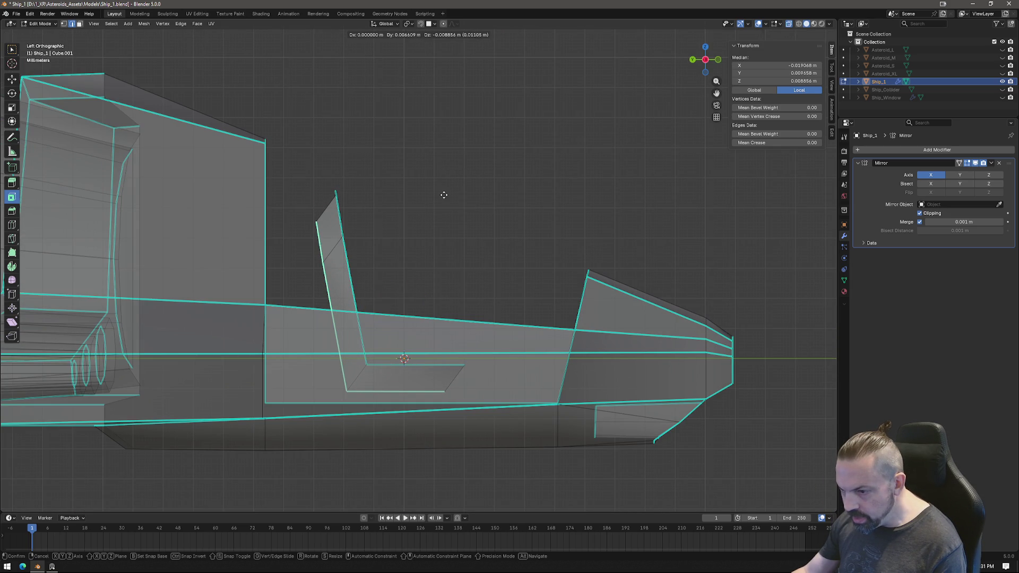
left_click(443, 195)
left_click(445, 390)
key("g")
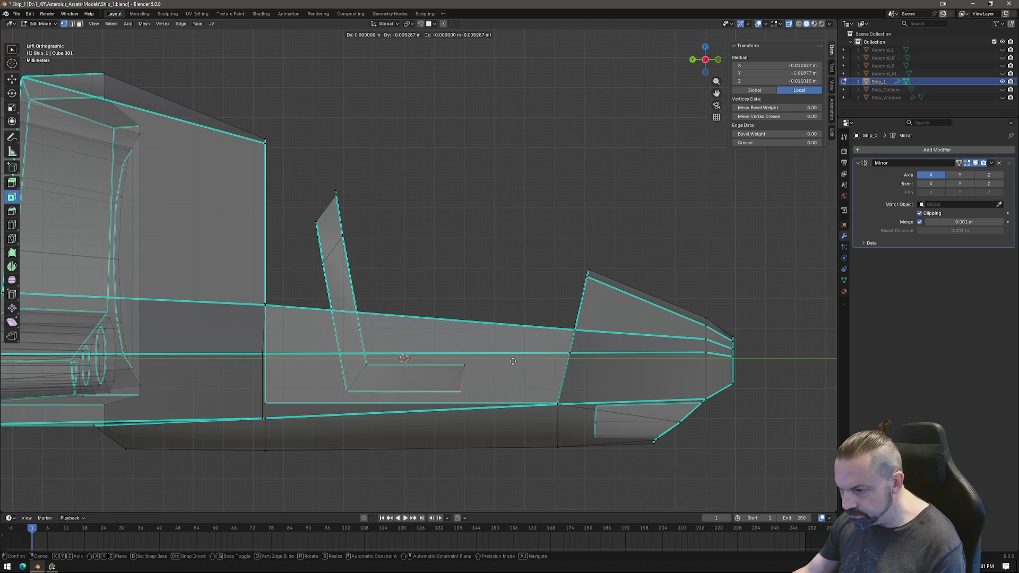
left_click(516, 362)
left_click(318, 211)
key("g")
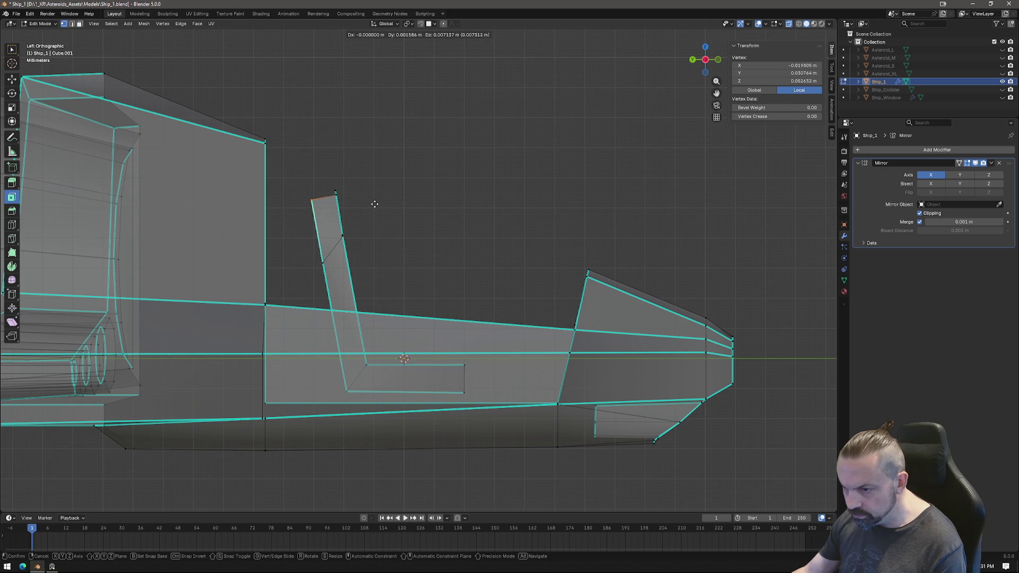
left_click(371, 208)
Move the strip's upper edge into the L shape, then select a top vertex in vertex mode.
left_click(329, 239)
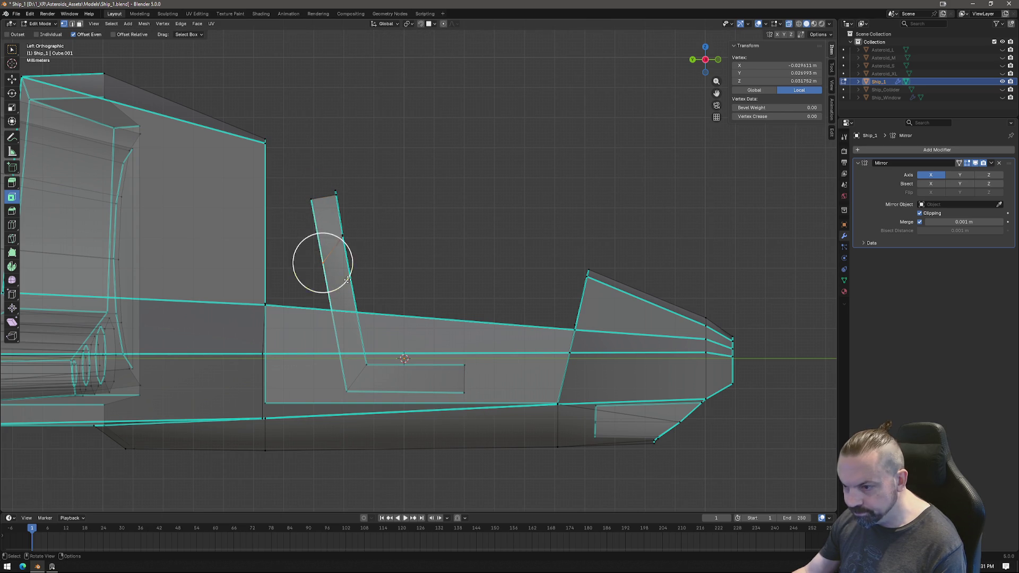
key("g")
left_click(318, 239)
mouse_move(318, 239)
middle_mouse_down()
mouse_move(300, 232)
mouse_move(293, 250)
middle_mouse_up()
left_click(329, 199)
key("1")
left_click(337, 196)
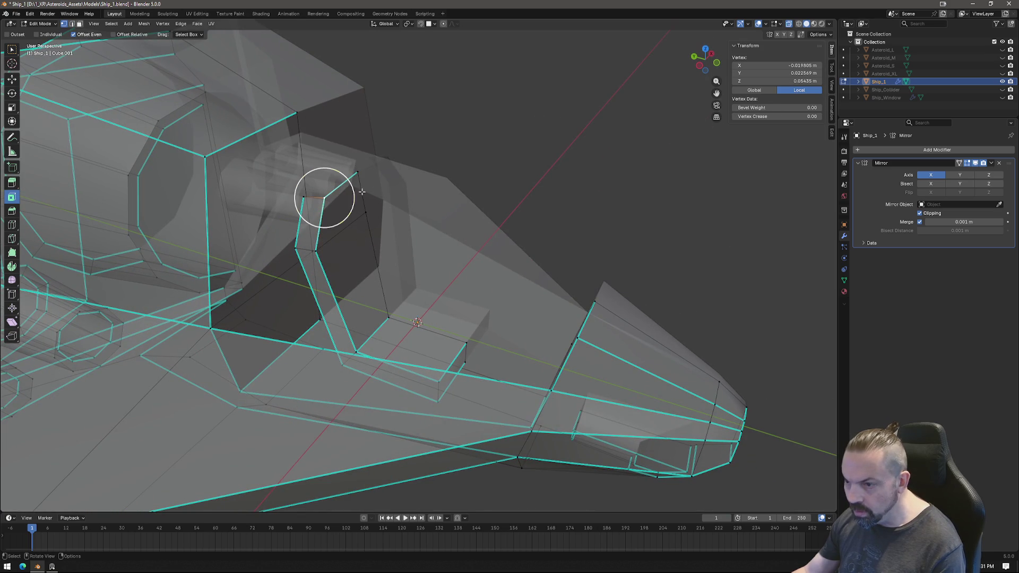
Cancel the vertex move and paint-select the strip's faces and edges with C.
key("g")
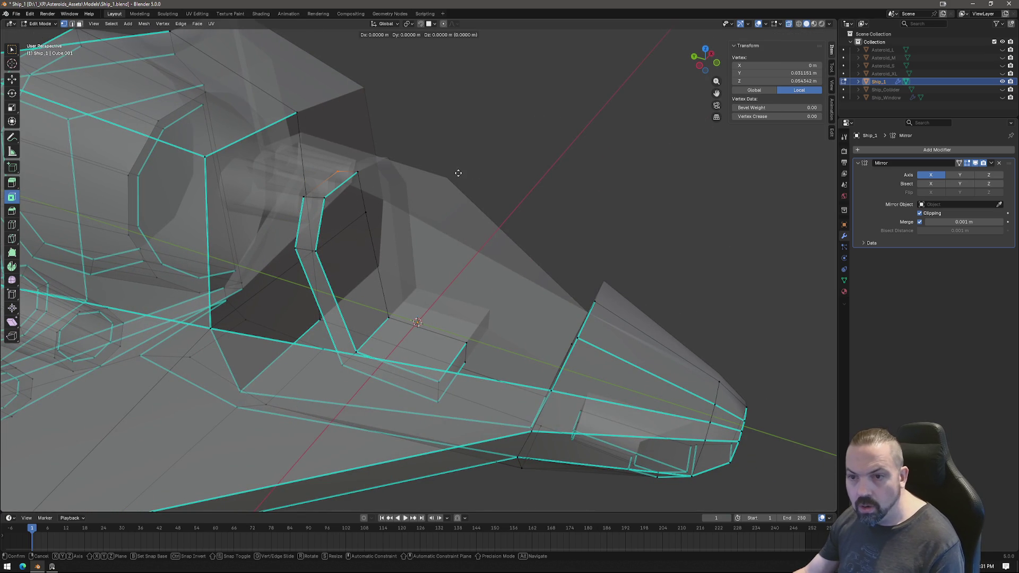
right_click(458, 172)
mouse_move(458, 172)
middle_mouse_down()
mouse_move(313, 170)
mouse_move(307, 182)
mouse_move(341, 177)
mouse_move(364, 199)
mouse_move(399, 194)
middle_mouse_up()
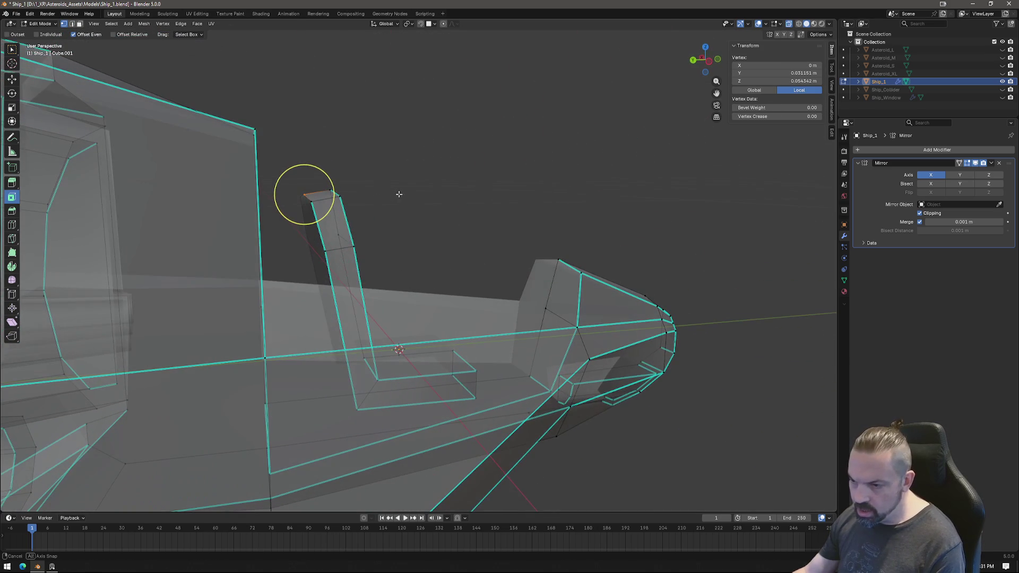
mouse_move(318, 258)
middle_mouse_down()
mouse_move(320, 267)
mouse_move(260, 276)
mouse_move(223, 260)
middle_mouse_up()
key("3")
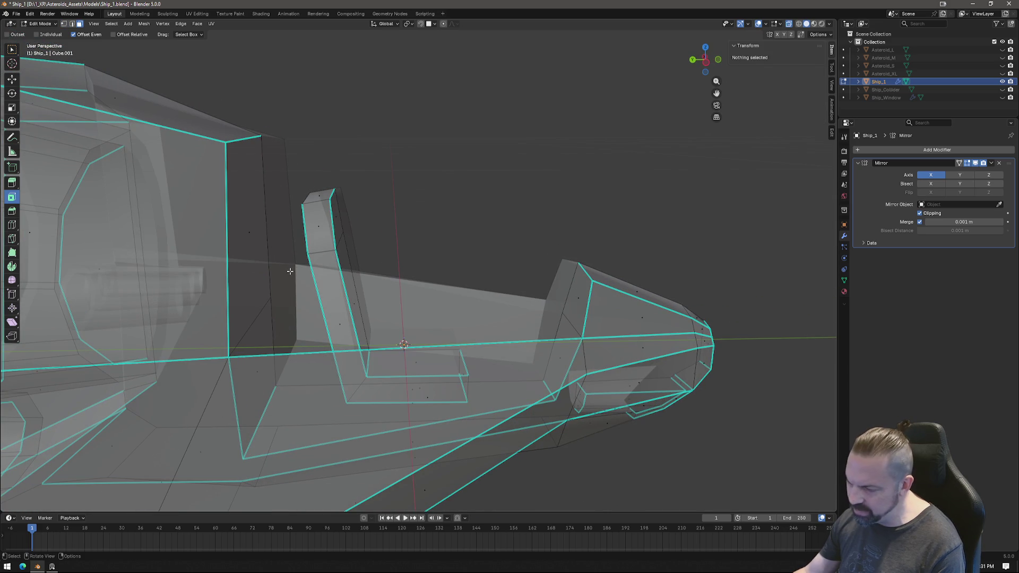
middle_click_drag(302, 271, 328, 272)
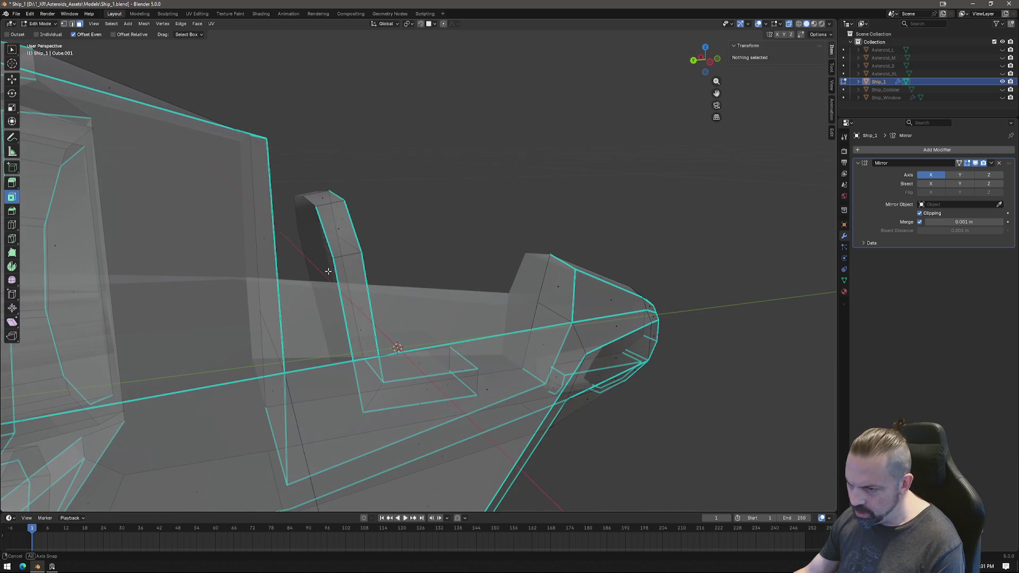
key("c")
left_click(323, 234)
left_click_drag(324, 232, 336, 295)
middle_click_drag(382, 244, 396, 250)
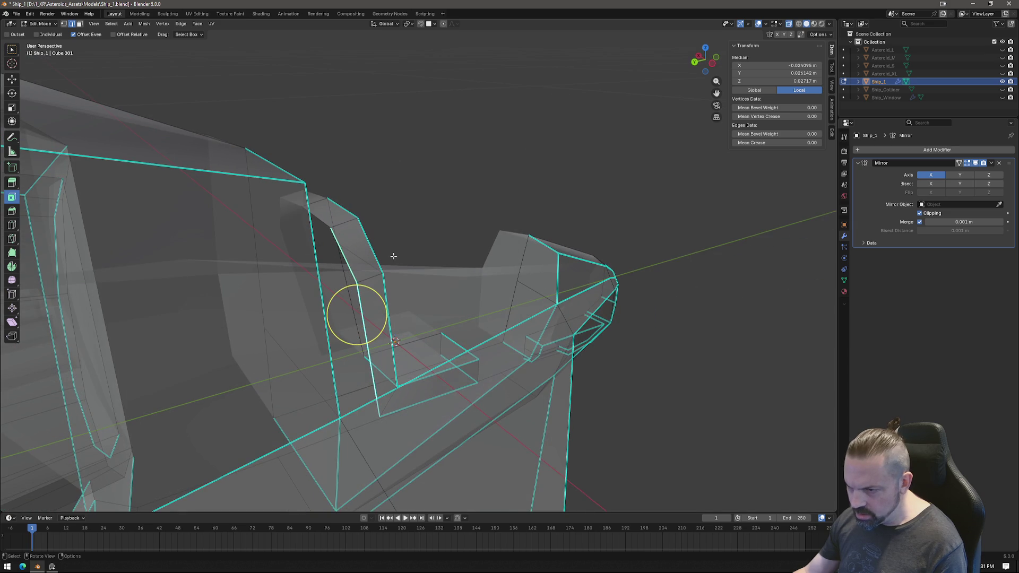
Slide one strip vertex 0.017814 m along X.
left_click(328, 229)
left_click(324, 256)
key("g")
key("x")
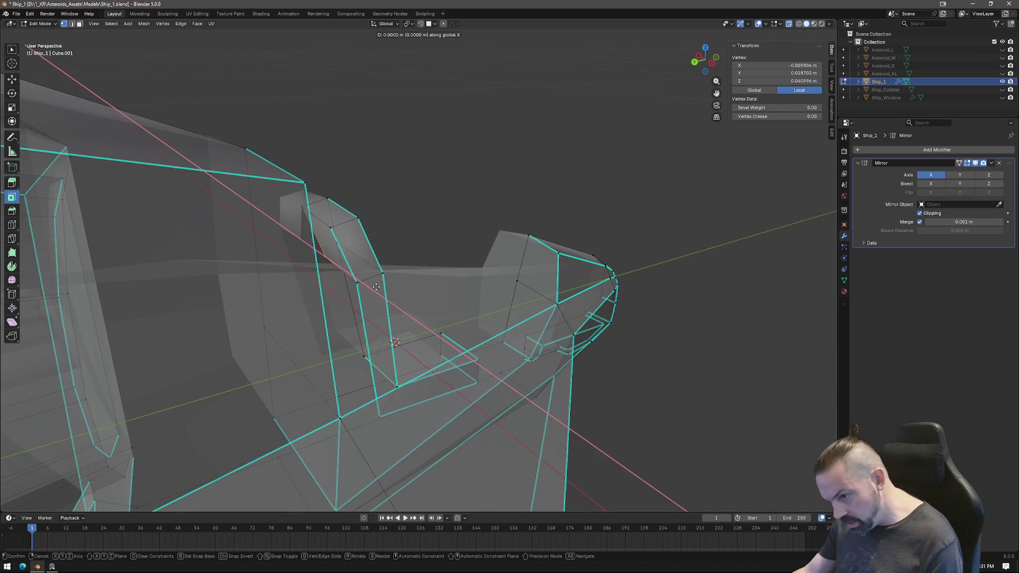
left_click(346, 312)
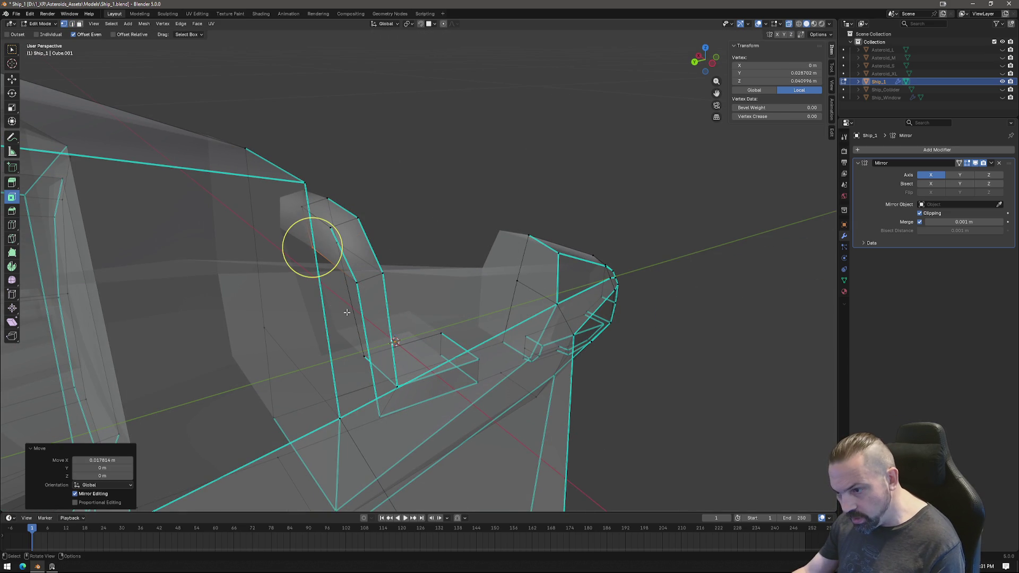
Move another strip vertex -0.024548 m along X onto the X 0 centre line.
left_click(357, 283)
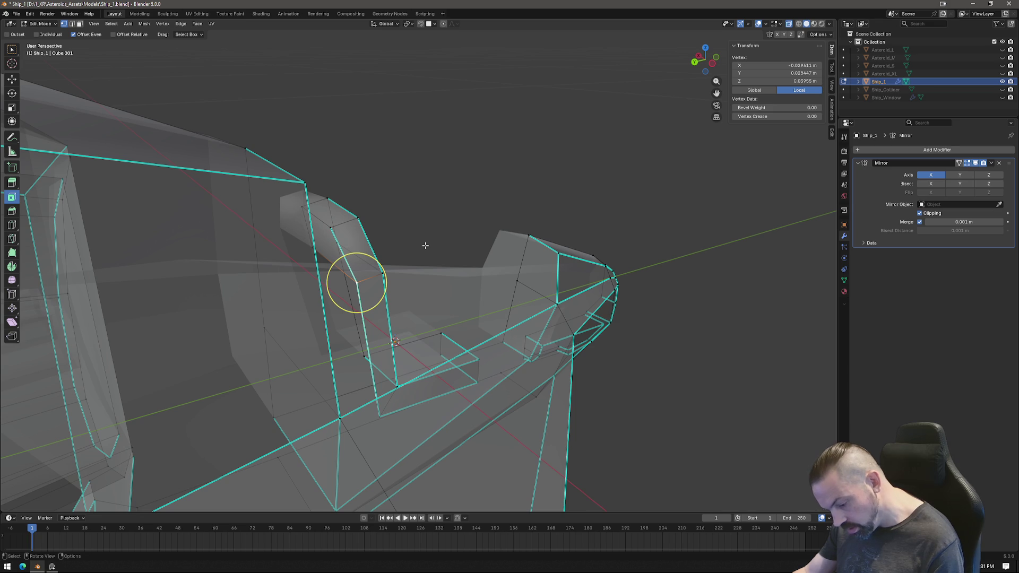
mouse_move(423, 243)
middle_mouse_down()
mouse_move(427, 318)
mouse_move(410, 329)
middle_mouse_up()
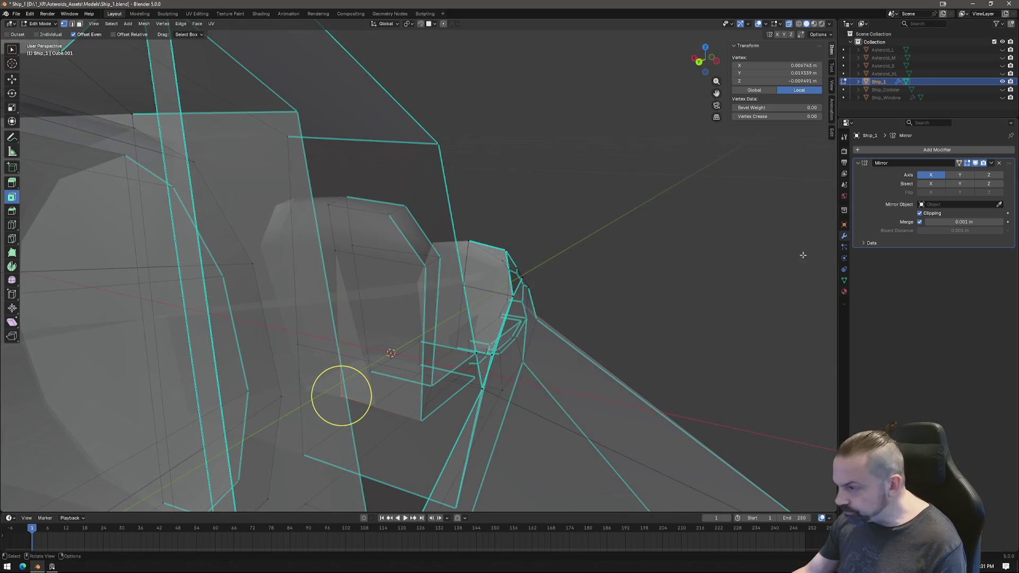
key("g")
key("x")
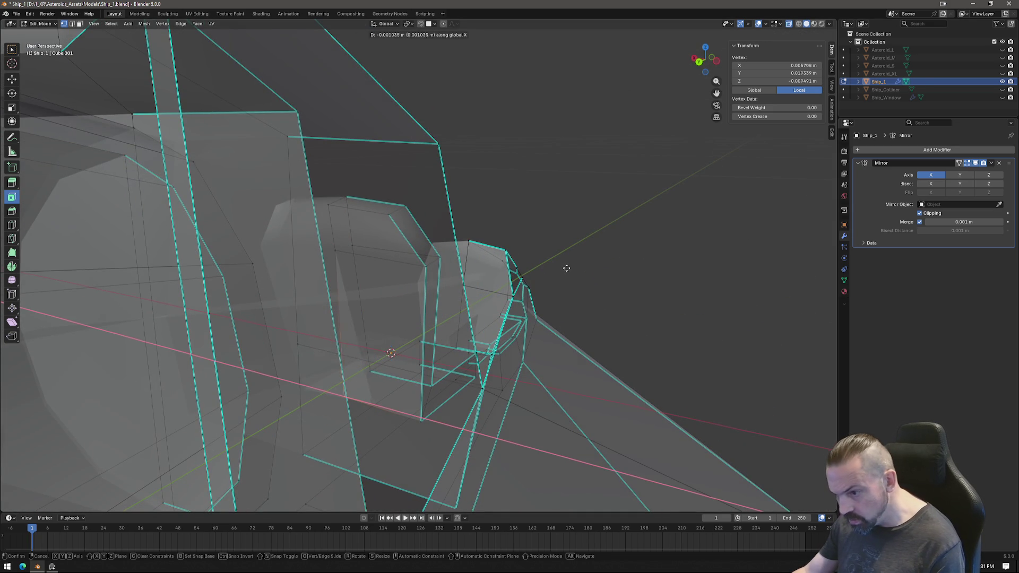
left_click(625, 291)
mouse_move(625, 291)
middle_mouse_down()
mouse_move(341, 387)
mouse_move(364, 359)
mouse_move(374, 367)
mouse_move(375, 345)
mouse_move(357, 359)
mouse_move(348, 393)
mouse_move(345, 375)
mouse_move(343, 384)
middle_mouse_up()
Deselect all and select the edge loop running down the strip's front.
key("alt+a")
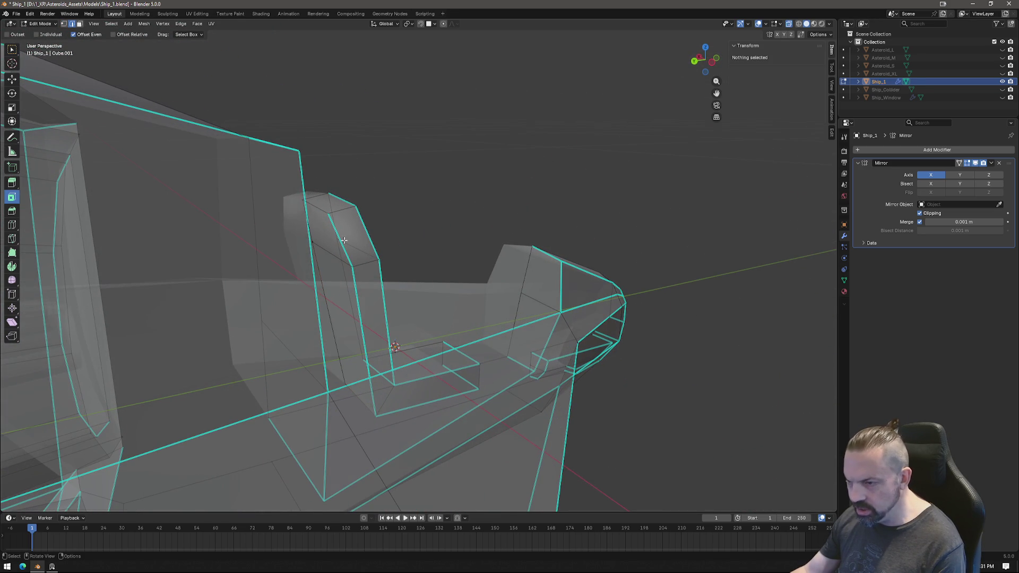
left_click(315, 206)
left_click(353, 304, "alt")
left_click(383, 307, "alt")
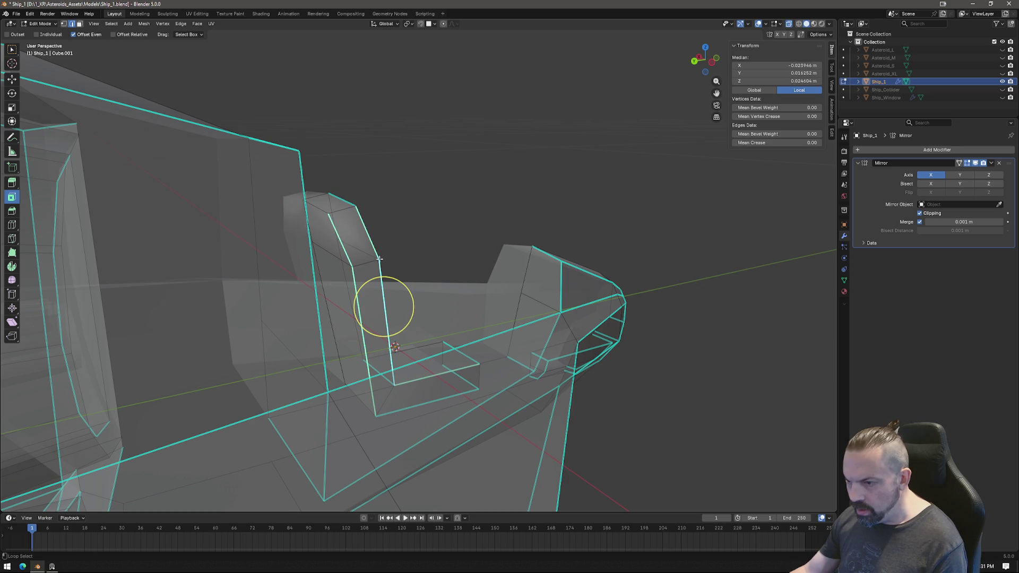
Mark the selected edge loops down the L-shaped strip as sharp.
right_click(376, 291)
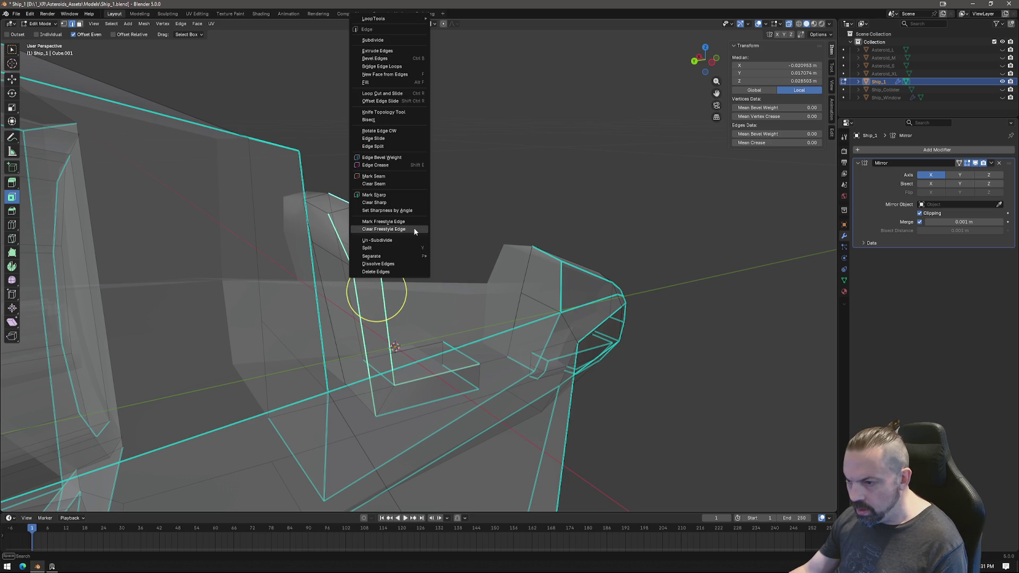
left_click(397, 202)
mouse_move(441, 295)
middle_mouse_down()
mouse_move(352, 284)
mouse_move(341, 272)
middle_mouse_up()
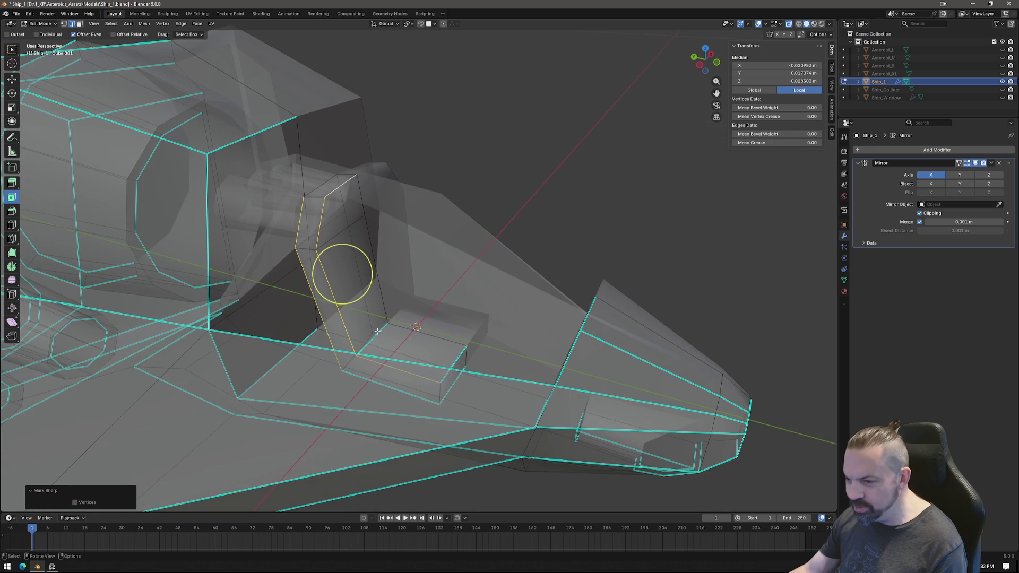
Select the edge loop around the small floor block and mark it sharp.
left_click(372, 338)
left_click(455, 358, "shift")
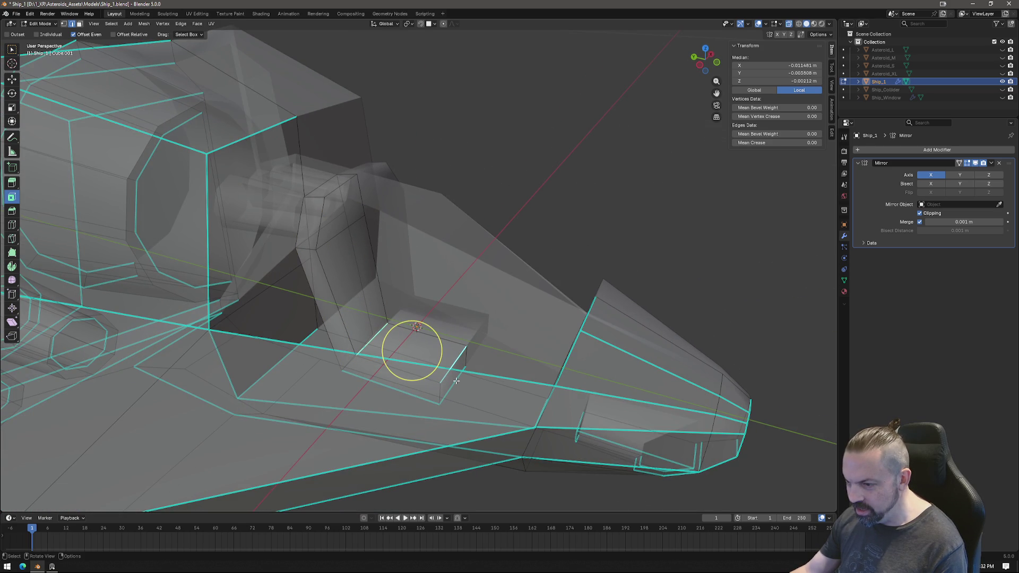
left_click(372, 349, "alt+shift")
left_click(455, 362, "alt+shift")
right_click(425, 388)
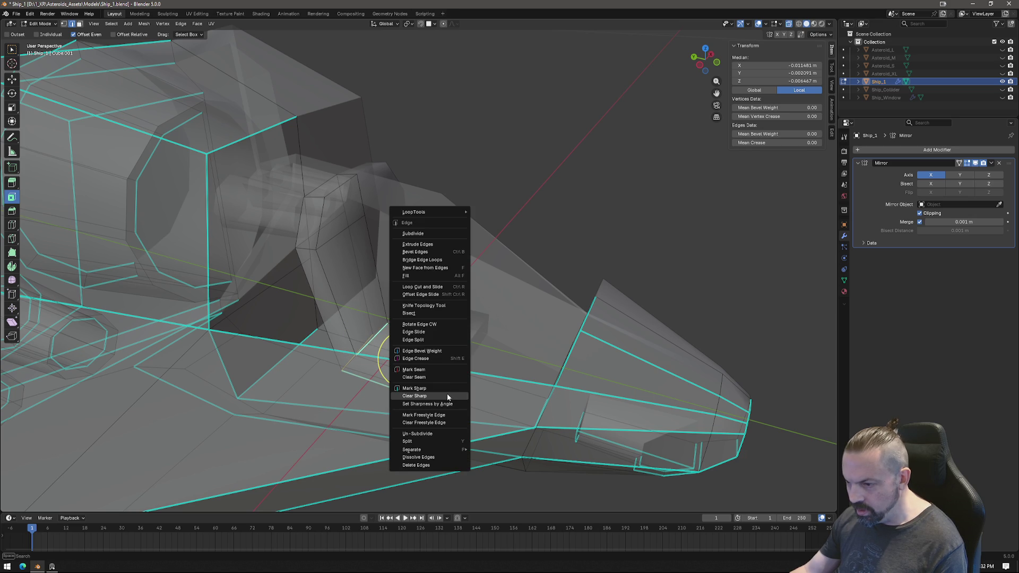
left_click(447, 390)
mouse_move(447, 390)
middle_mouse_down()
mouse_move(525, 312)
mouse_move(462, 363)
mouse_move(423, 370)
mouse_move(404, 348)
middle_mouse_up()
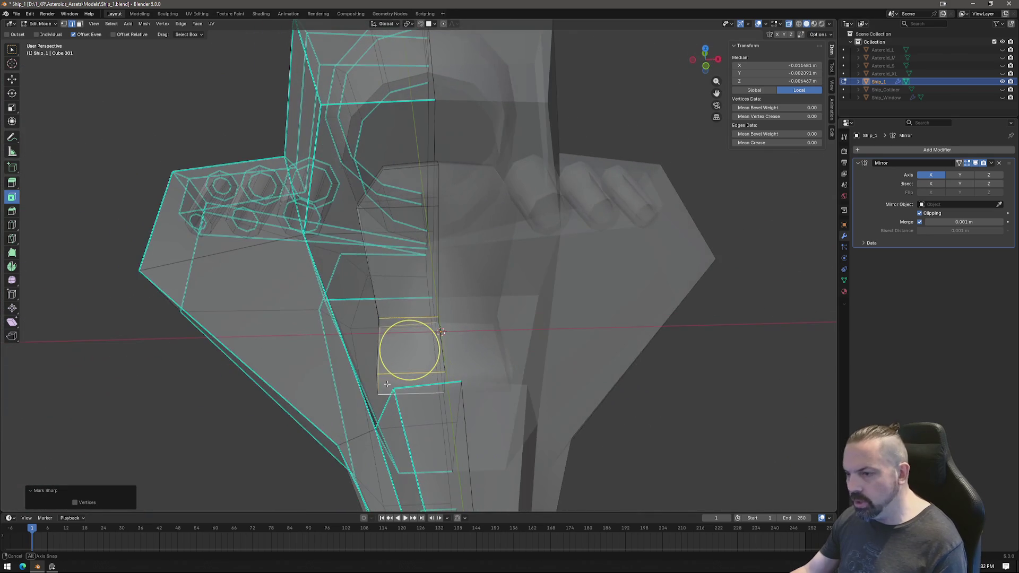
Shift an edge of the upright strip 0.003777 m along X.
left_click(408, 350)
left_click(357, 205)
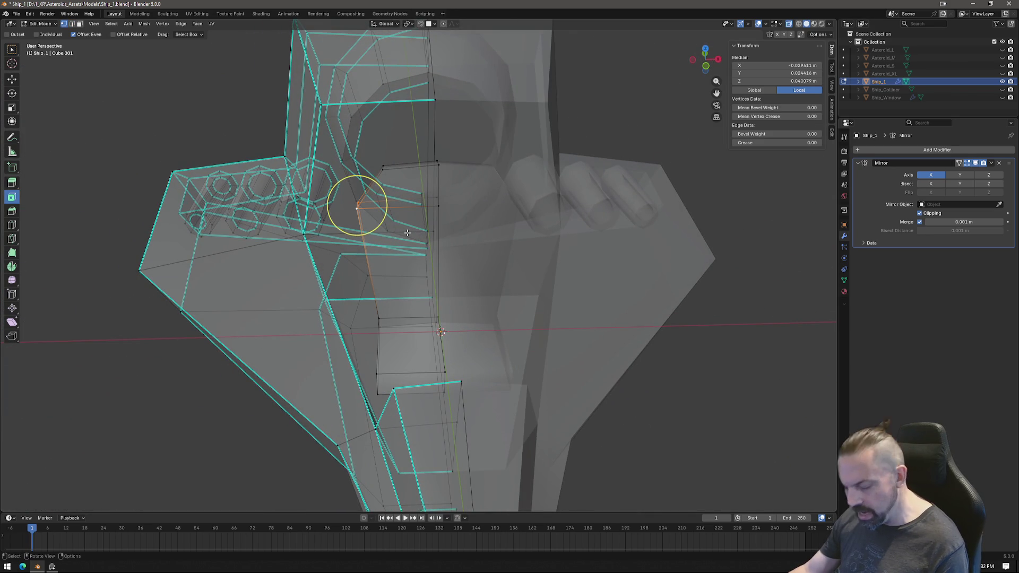
key("g")
key("x")
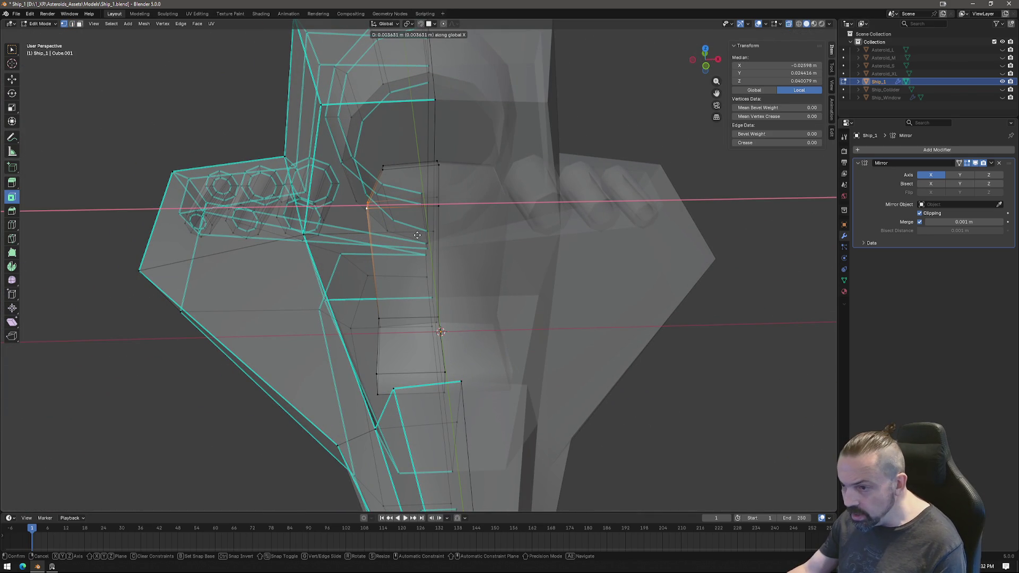
left_click(417, 235)
Switch to Left view and box-select the whole L-shaped strip.
mouse_move(417, 235)
middle_mouse_down()
mouse_move(415, 277)
mouse_move(463, 273)
mouse_move(412, 297)
mouse_move(455, 257)
mouse_move(433, 282)
mouse_move(443, 289)
mouse_move(455, 277)
mouse_move(432, 273)
mouse_move(456, 270)
mouse_move(448, 268)
middle_mouse_up()
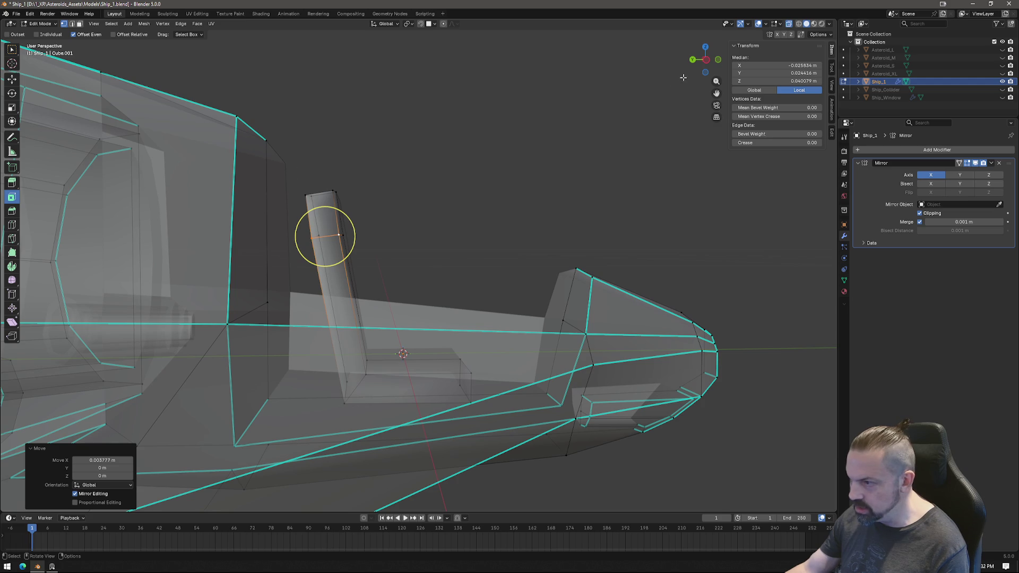
left_click(706, 60)
left_click_drag(300, 169, 481, 398)
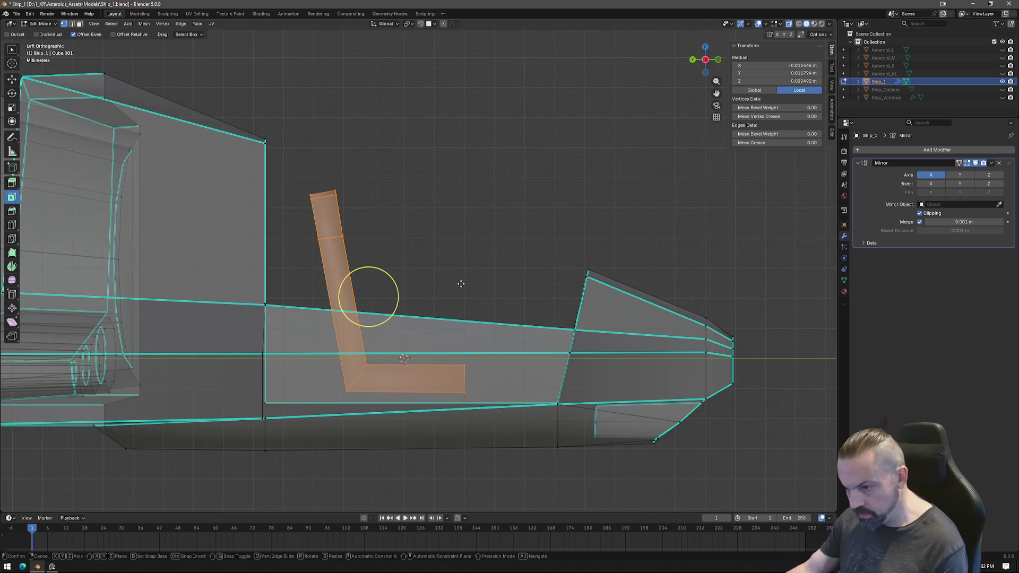
Move the whole L-shaped strut to its new position and exit Edit Mode.
key("g")
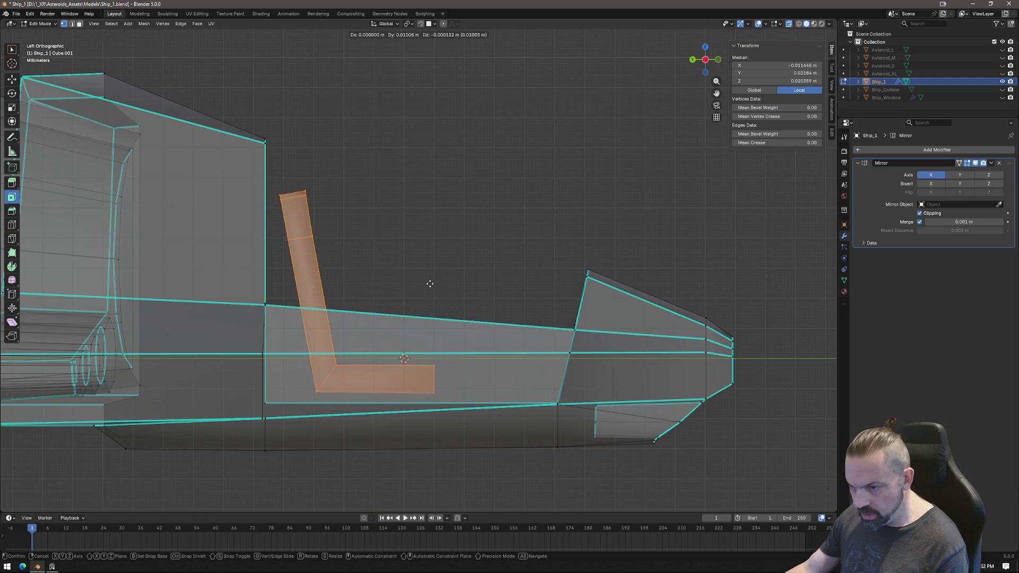
left_click(429, 284)
mouse_move(541, 291)
middle_mouse_down()
mouse_move(472, 320)
mouse_move(536, 286)
mouse_move(552, 291)
mouse_move(533, 302)
mouse_move(443, 303)
mouse_move(370, 271)
middle_mouse_up()
key("Tab")
Select Ship_1, re-enter Edit Mode and select a face on the ship's nose.
scroll(370, 270, "down", 4)
mouse_move(386, 312)
middle_mouse_down()
mouse_move(534, 281)
mouse_move(389, 269)
mouse_move(407, 254)
middle_mouse_up()
key("alt+a")
left_click(385, 195)
key("Tab")
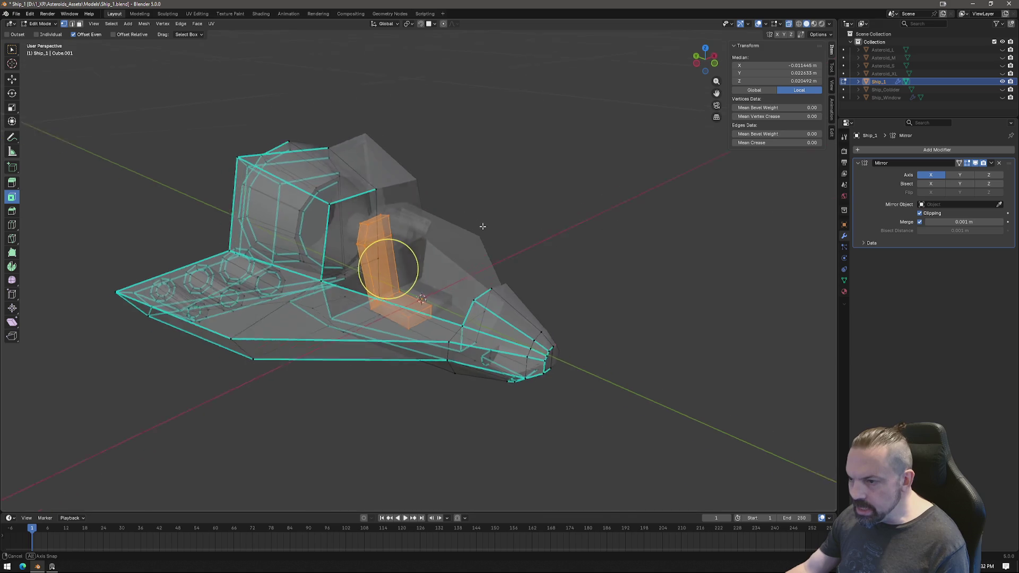
mouse_move(492, 230)
middle_mouse_down()
mouse_move(514, 266)
mouse_move(493, 281)
mouse_move(452, 272)
middle_mouse_up()
scroll(520, 276, "up", 5)
key("3")
left_click(453, 272)
middle_click_drag(437, 357, 483, 358)
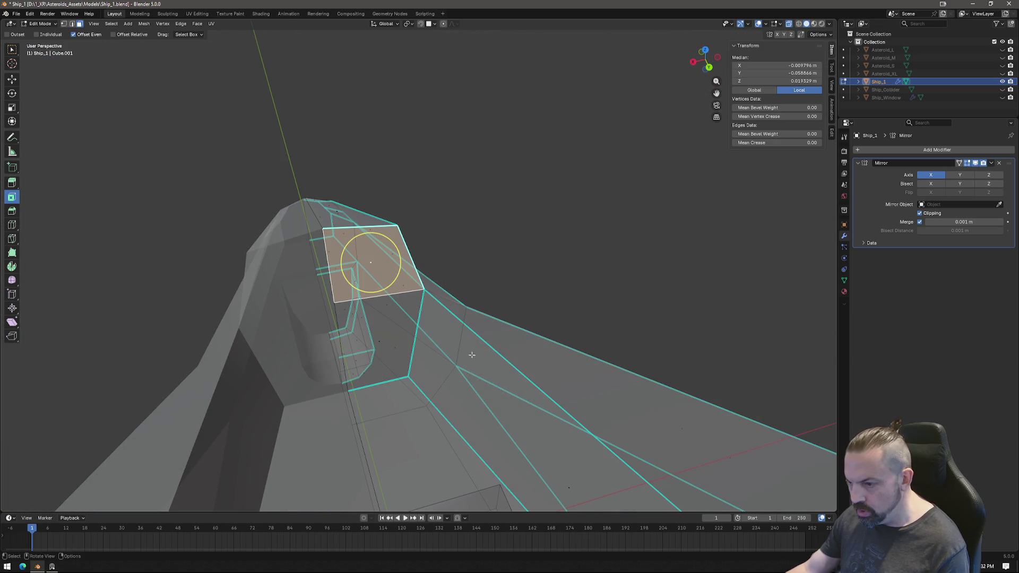
middle_click_drag(379, 345, 398, 308)
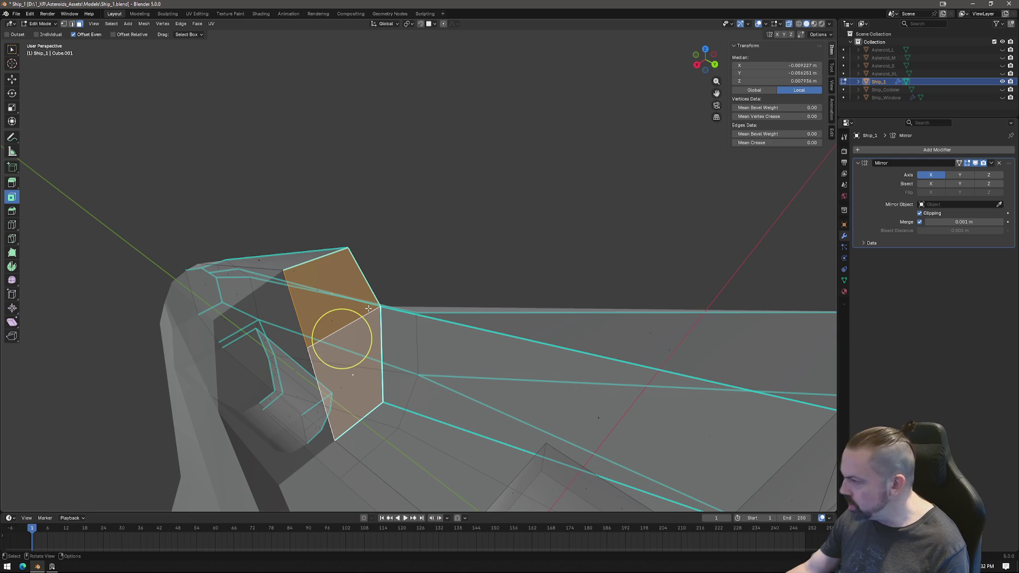
Check the reference image board, then inspect the selected pillar face.
left_click(52, 566)
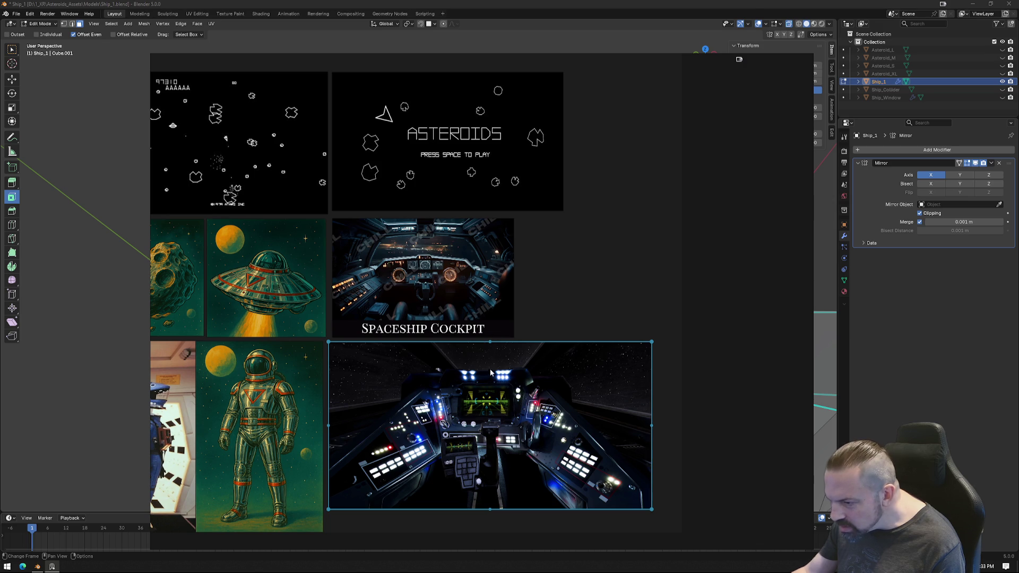
left_click(41, 567)
mouse_move(455, 352)
middle_mouse_down()
mouse_move(491, 321)
mouse_move(473, 321)
middle_mouse_up()
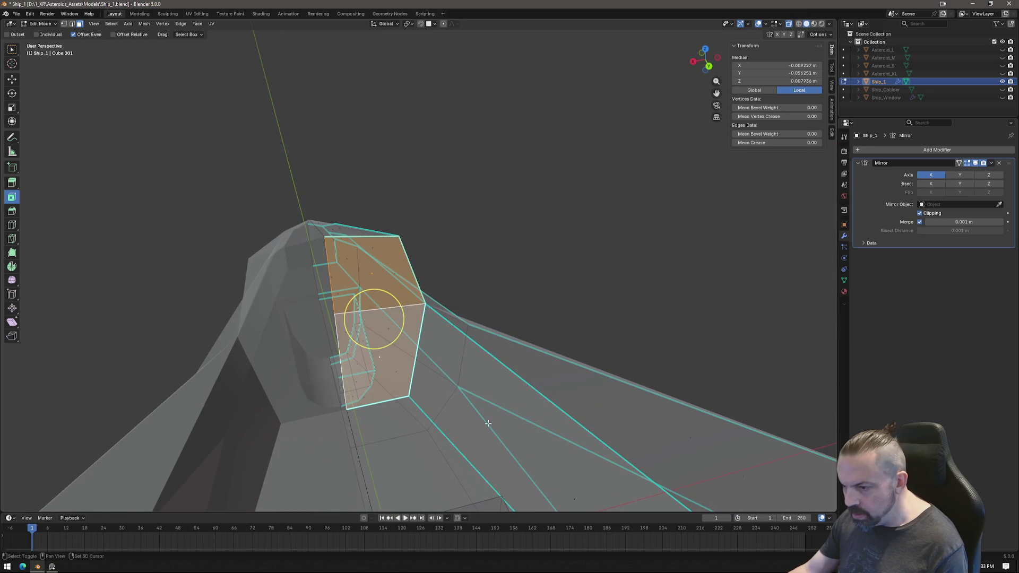
mouse_move(458, 355)
middle_mouse_down()
mouse_move(491, 352)
mouse_move(471, 346)
mouse_move(480, 348)
middle_mouse_up()
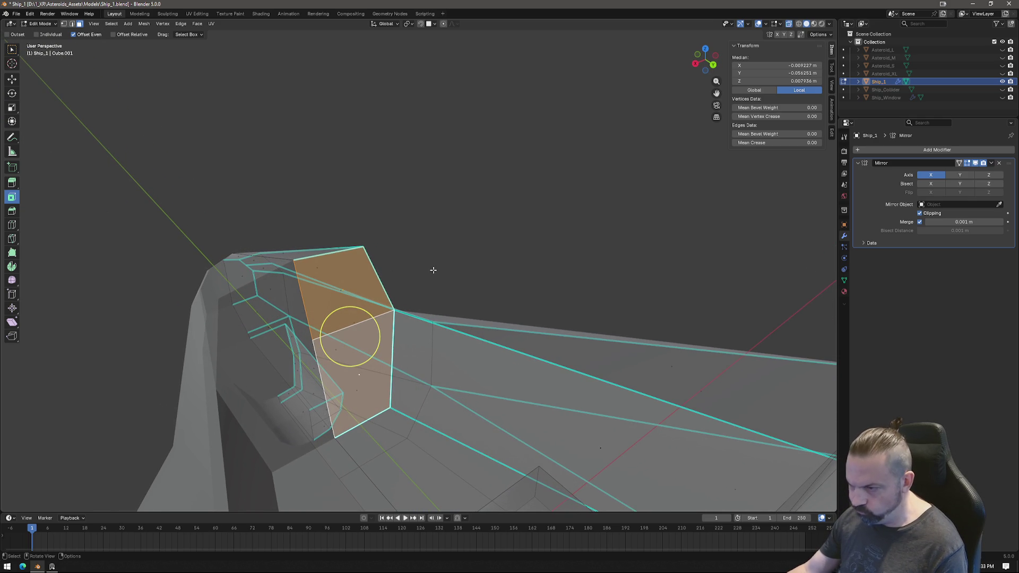
Unhide Ship_Window in the Outliner and select it in Object Mode.
left_click(1002, 97)
middle_click_drag(385, 334, 567, 307)
key("Tab")
left_click(461, 297)
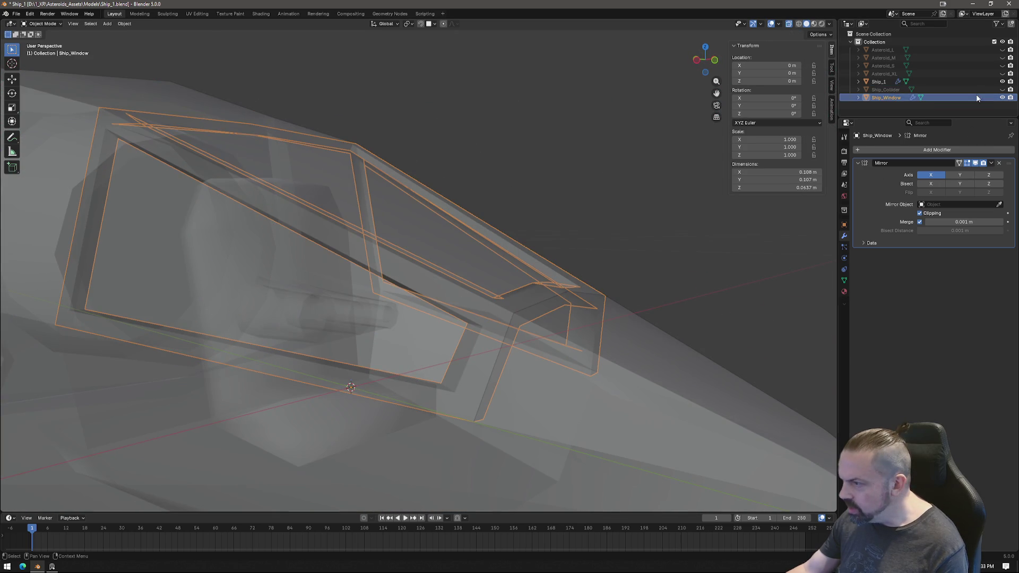
Isolate Ship_Window in local view and enter Edit Mode on its frame.
key("KP_Divide")
mouse_move(297, 313)
middle_mouse_down()
mouse_move(289, 311)
mouse_move(368, 296)
mouse_move(382, 311)
mouse_move(455, 336)
mouse_move(793, 90)
middle_mouse_up()
scroll(382, 311, "down", 3)
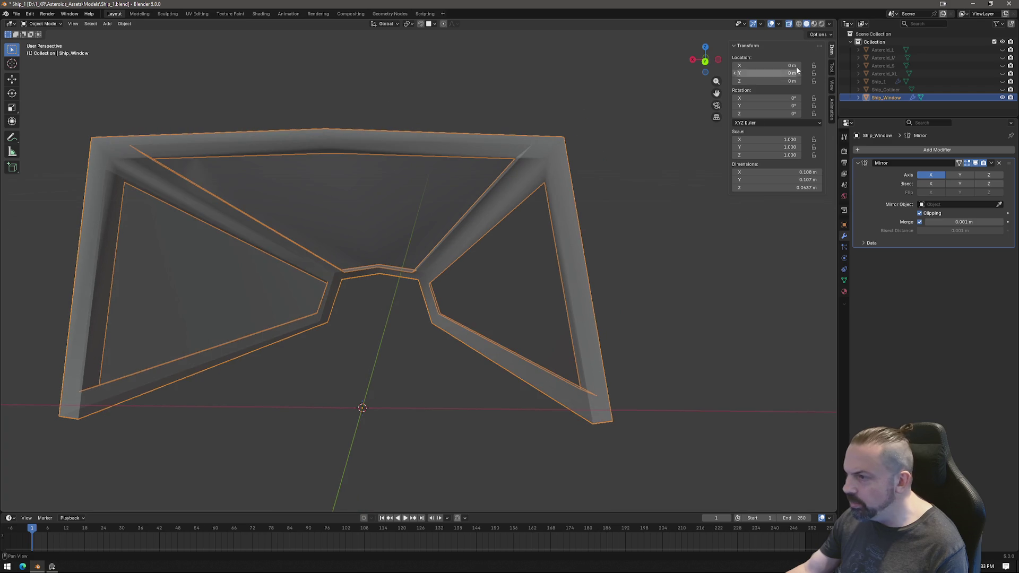
mouse_move(403, 306)
middle_mouse_down()
mouse_move(452, 305)
mouse_move(411, 279)
mouse_move(449, 293)
middle_mouse_up()
key("Tab")
Select the diagonal and top edge loops of the frame and mark them sharp.
left_click(489, 215, "alt")
left_click(562, 60, "alt+shift")
left_click(605, 58, "alt+shift")
mouse_move(430, 301)
middle_mouse_down()
mouse_move(530, 268)
mouse_move(569, 289)
middle_mouse_up()
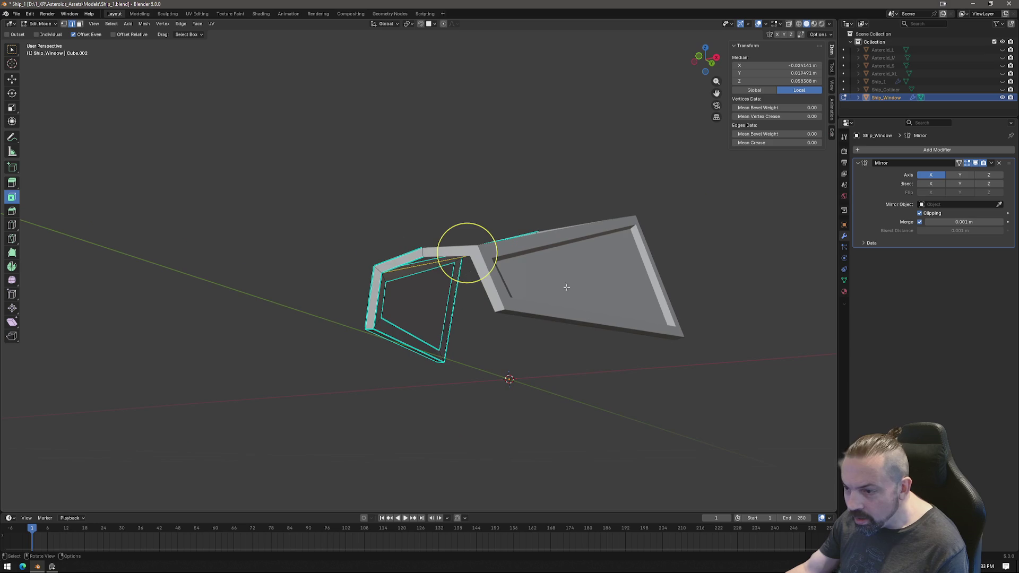
right_click(420, 323)
left_click(402, 313)
mouse_move(402, 313)
middle_mouse_down()
mouse_move(574, 350)
mouse_move(692, 336)
mouse_move(506, 317)
middle_mouse_up()
mouse_move(501, 254)
middle_mouse_down()
mouse_move(467, 354)
mouse_move(416, 210)
mouse_move(436, 264)
mouse_move(439, 256)
middle_mouse_up()
key("Escape")
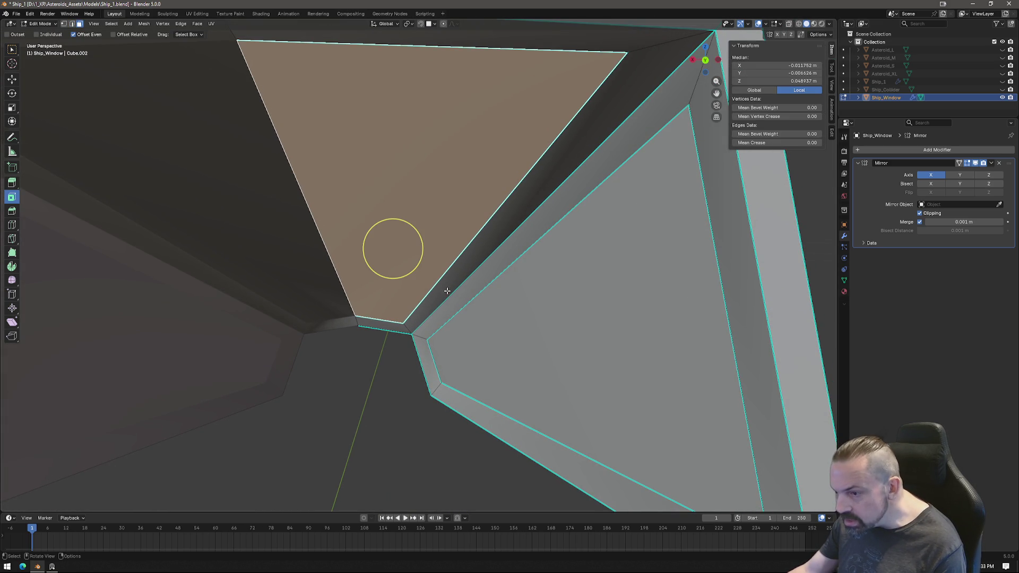
Extrude the first pane face slightly along its normal and scale it to 0.954.
key("g")
key("z")
key("z")
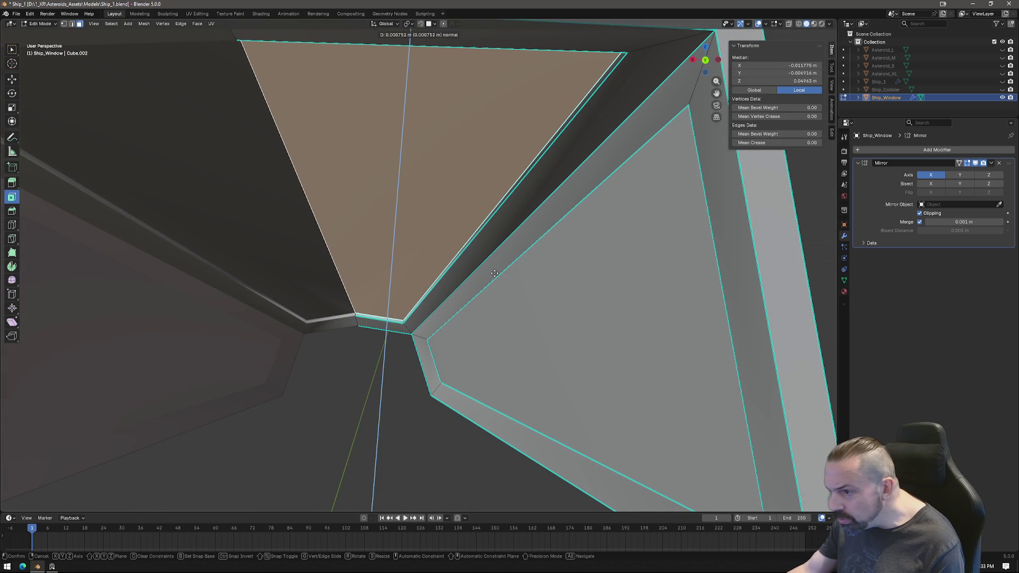
left_click(495, 270)
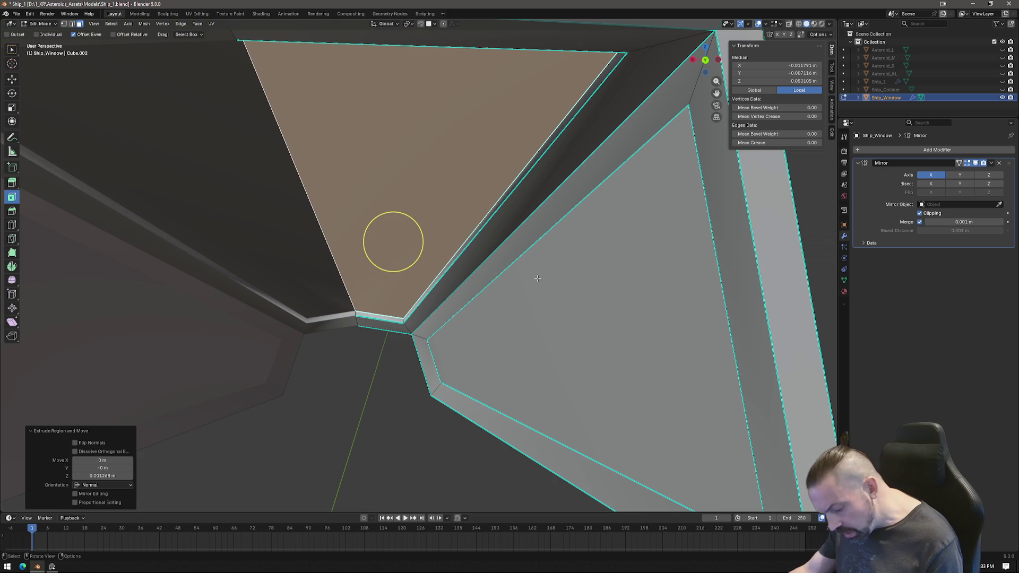
key("s")
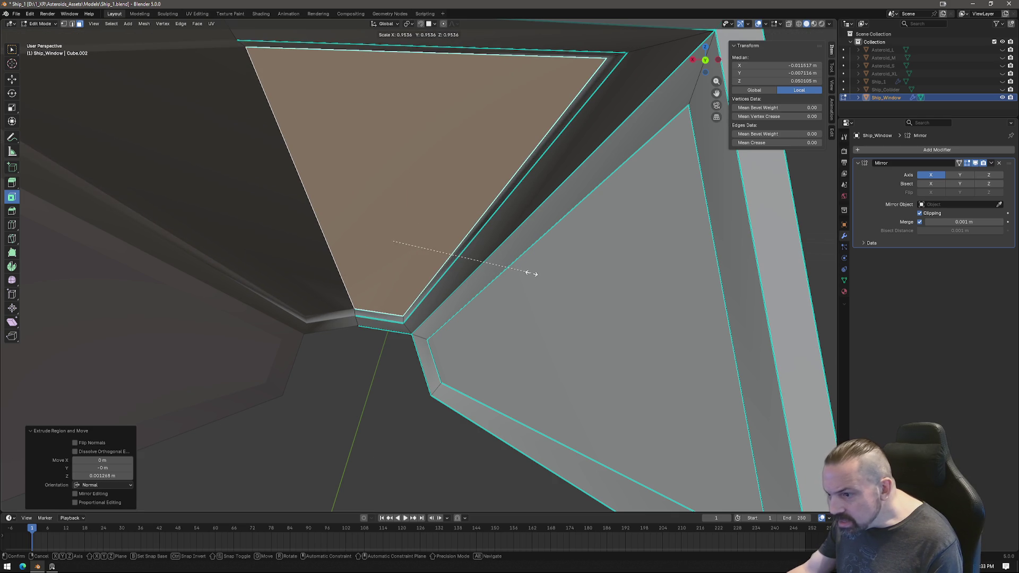
left_click(531, 273)
left_click(392, 241)
Mark the new rim edges of the first pane sharp.
key("2")
left_click(462, 253)
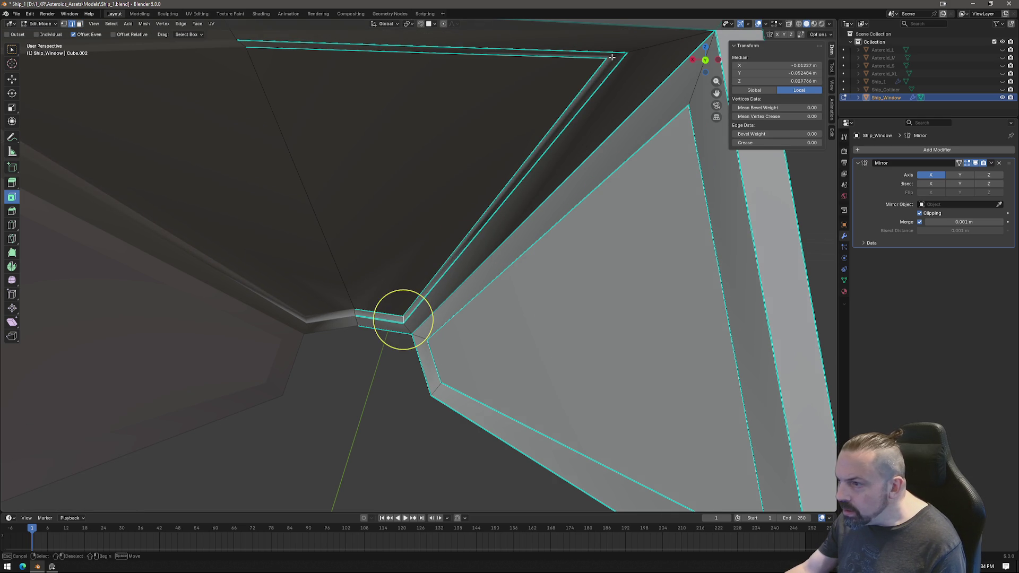
left_click(459, 249, "shift")
key("ctrl+e")
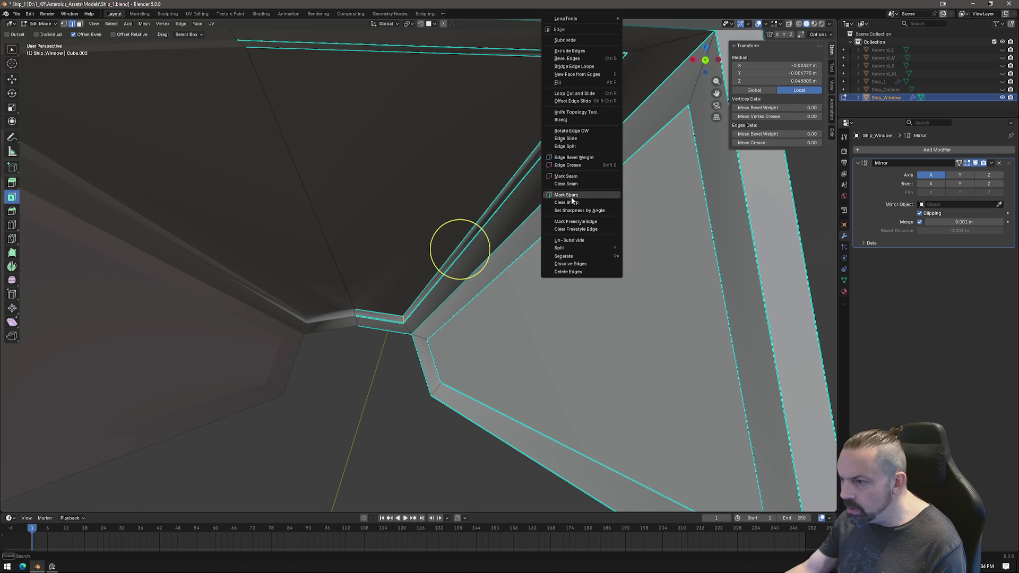
left_click(572, 199)
mouse_move(455, 244)
middle_mouse_down()
mouse_move(516, 239)
mouse_move(448, 268)
mouse_move(383, 322)
mouse_move(445, 271)
middle_mouse_up()
scroll(470, 266, "up", 5)
Extrude the inner triangular pane face and shrink it slightly.
key("3")
left_click(509, 332)
scroll(498, 336, "up", 2)
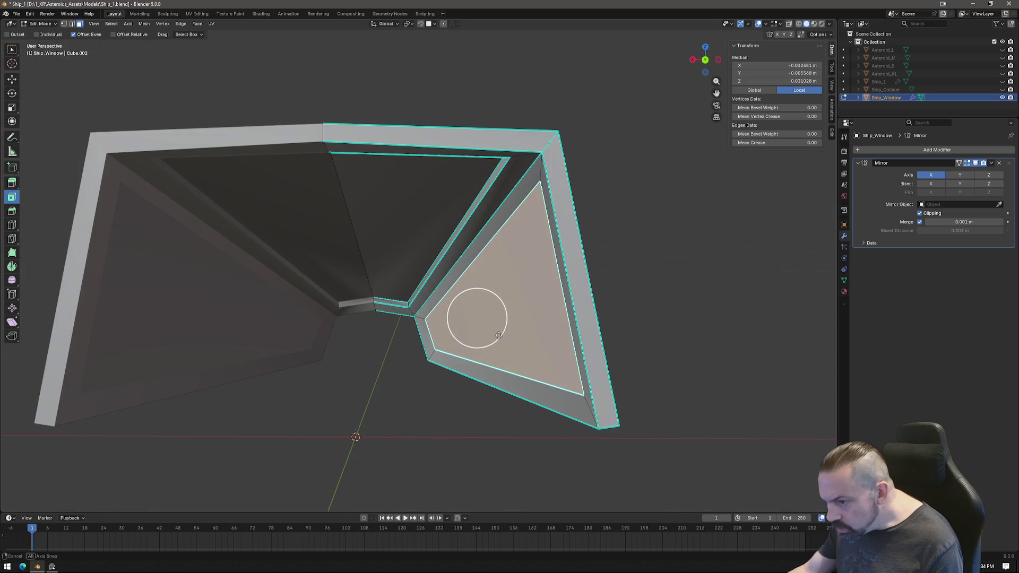
scroll(499, 335, "up", 3)
key("e")
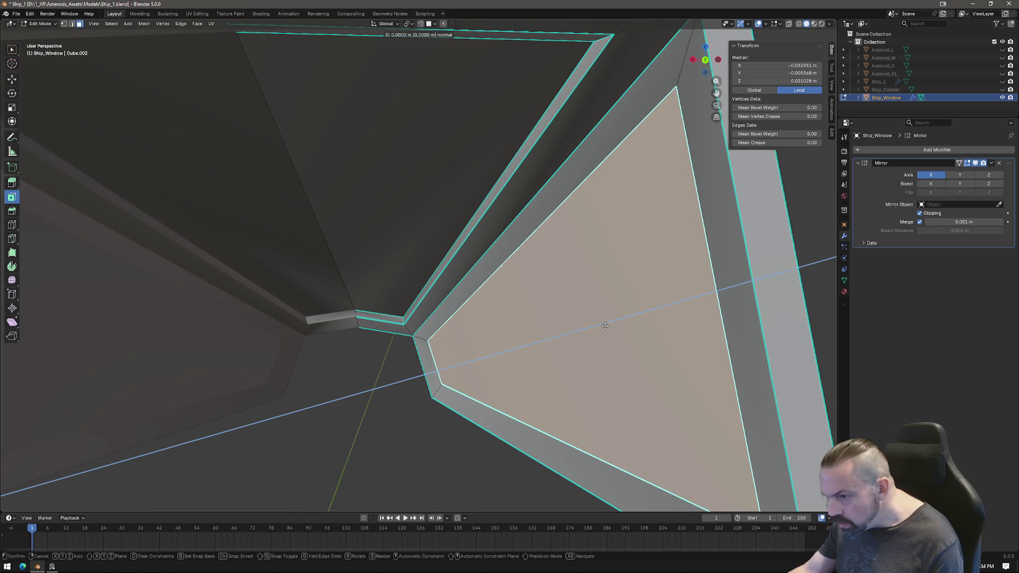
left_click(613, 323)
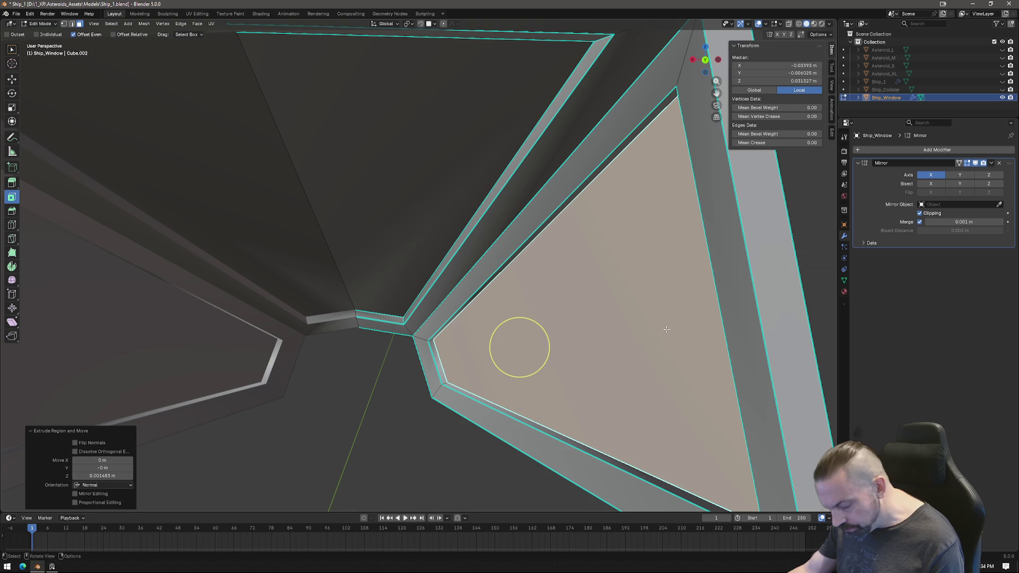
left_click(661, 328)
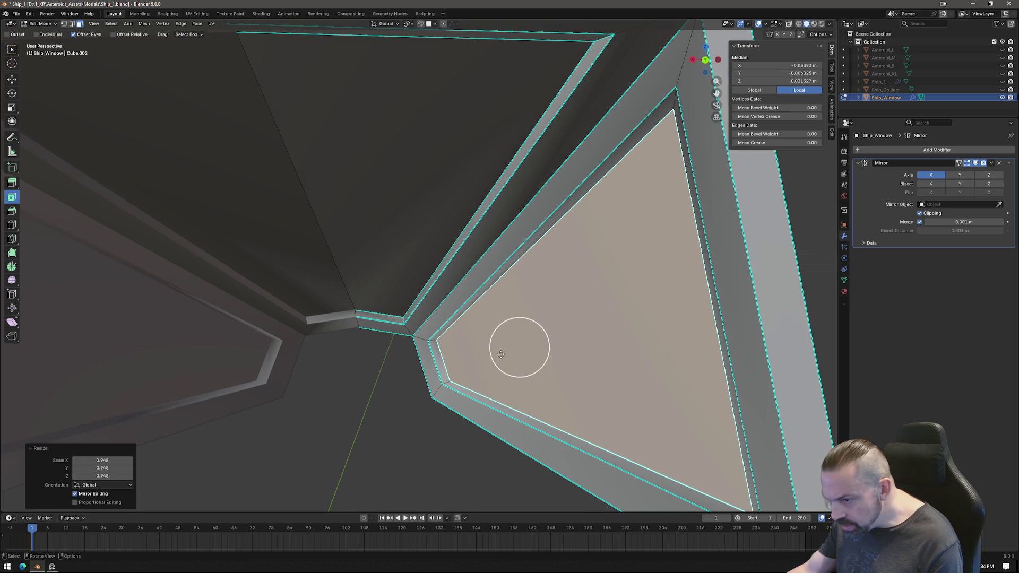
Mark the rim edges near the inner pane's corner sharp.
left_click(433, 340)
scroll(499, 400, "down", 3)
middle_click_drag(499, 399, 618, 433)
middle_click_drag(670, 411, 670, 188)
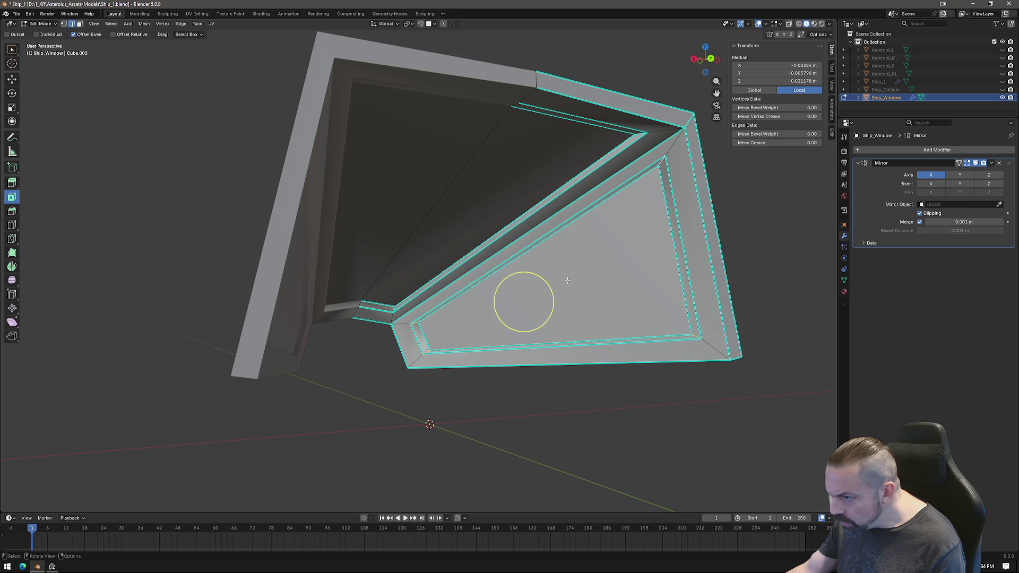
right_click(485, 318)
left_click(472, 321)
mouse_move(471, 321)
middle_mouse_down()
mouse_move(426, 329)
mouse_move(457, 359)
mouse_move(455, 347)
mouse_move(428, 359)
mouse_move(421, 336)
mouse_move(475, 322)
middle_mouse_up()
Merge the lower-corner and centre-line cut vertices into single points with Merge at Last.
scroll(436, 331, "up", 3)
scroll(421, 336, "down", 5)
left_click(432, 356)
mouse_move(431, 356)
middle_mouse_down()
mouse_move(467, 381)
mouse_move(467, 292)
mouse_move(451, 369)
middle_mouse_up()
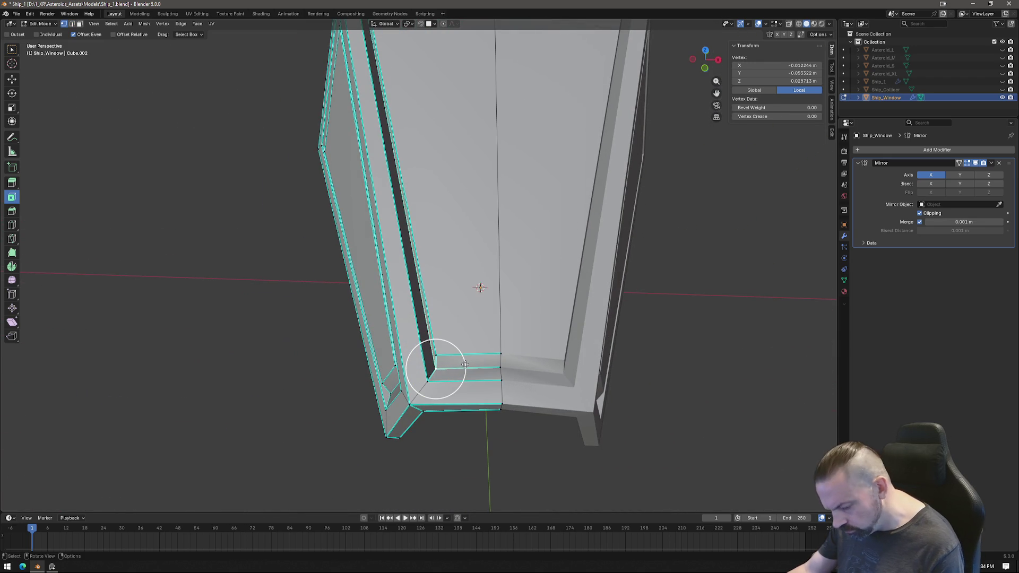
key("g")
key("Escape")
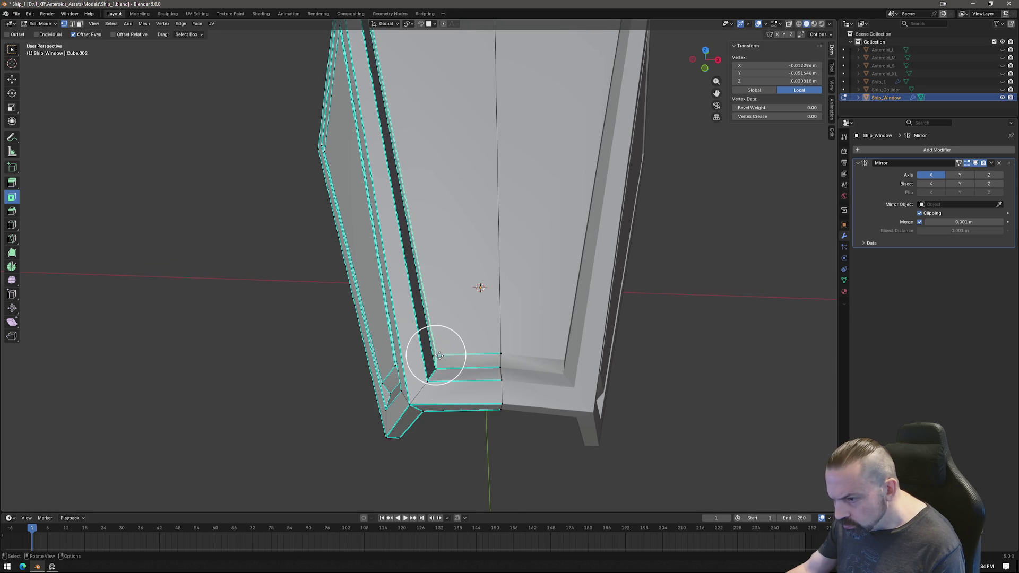
right_click(474, 377)
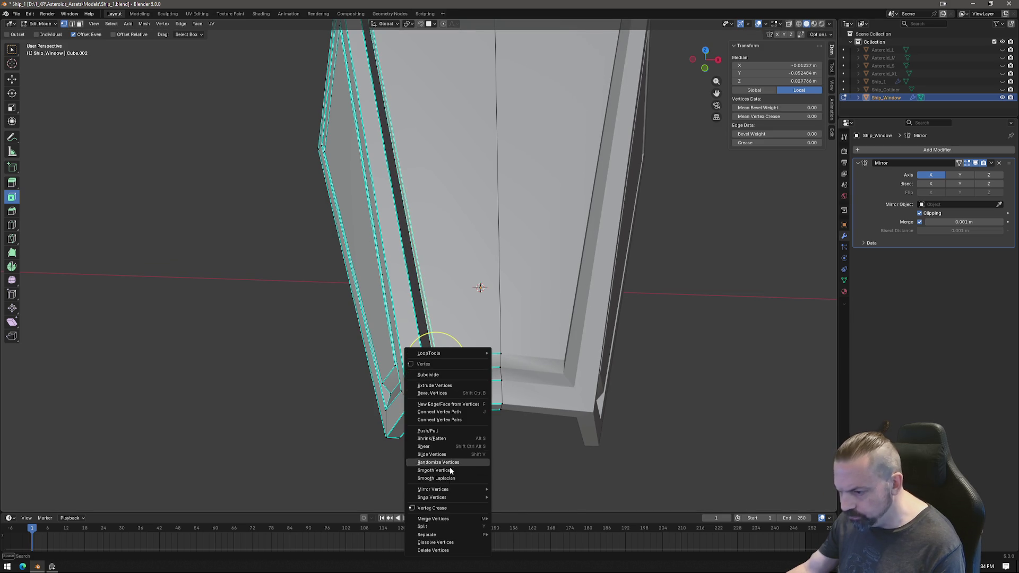
mouse_move(448, 519)
left_click(523, 509)
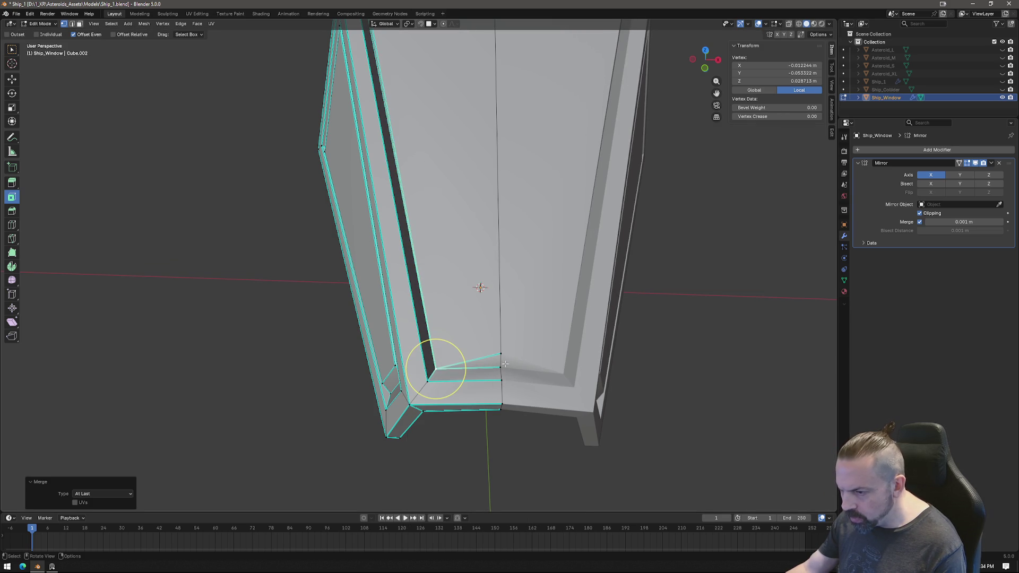
left_click(500, 353, "shift")
right_click(517, 391)
mouse_move(525, 392)
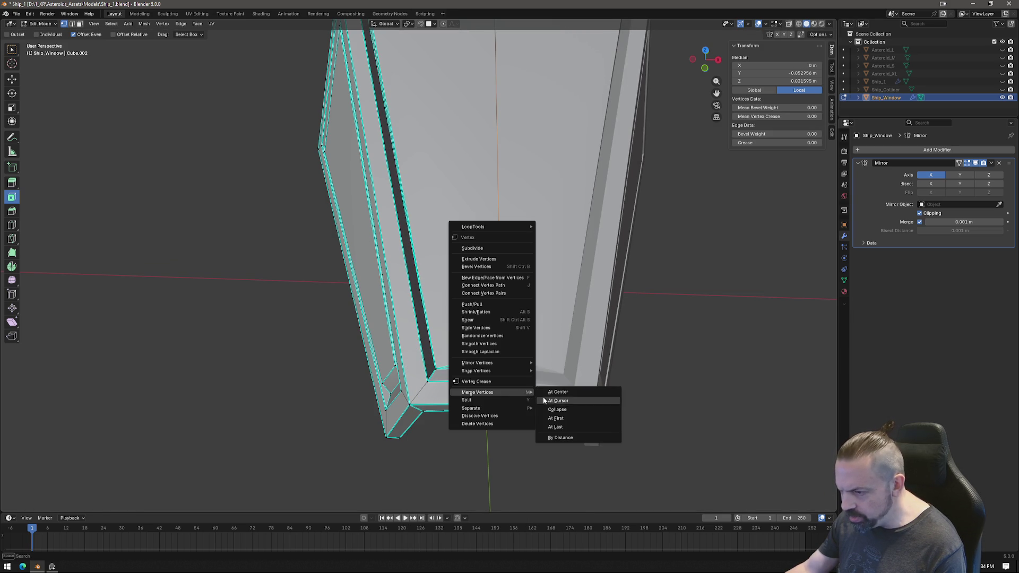
left_click(554, 428)
Merge the two vertex pairs at the frame's top corner at their last-selected vertices.
mouse_move(496, 379)
middle_mouse_down()
mouse_move(509, 416)
mouse_move(401, 225)
middle_mouse_up()
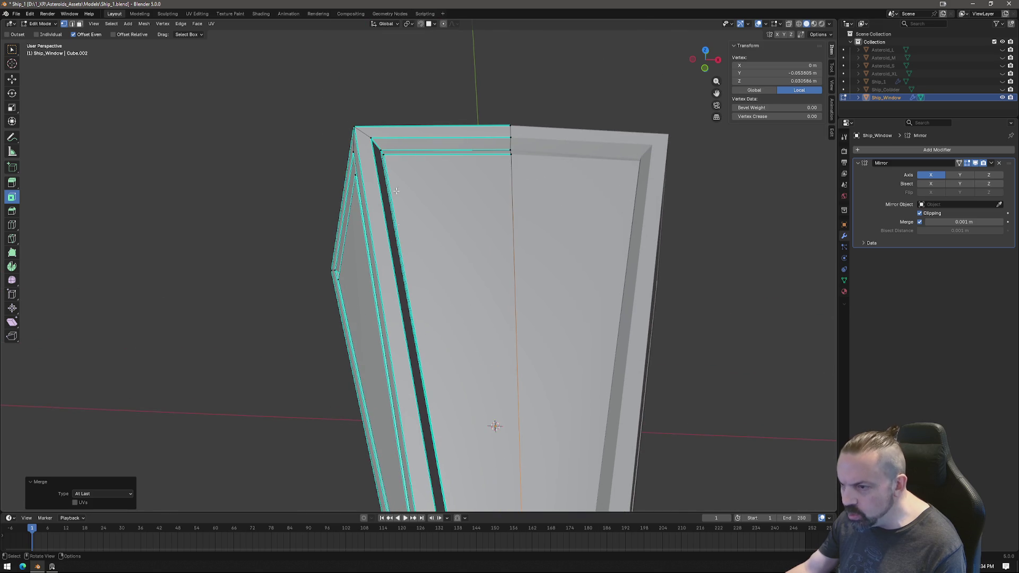
left_click(384, 154, "shift")
right_click(384, 154)
mouse_move(441, 226)
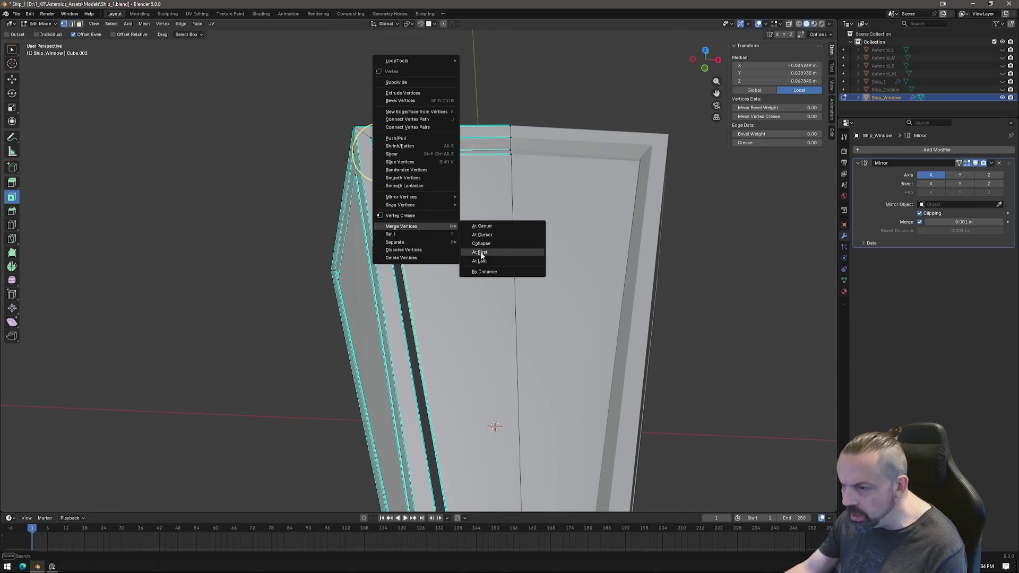
left_click(484, 262)
left_click(512, 144)
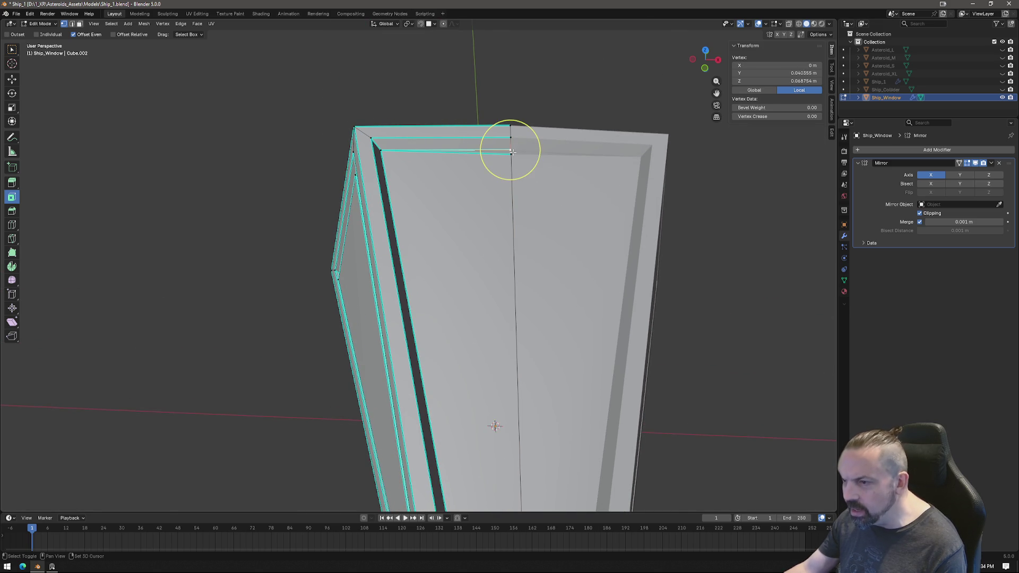
left_click(511, 138, "shift")
right_click(522, 234)
mouse_move(541, 236)
left_click(565, 270)
In Left Ortho view, reposition the top corner vertex and lower it 0.008769 m along Z.
mouse_move(509, 154)
middle_mouse_down()
mouse_move(368, 184)
mouse_move(227, 273)
mouse_move(141, 296)
middle_mouse_up()
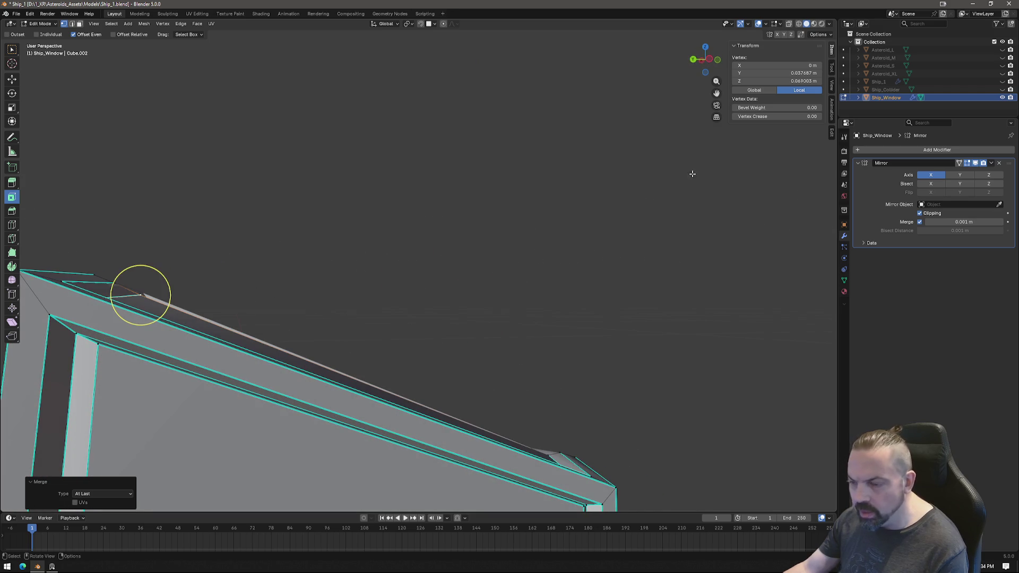
left_click(706, 62)
scroll(223, 264, "up", 2)
middle_click_drag(223, 264, 368, 282, "shift")
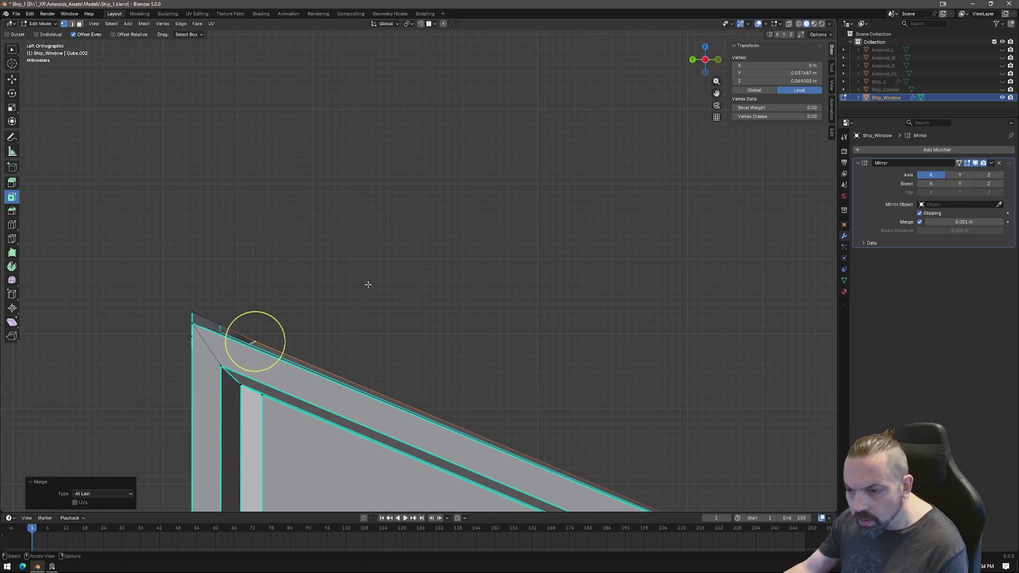
key("g")
left_click(340, 284)
mouse_move(236, 336)
middle_mouse_down()
mouse_move(343, 261)
mouse_move(462, 281)
middle_mouse_up()
middle_click_drag(298, 320, 313, 322)
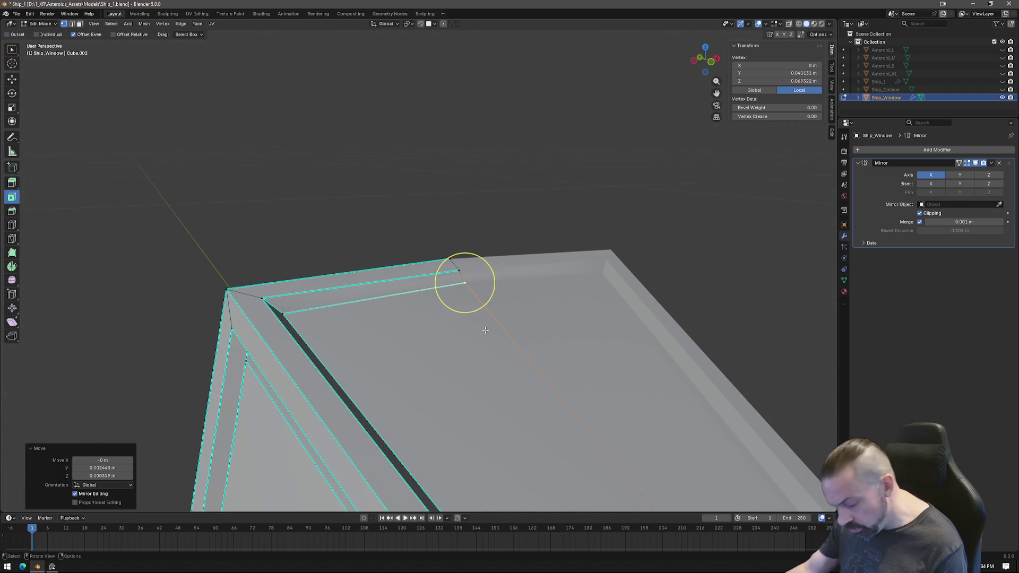
key("g")
key("z")
left_click(499, 331)
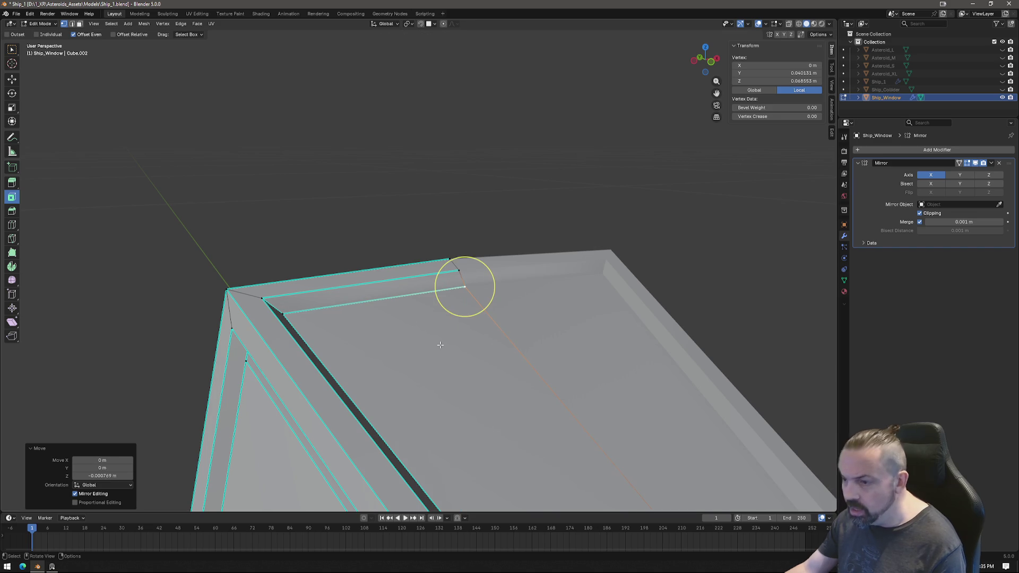
Switch to face select and pick the large upper triangular face of the frame.
scroll(496, 337, "down", 5)
middle_click_drag(492, 341, 472, 254, "shift")
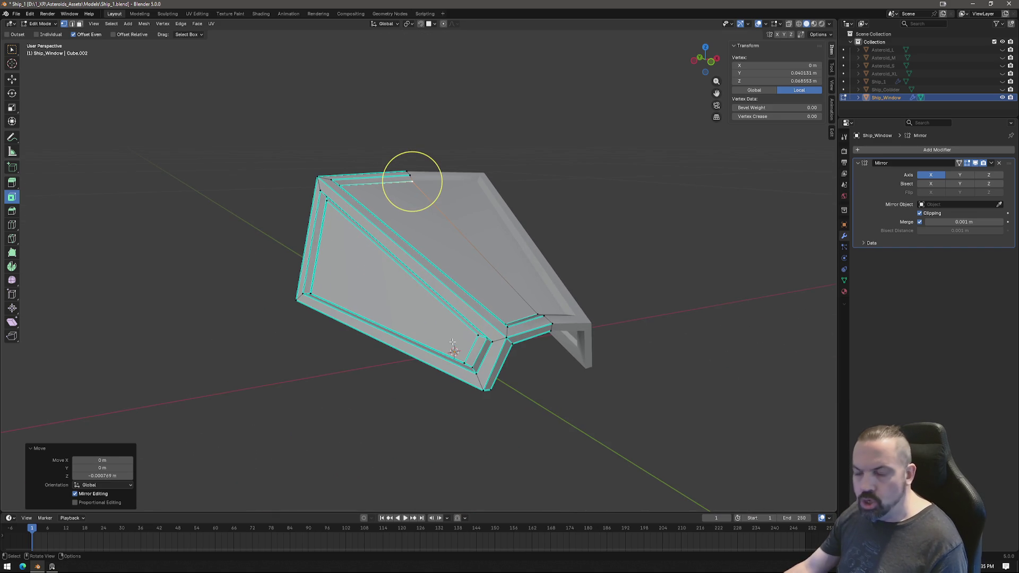
mouse_move(477, 311)
middle_mouse_down()
mouse_move(397, 337)
mouse_move(480, 228)
mouse_move(605, 264)
mouse_move(621, 292)
middle_mouse_up()
scroll(342, 295, "up", 10)
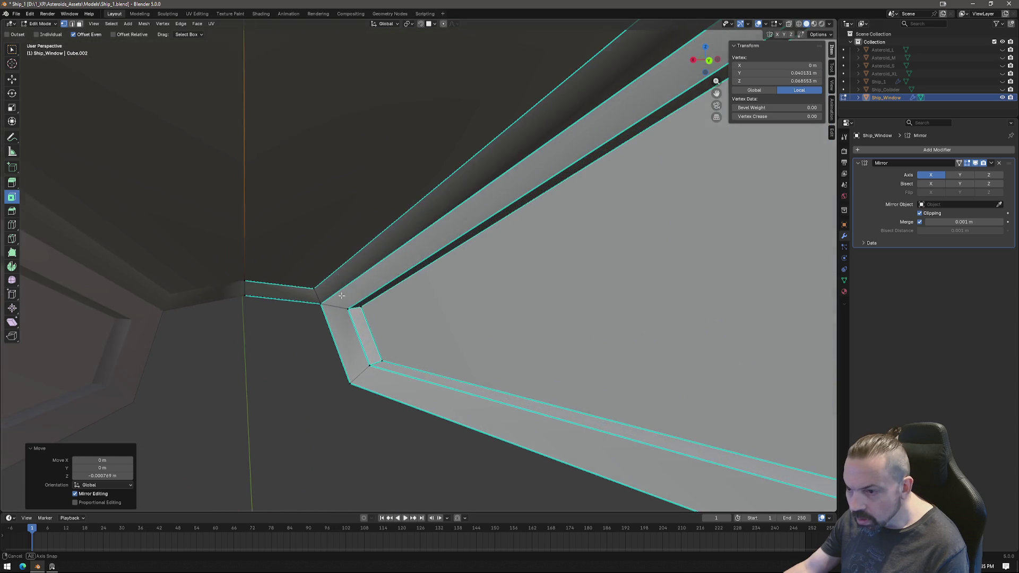
middle_click_drag(341, 295, 362, 361)
key("3")
left_click(398, 285, "shift")
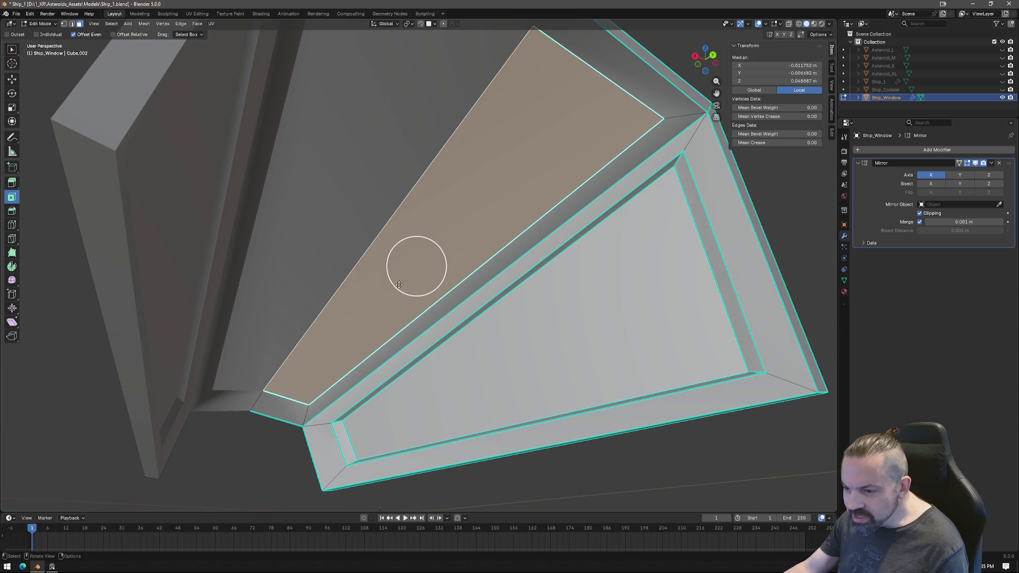
Grow the face selection across the window pane and delete those faces.
mouse_move(457, 305)
middle_mouse_down()
mouse_move(441, 335)
mouse_move(405, 334)
mouse_move(430, 265)
mouse_move(542, 146)
middle_mouse_up()
mouse_move(478, 88)
middle_mouse_down()
mouse_move(505, 155)
mouse_move(485, 202)
mouse_move(472, 203)
middle_mouse_up()
middle_click_drag(542, 303, 634, 345)
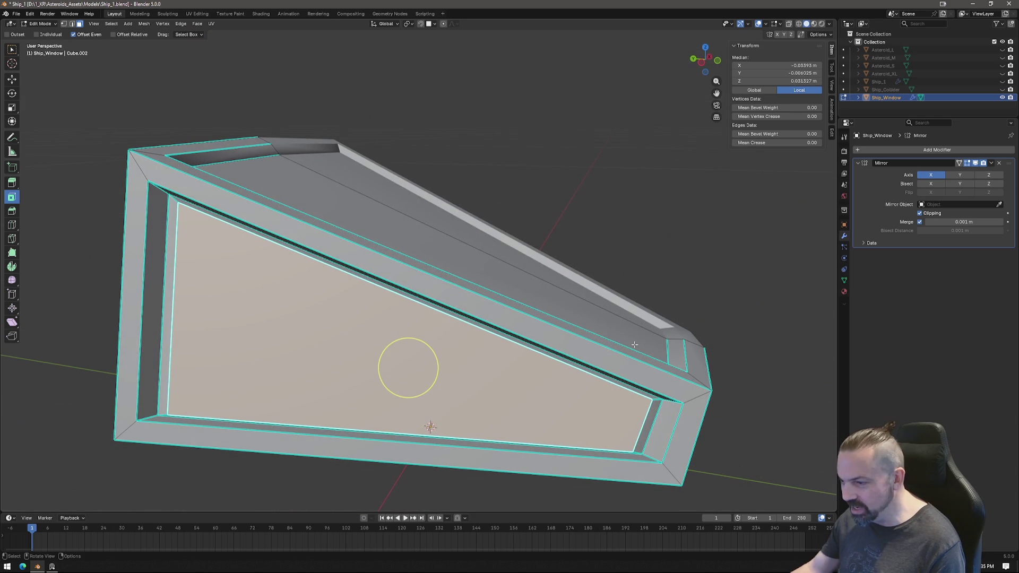
key("ctrl+KP_Add")
mouse_move(685, 309)
middle_mouse_down()
mouse_move(415, 304)
mouse_move(673, 265)
middle_mouse_up()
key("x")
left_click(673, 267)
Switch to vertex select, check the open frame, and return to Object Mode.
mouse_move(523, 273)
middle_mouse_down()
mouse_move(546, 319)
mouse_move(609, 312)
mouse_move(355, 323)
mouse_move(478, 334)
middle_mouse_up()
key("1")
left_click(351, 367)
mouse_move(450, 374)
middle_mouse_down()
mouse_move(364, 345)
mouse_move(311, 357)
mouse_move(325, 377)
mouse_move(560, 367)
mouse_move(631, 348)
mouse_move(688, 371)
middle_mouse_up()
mouse_move(461, 336)
middle_mouse_down()
mouse_move(333, 303)
mouse_move(327, 341)
mouse_move(498, 293)
mouse_move(434, 328)
mouse_move(475, 348)
mouse_move(448, 338)
middle_mouse_up()
key("Tab")
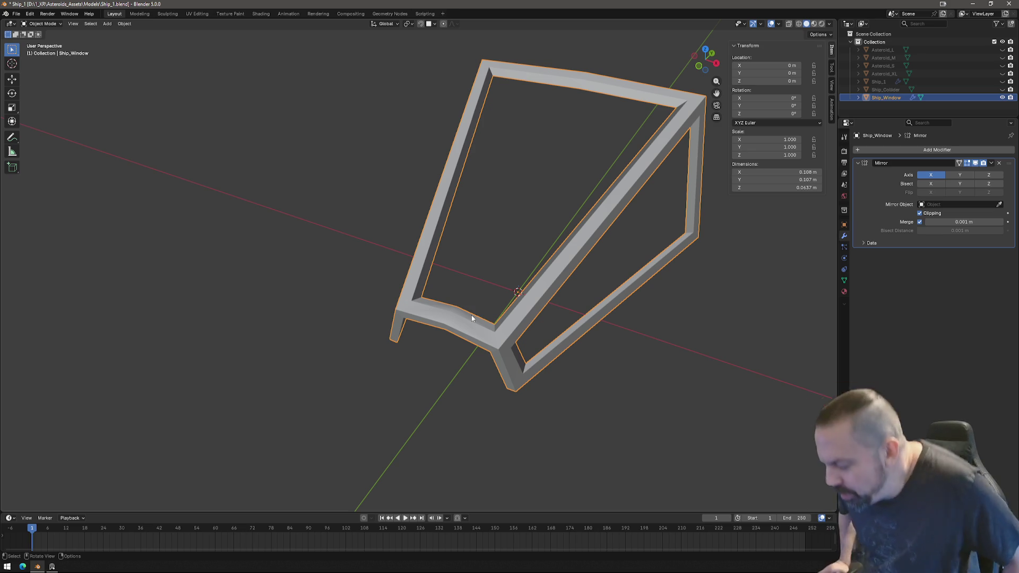
Unhide the Ship_1 body in the Outliner to see the frame inside the hull.
mouse_move(473, 317)
middle_mouse_down()
mouse_move(496, 297)
mouse_move(479, 312)
mouse_move(517, 303)
mouse_move(455, 291)
mouse_move(428, 314)
mouse_move(395, 316)
mouse_move(432, 318)
mouse_move(421, 321)
middle_mouse_up()
mouse_move(234, 351)
middle_mouse_down()
mouse_move(401, 328)
mouse_move(485, 345)
mouse_move(472, 356)
mouse_move(451, 350)
mouse_move(477, 340)
mouse_move(469, 355)
mouse_move(568, 312)
mouse_move(614, 317)
middle_mouse_up()
scroll(469, 355, "down", 2)
scroll(526, 323, "up", 5)
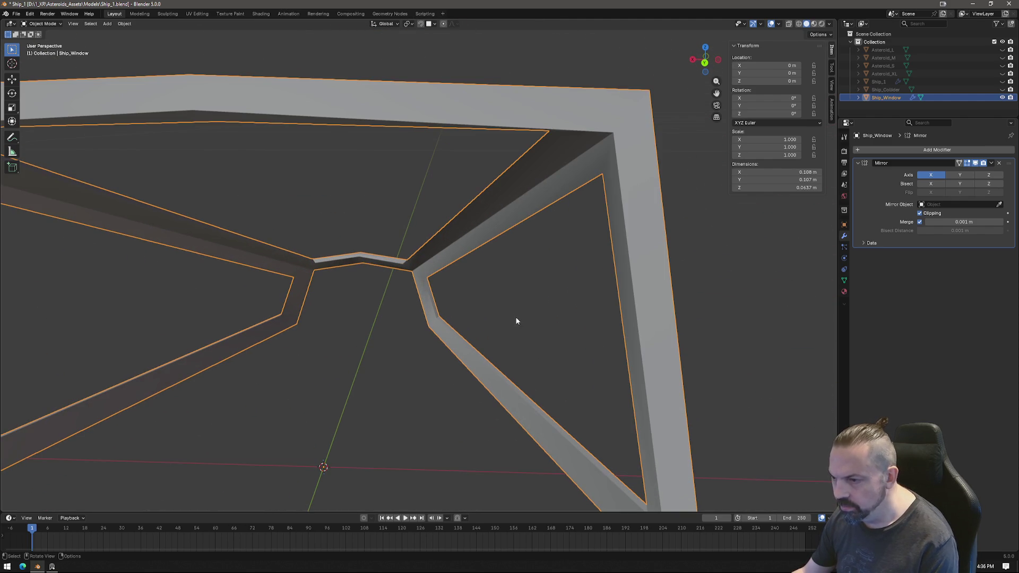
left_click(1003, 81)
scroll(521, 279, "down", 5)
mouse_move(521, 278)
middle_mouse_down()
mouse_move(517, 340)
mouse_move(390, 354)
mouse_move(371, 329)
mouse_move(410, 308)
mouse_move(518, 305)
mouse_move(512, 335)
mouse_move(454, 355)
mouse_move(404, 342)
mouse_move(430, 305)
middle_mouse_up()
scroll(371, 329, "up", 3)
scroll(422, 232, "down", 2)
Reselect the Ship_Window frame and switch to front orthographic view.
left_click(422, 231)
mouse_move(422, 231)
middle_mouse_down()
mouse_move(421, 286)
mouse_move(460, 276)
mouse_move(515, 322)
middle_mouse_up()
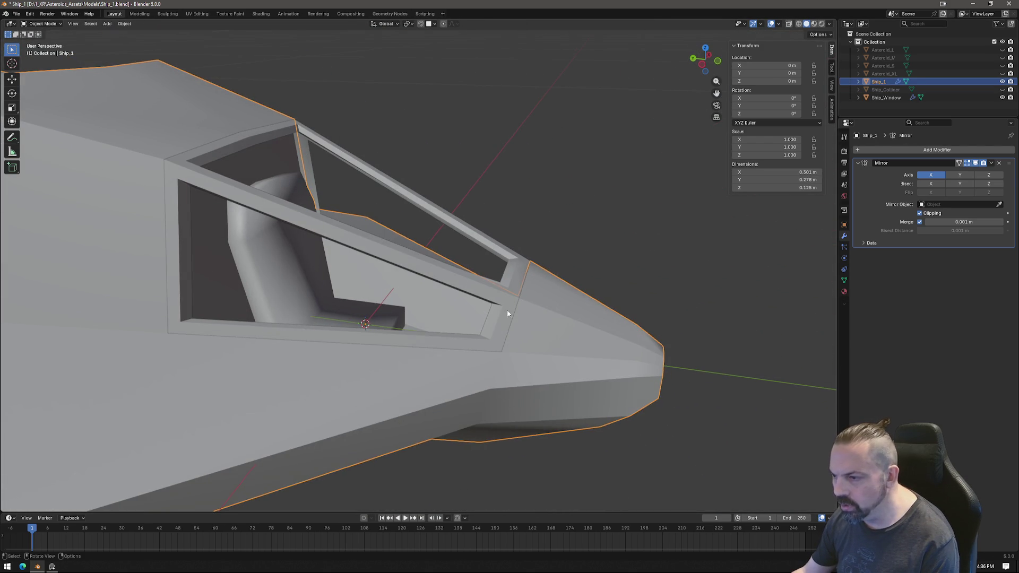
left_click(499, 303)
scroll(502, 300, "up", 2)
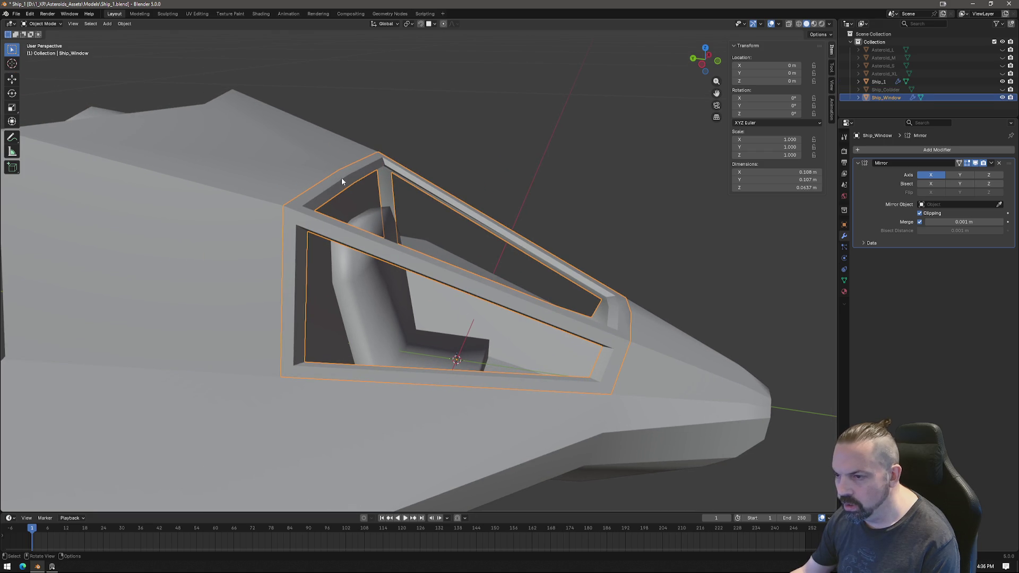
middle_click_drag(516, 179, 629, 108)
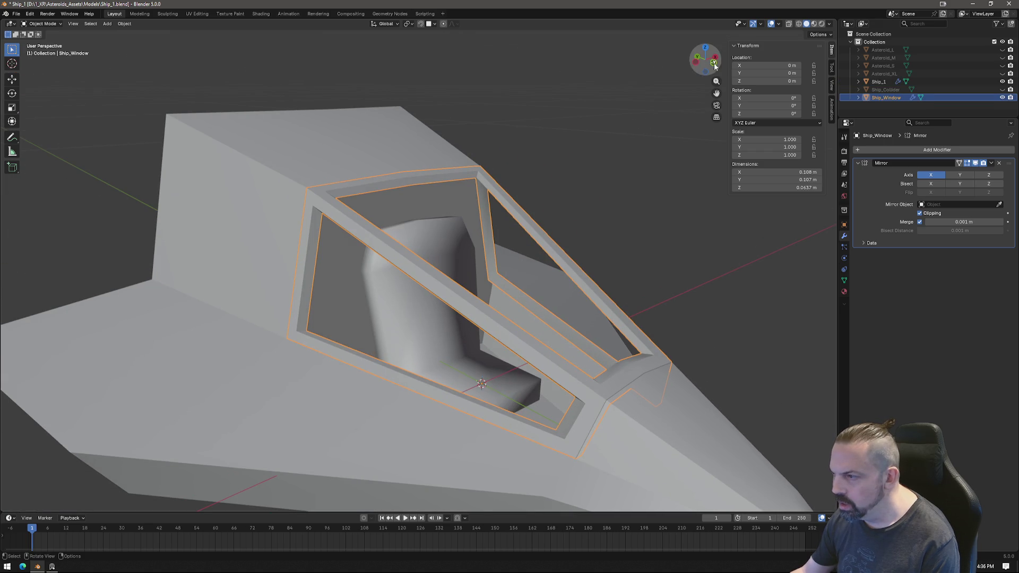
key("KP_1")
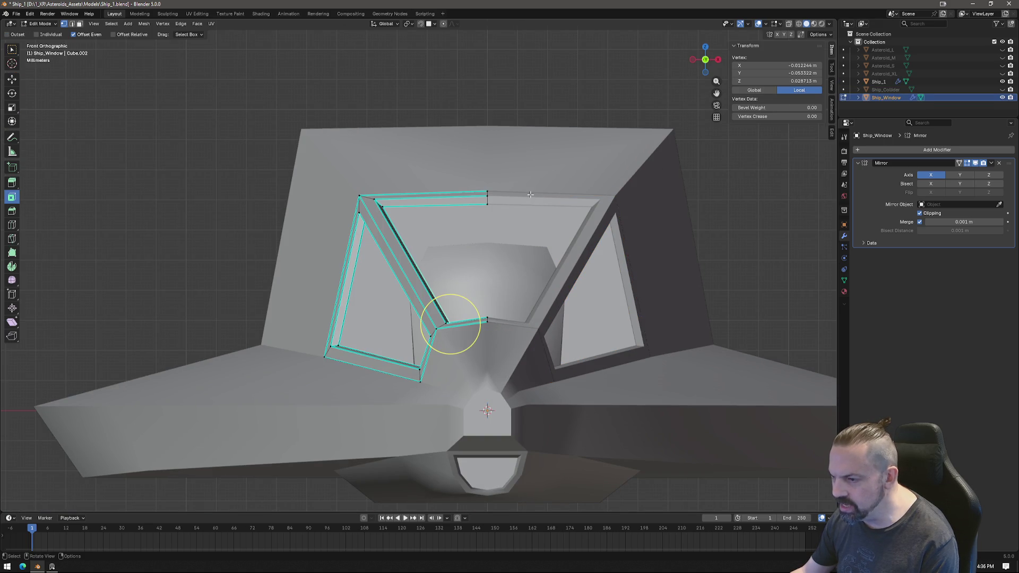
Edit Ship_1 and Ship_Window together in Edit Mode with X-ray enabled.
left_click(485, 168, "shift")
key("Tab")
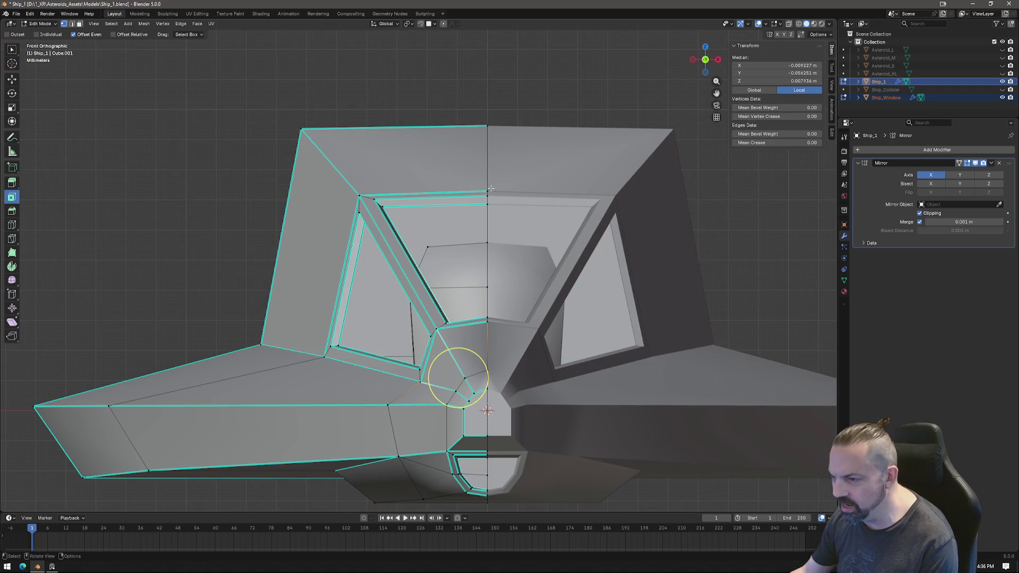
left_click(359, 194)
left_click(789, 25)
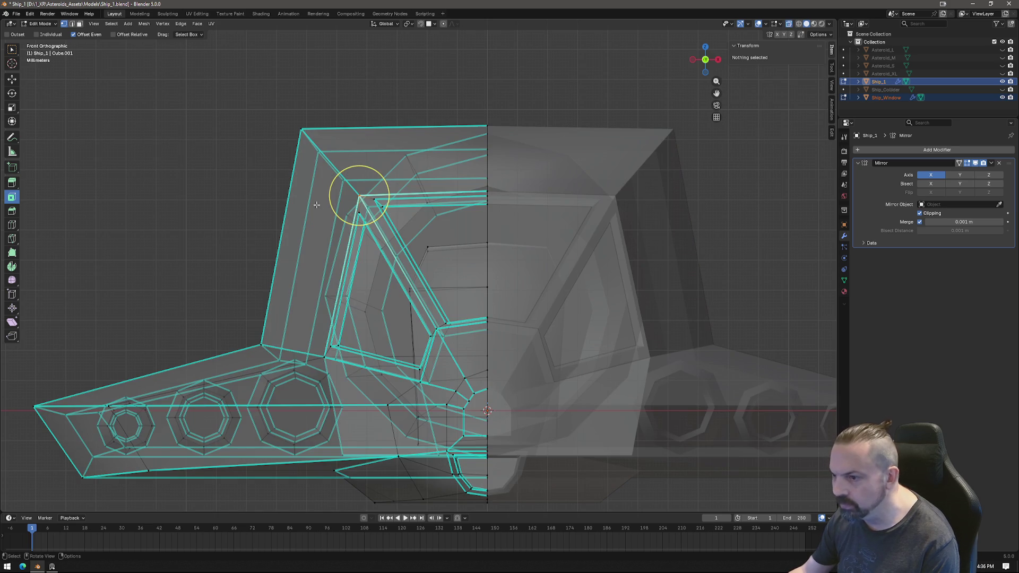
Select the top pillar vertices of Ship_1 and scale them to 0 along Z.
left_click_drag(364, 202, 365, 203)
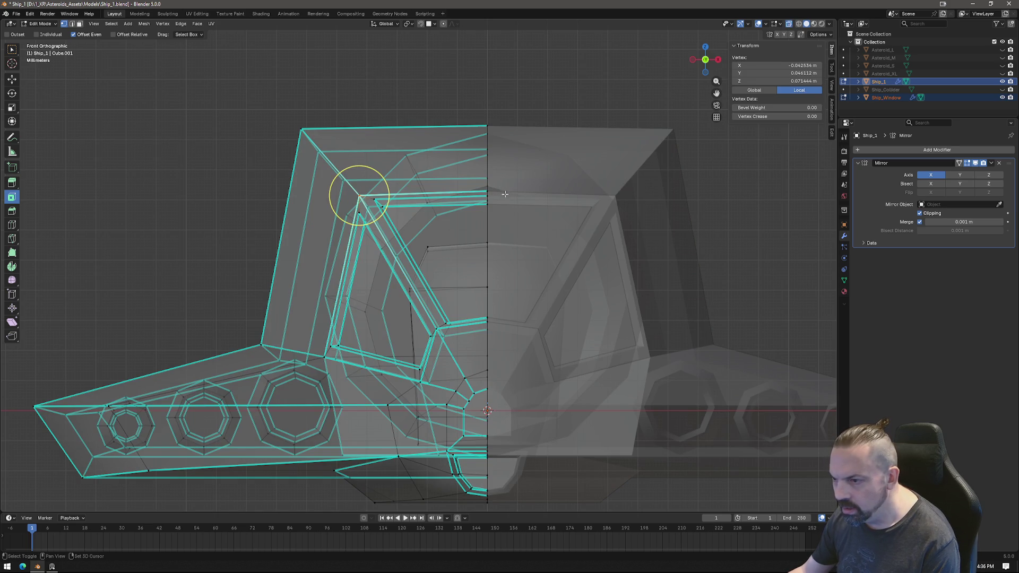
left_click_drag(436, 192, 561, 273)
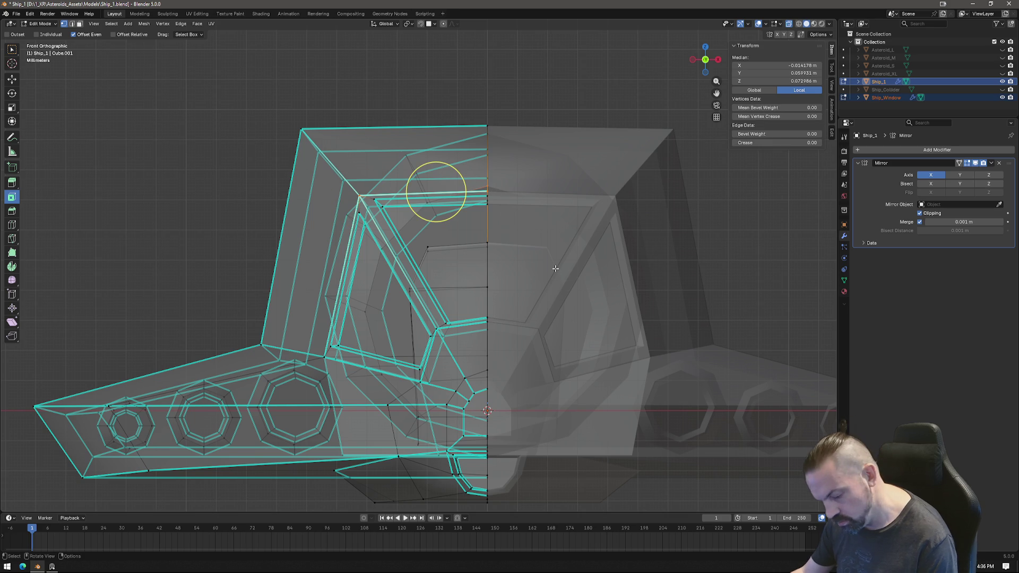
middle_click_drag(552, 276, 515, 283)
left_click_drag(631, 210, 630, 211)
mouse_move(631, 211)
middle_mouse_down()
mouse_move(621, 280)
mouse_move(685, 96)
middle_mouse_up()
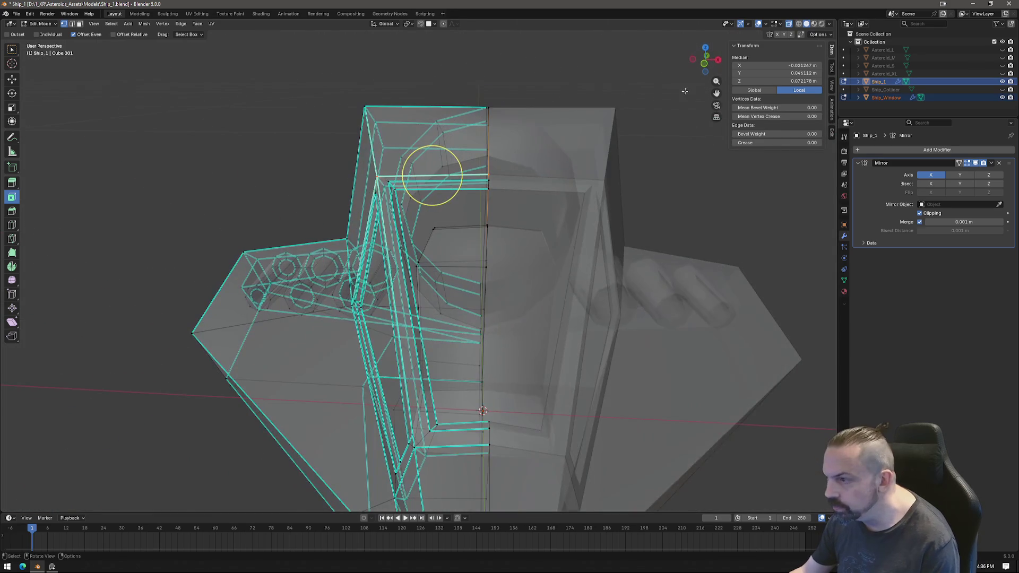
left_click(702, 66)
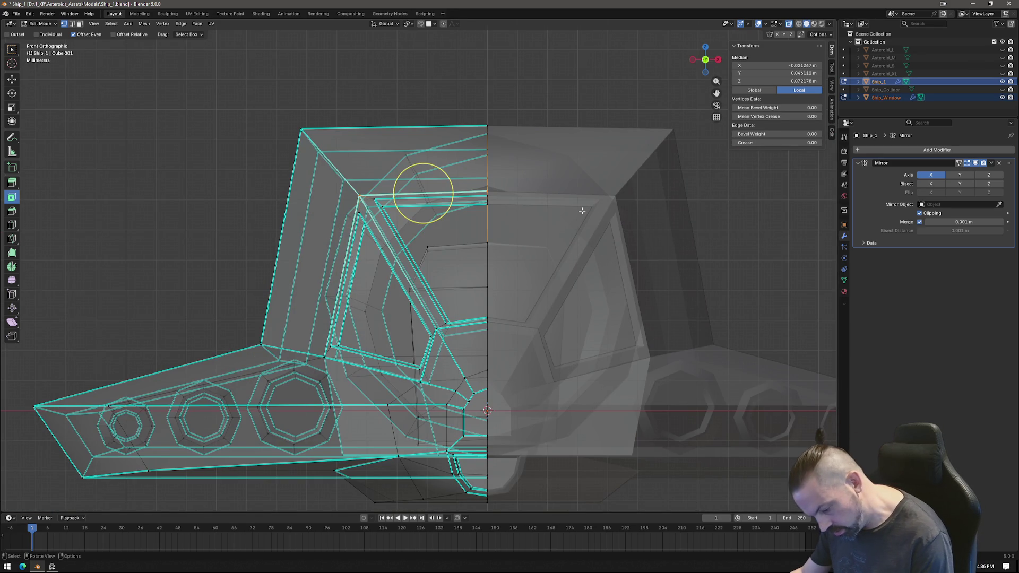
key("z")
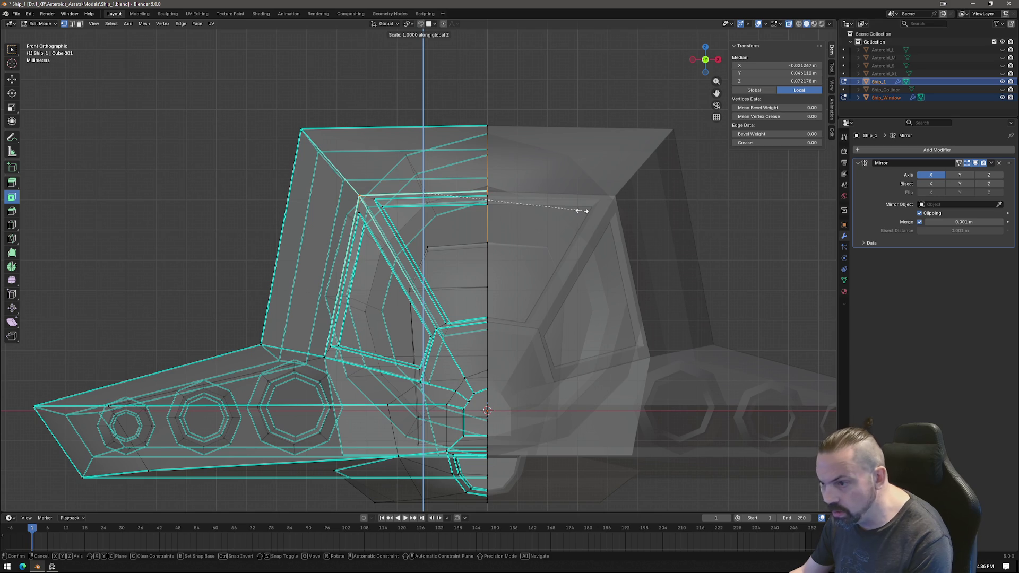
key("Return")
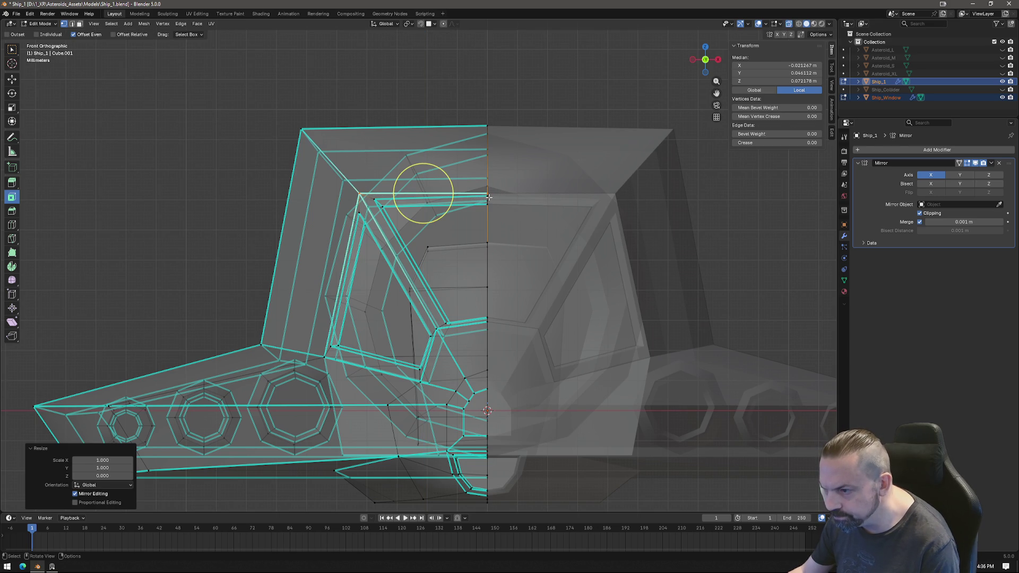
Level the Ship_Window centre-seam and frame vertices to one height with S Z.
left_click(488, 196)
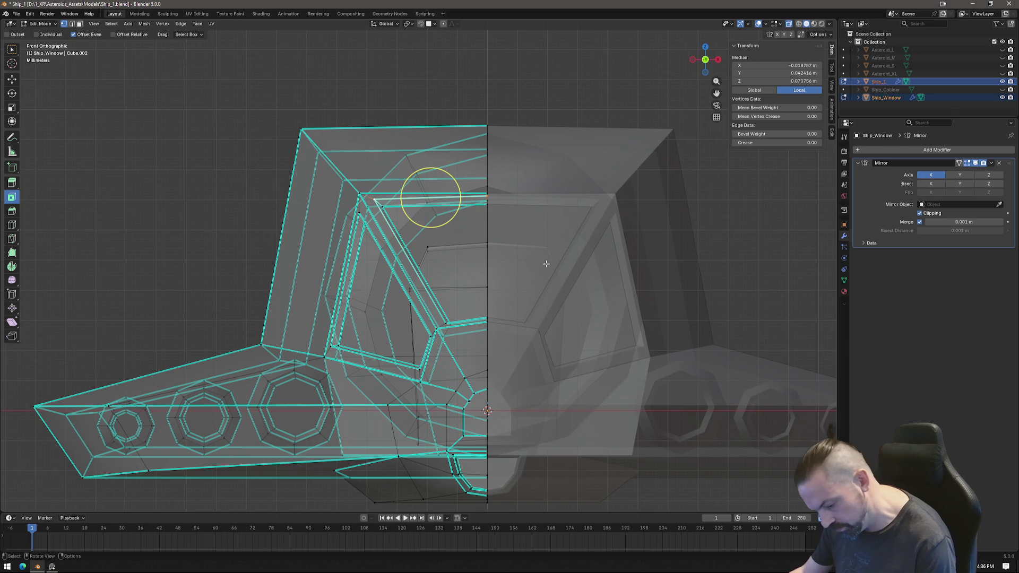
key("s")
key("Return")
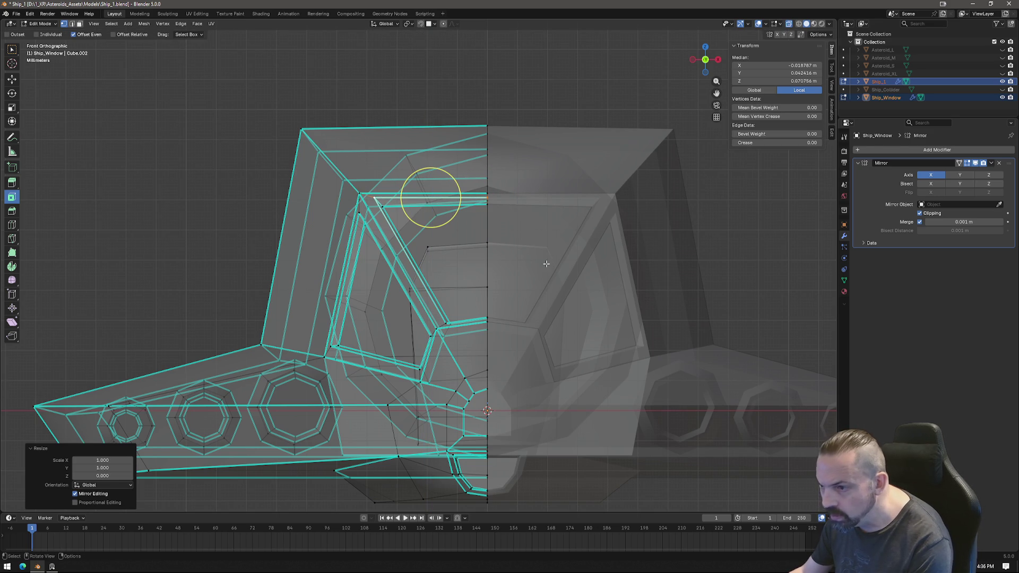
left_click(381, 206)
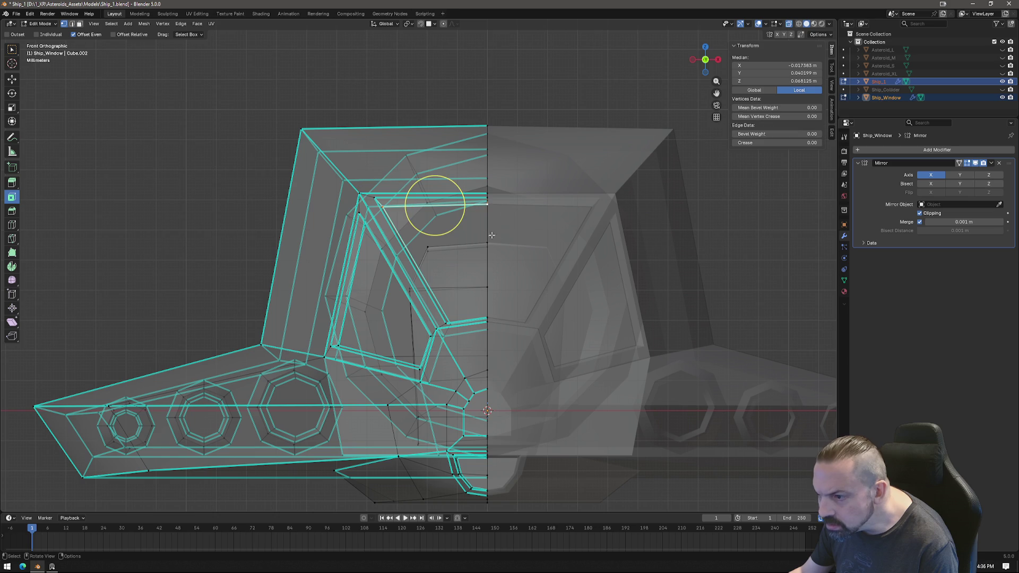
key("s")
key("z")
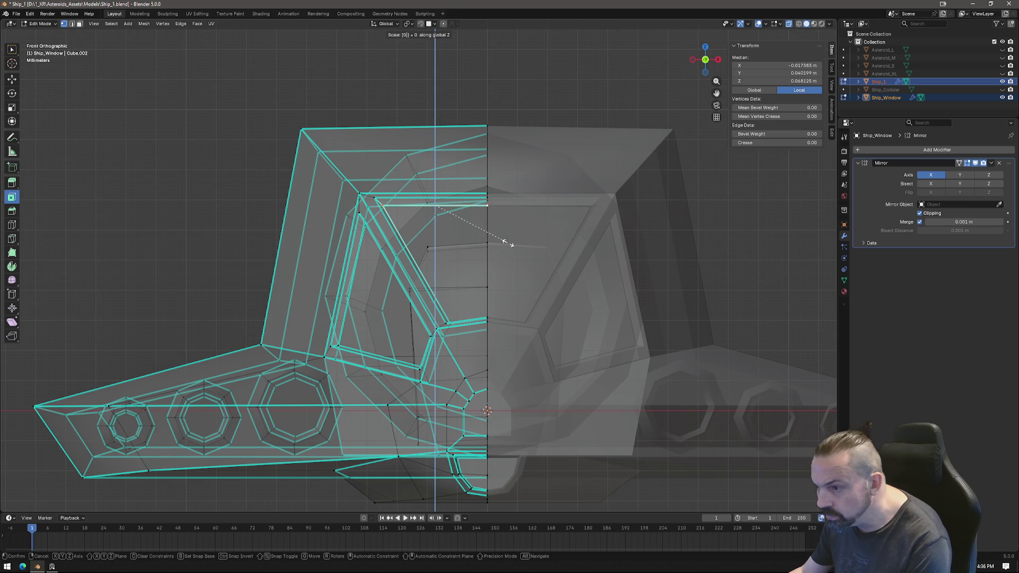
left_click(434, 205)
Scale the frame's top vertex, then select two top edges of the Ship_1 hull.
mouse_move(393, 210)
middle_mouse_down()
mouse_move(325, 204)
mouse_move(482, 215)
middle_mouse_up()
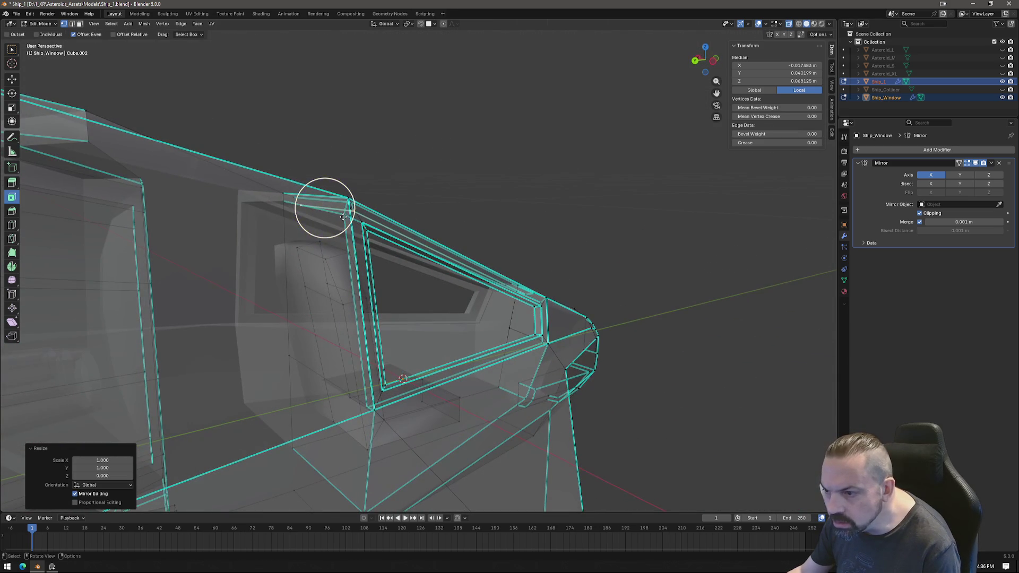
left_click(345, 217)
key("s")
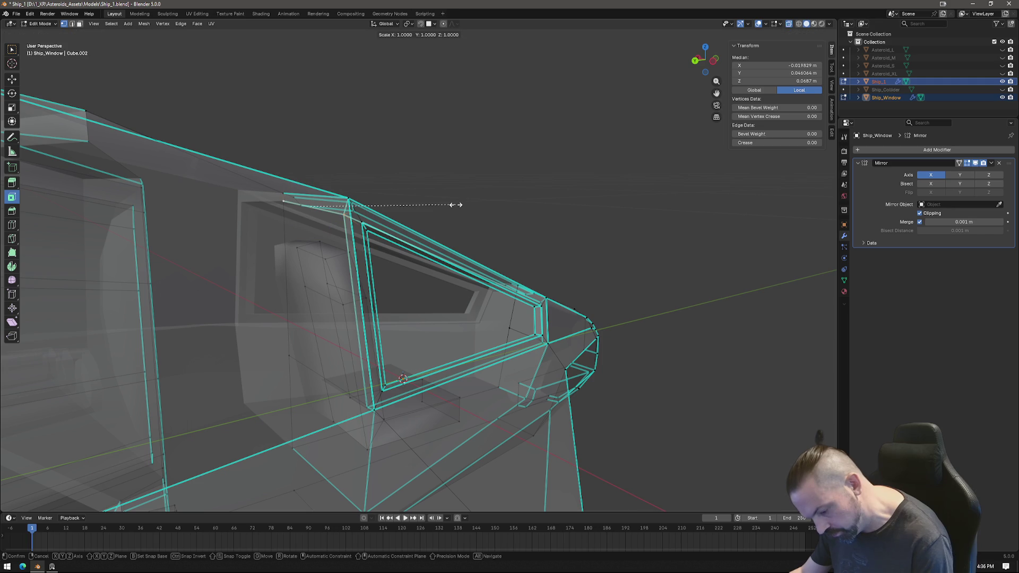
mouse_move(441, 222)
middle_mouse_down()
mouse_move(295, 230)
mouse_move(309, 235)
mouse_move(425, 133)
middle_mouse_up()
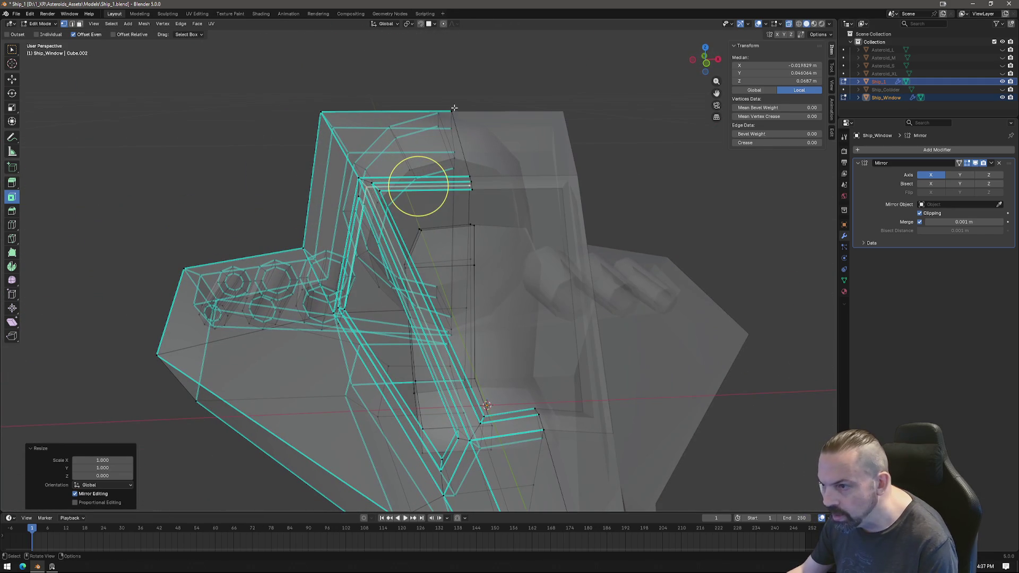
left_click(447, 107)
left_click(383, 111)
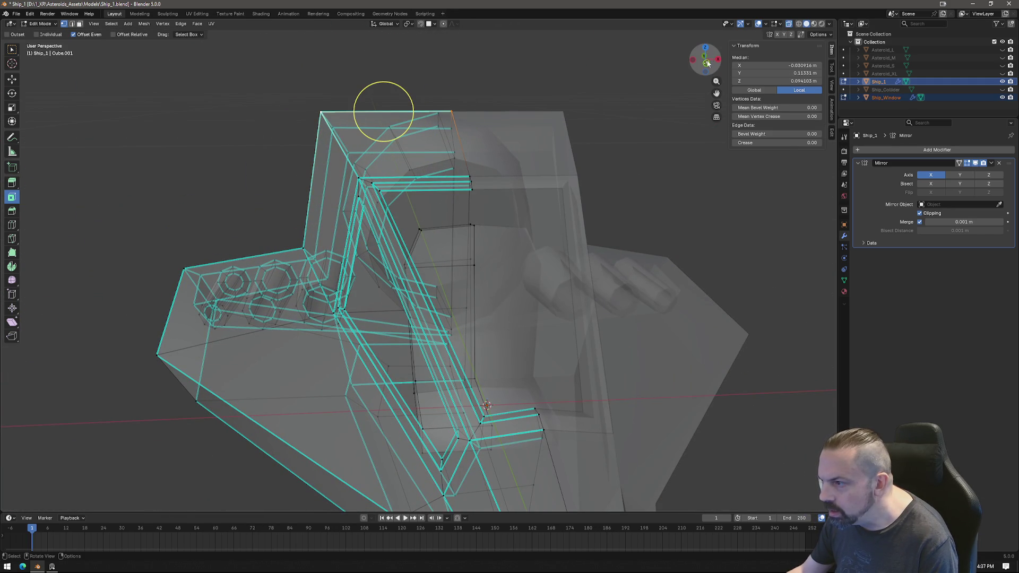
Flatten the selected top edges and the top edge loop of Ship_1 with S Z 0.
left_click(706, 63)
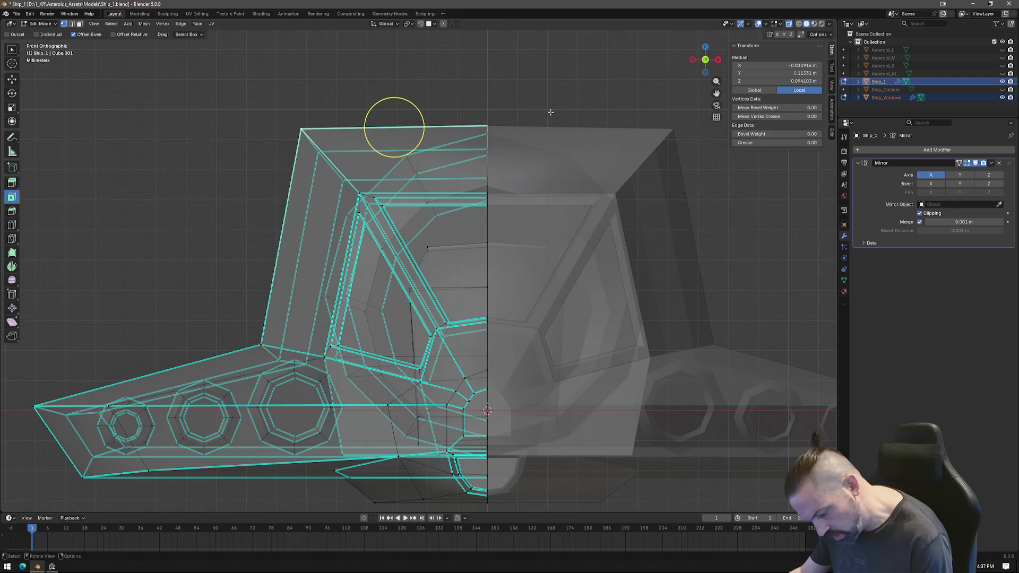
type("sz")
type("0")
key("Return")
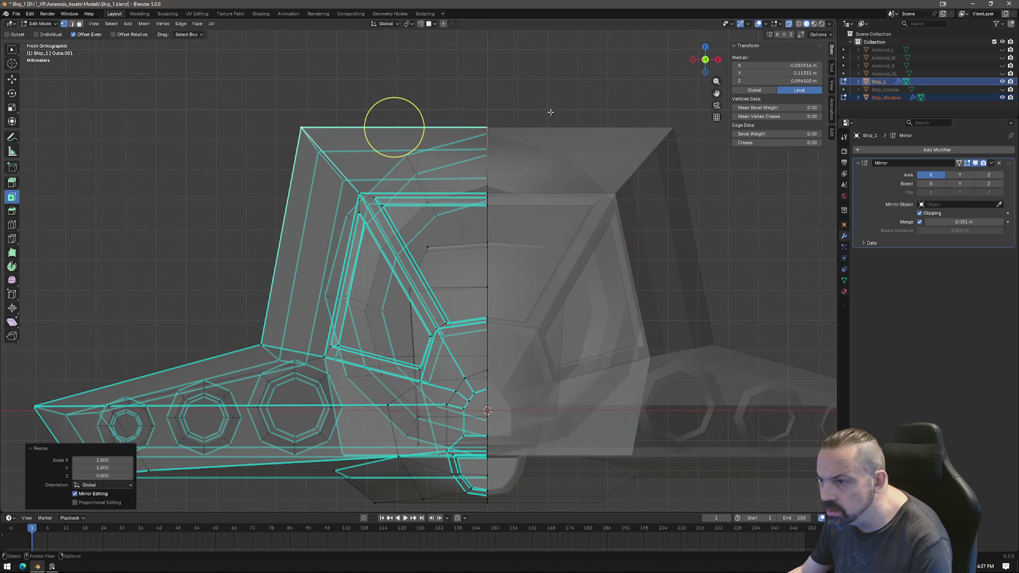
left_click(485, 148, "alt+shift")
left_click(404, 148, "alt+shift")
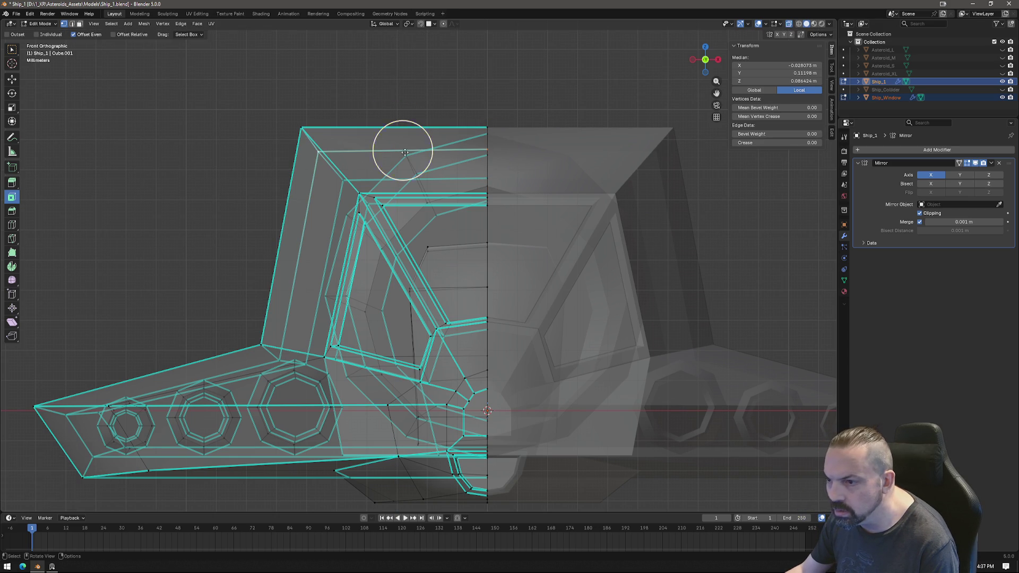
type("sz0")
key("Return")
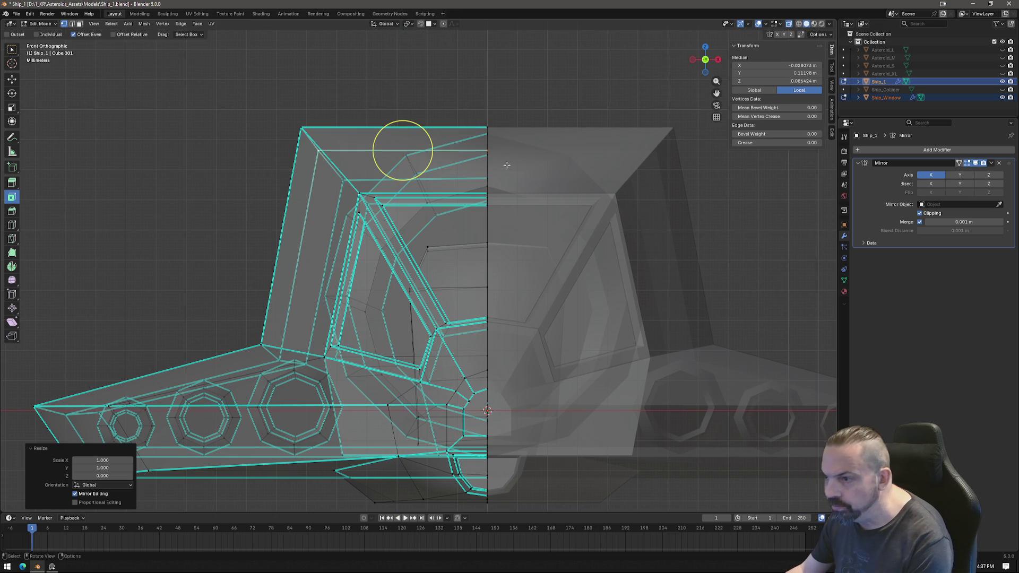
In Left Ortho view, lower the canopy top vertex 0.007455 m along Z.
mouse_move(403, 151)
middle_mouse_down()
mouse_move(319, 159)
mouse_move(257, 145)
mouse_move(133, 168)
mouse_move(391, 150)
mouse_move(541, 173)
mouse_move(706, 170)
mouse_move(569, 126)
mouse_move(125, 164)
mouse_move(173, 299)
mouse_move(250, 277)
middle_mouse_up()
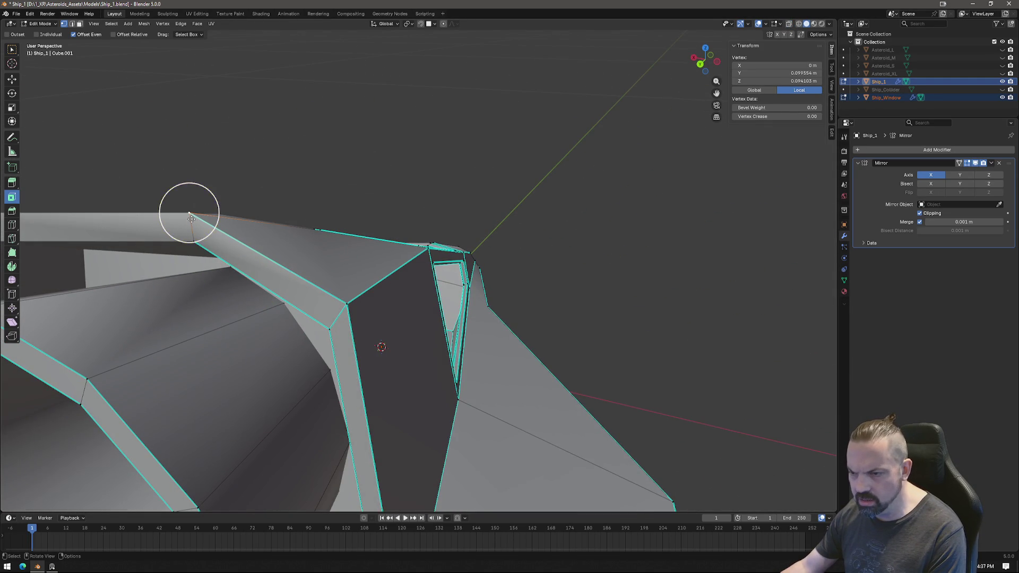
mouse_move(189, 216)
middle_mouse_down()
mouse_move(144, 187)
mouse_move(164, 163)
mouse_move(257, 152)
mouse_move(409, 166)
mouse_move(187, 161)
middle_mouse_up()
left_click(705, 60)
key("g")
key("z")
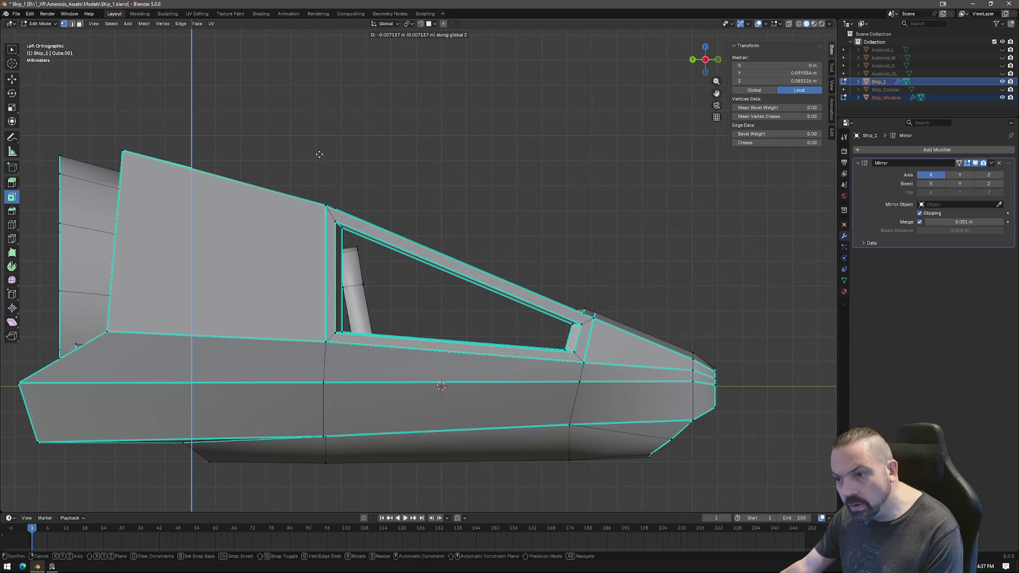
left_click(321, 155)
mouse_move(322, 165)
middle_mouse_down()
mouse_move(413, 189)
mouse_move(314, 222)
mouse_move(372, 212)
mouse_move(440, 220)
mouse_move(330, 269)
mouse_move(336, 288)
middle_mouse_up()
scroll(481, 207, "up", 4)
Orbit around the ship to inspect the engines and the cockpit opening.
scroll(363, 260, "down", 3)
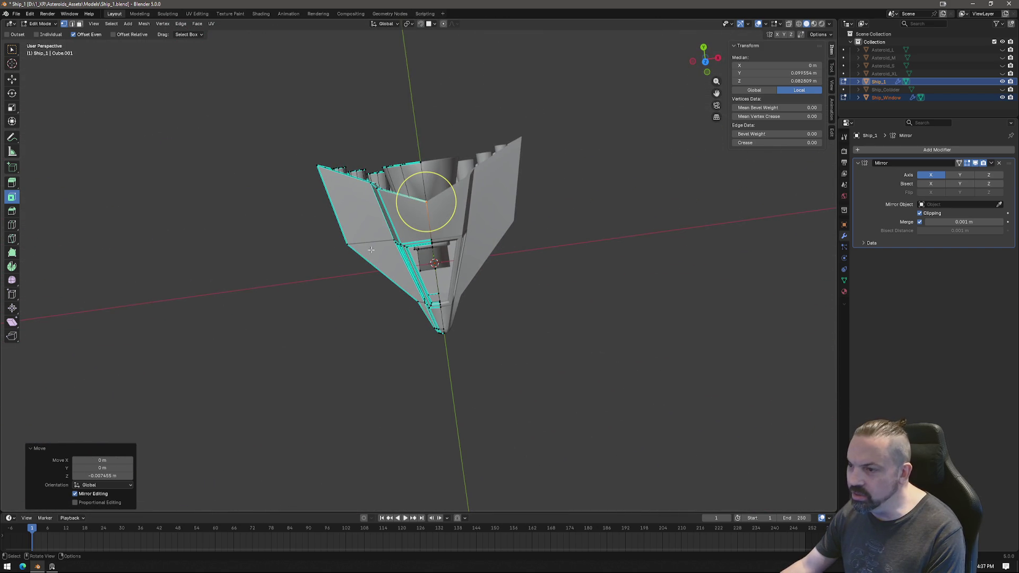
middle_click_drag(409, 366, 463, 276)
mouse_move(432, 336)
middle_mouse_down()
mouse_move(451, 339)
mouse_move(440, 337)
middle_mouse_up()
middle_click_drag(489, 313, 516, 374)
scroll(499, 329, "up", 5)
scroll(516, 374, "down", 4)
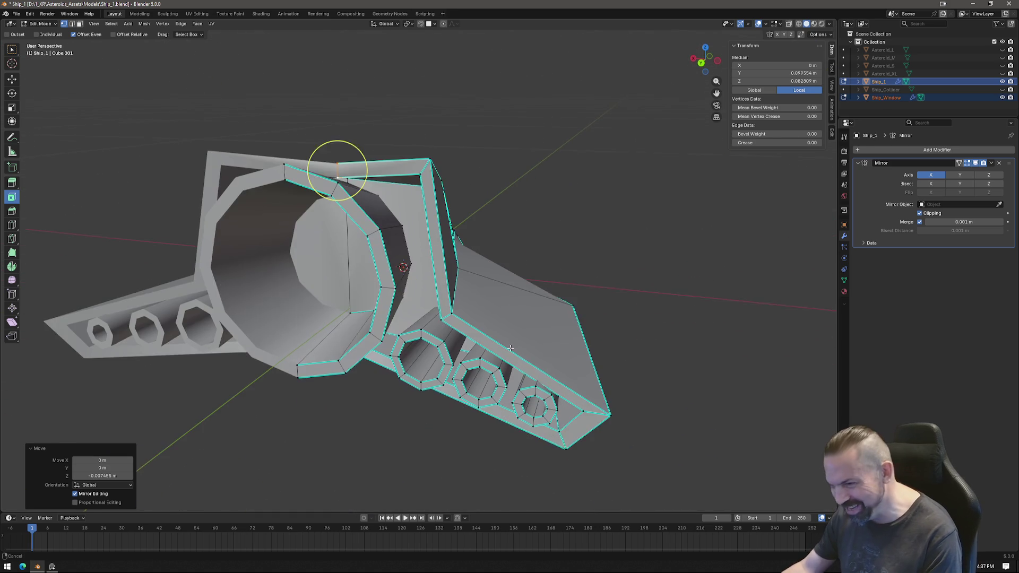
mouse_move(588, 340)
middle_mouse_down()
mouse_move(559, 342)
mouse_move(560, 353)
middle_mouse_up()
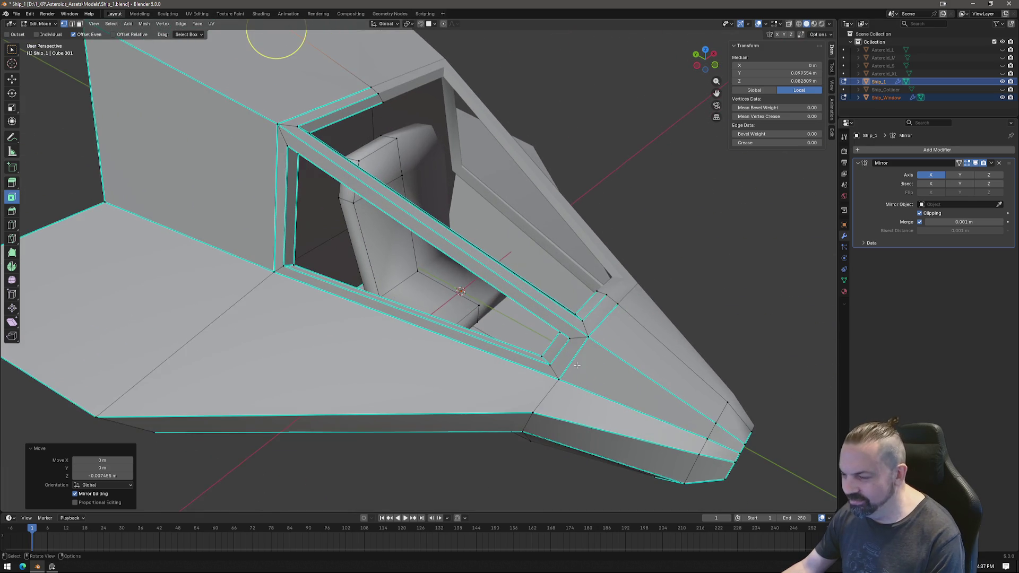
scroll(562, 365, "down", 3)
middle_click_drag(473, 380, 435, 265)
scroll(427, 232, "up", 5)
scroll(427, 233, "up", 2)
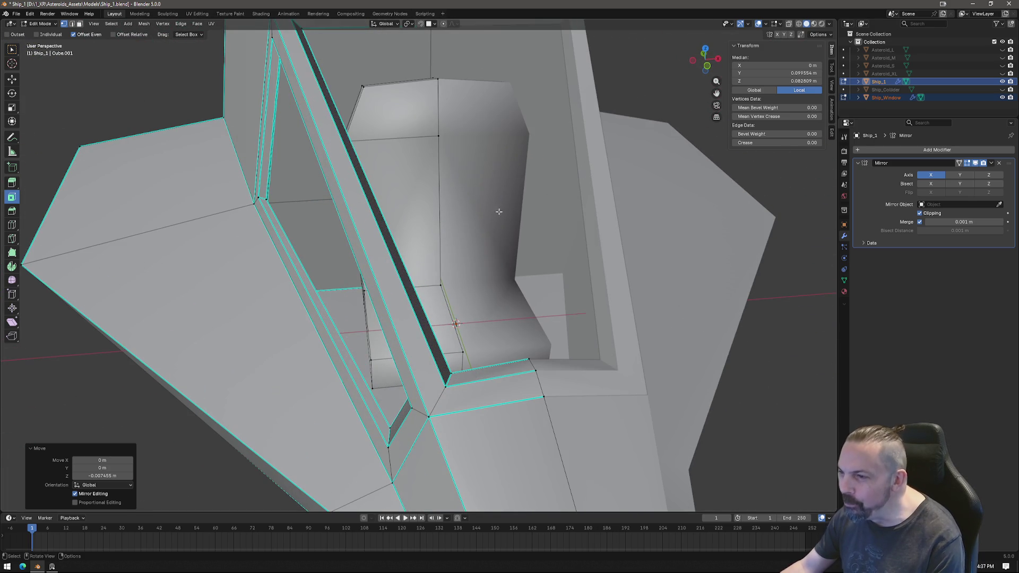
In edge select mode, select the seat edge loop and then a Ship_Window frame edge.
key("2")
mouse_move(401, 83)
middle_mouse_down()
mouse_move(364, 86)
mouse_move(340, 180)
mouse_move(443, 227)
mouse_move(388, 238)
mouse_move(373, 216)
mouse_move(377, 198)
mouse_move(429, 272)
mouse_move(410, 259)
mouse_move(449, 265)
middle_mouse_up()
left_click(388, 238, "alt")
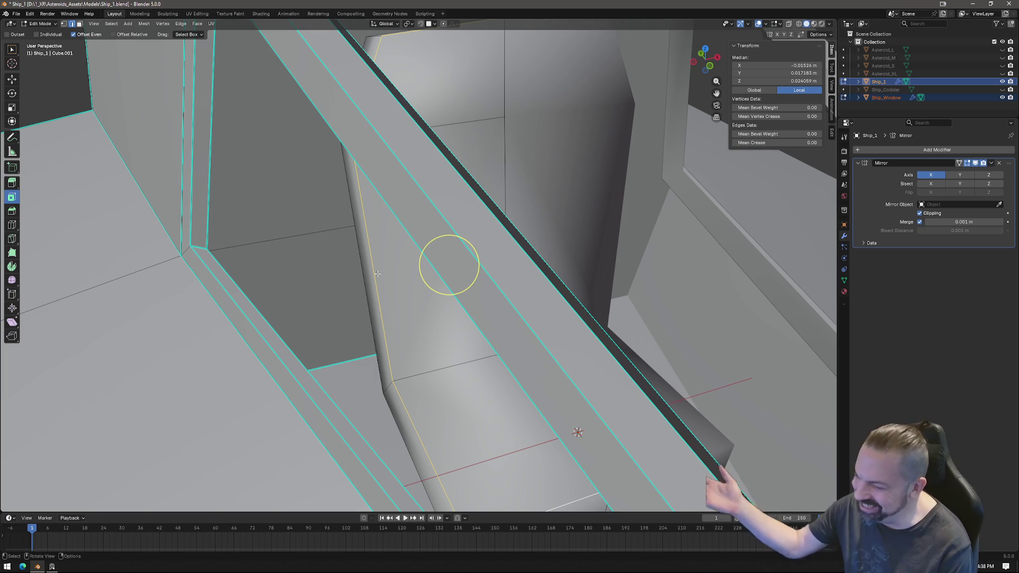
scroll(508, 332, "down", 5)
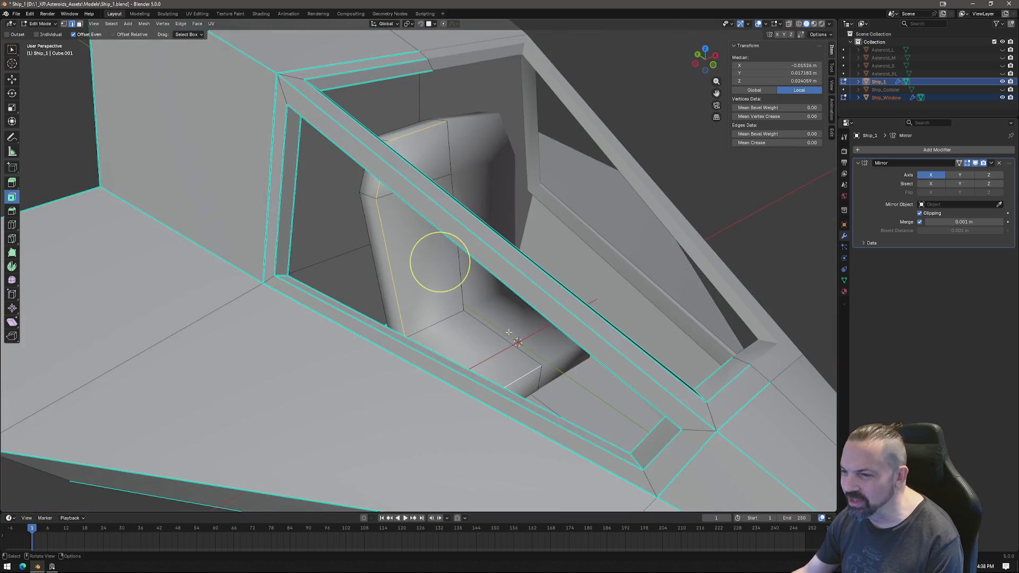
mouse_move(508, 332)
middle_mouse_down()
mouse_move(416, 295)
mouse_move(405, 360)
mouse_move(493, 285)
middle_mouse_up()
scroll(416, 295, "down", 5)
scroll(404, 359, "up", 5)
scroll(341, 336, "down", 5)
mouse_move(341, 336)
middle_mouse_down()
mouse_move(296, 298)
mouse_move(389, 343)
mouse_move(443, 294)
mouse_move(412, 367)
mouse_move(435, 344)
mouse_move(411, 317)
mouse_move(430, 312)
mouse_move(412, 337)
middle_mouse_up()
scroll(295, 297, "up", 6)
scroll(418, 362, "up", 4)
left_click(410, 316)
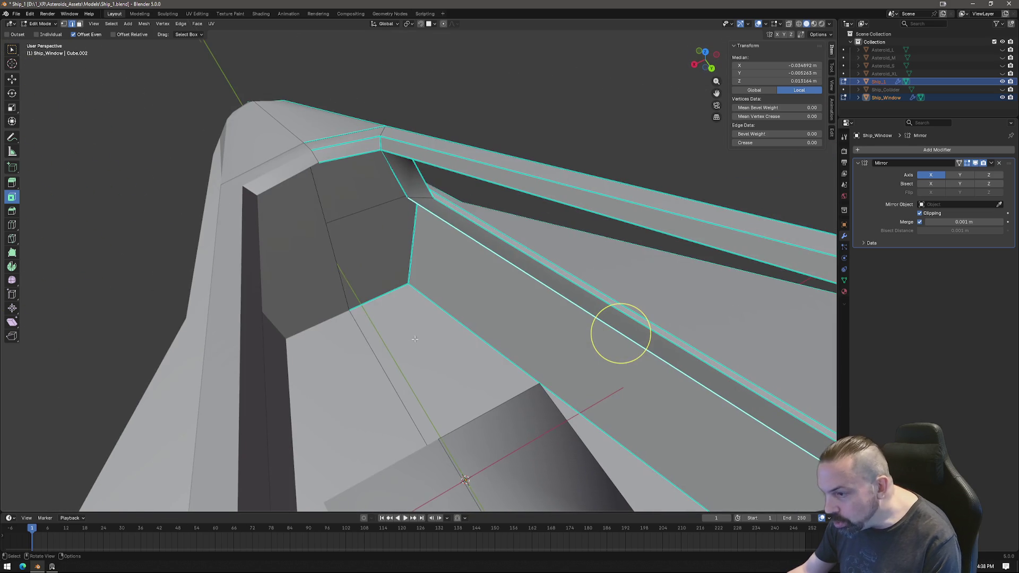
mouse_move(515, 314)
middle_mouse_down()
mouse_move(548, 297)
mouse_move(451, 323)
middle_mouse_up()
Switch from the window frame to the Ship_1 hull and enter its Edit Mode.
key("Tab")
left_click(423, 232)
left_click(409, 323)
key("Tab")
mouse_move(411, 311)
middle_mouse_down()
mouse_move(385, 306)
mouse_move(382, 322)
mouse_move(437, 319)
mouse_move(430, 325)
middle_mouse_up()
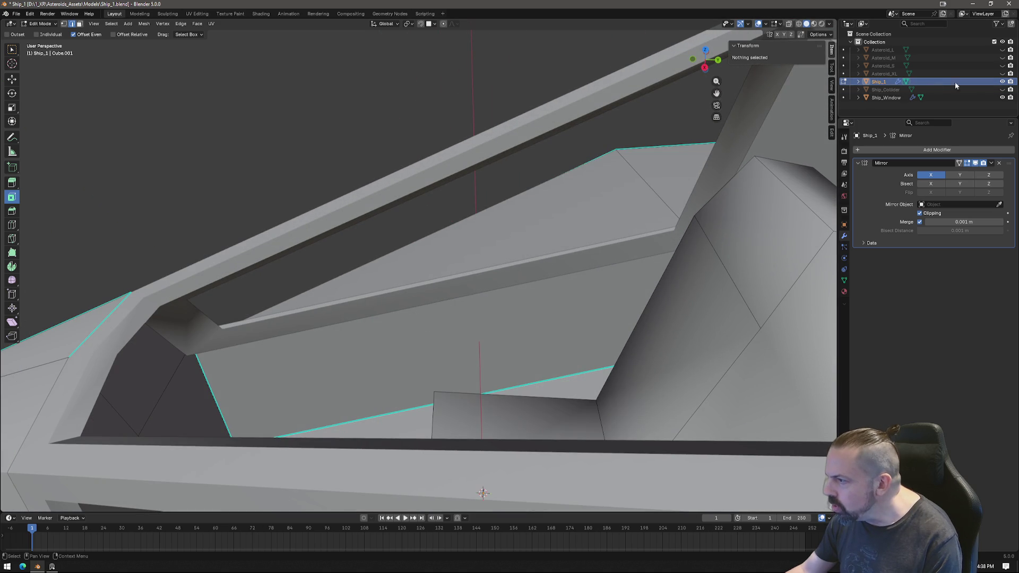
Hide Ship_Window and knife-cut a new edge line across the cockpit side wall.
left_click(1003, 98)
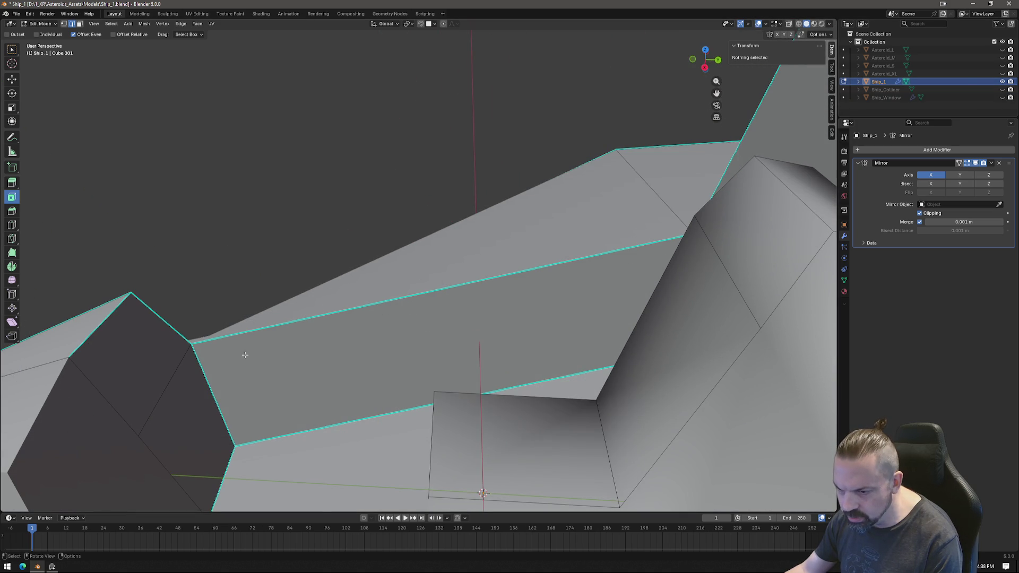
key("k")
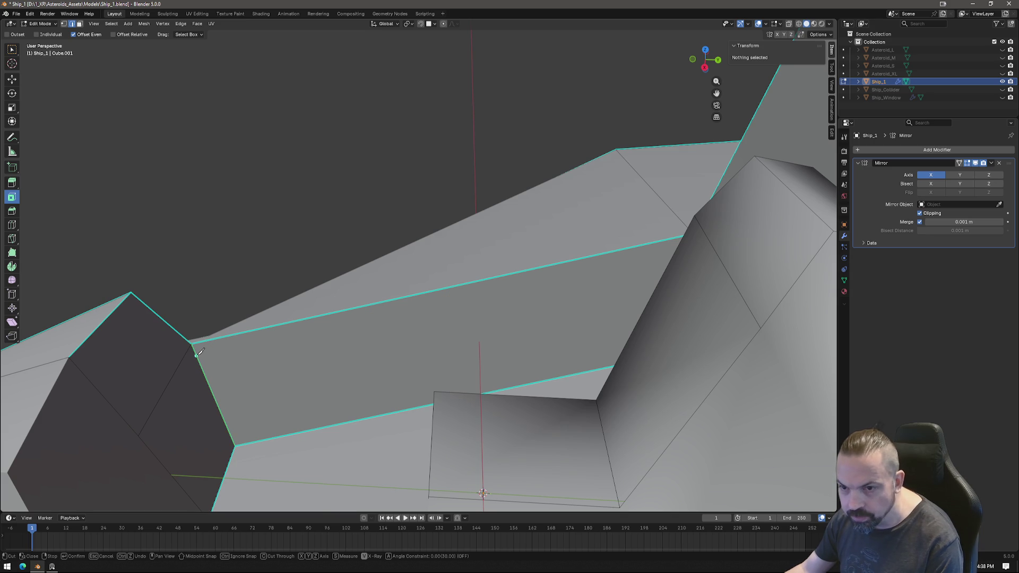
left_click(197, 354)
middle_click_drag(312, 346, 311, 273)
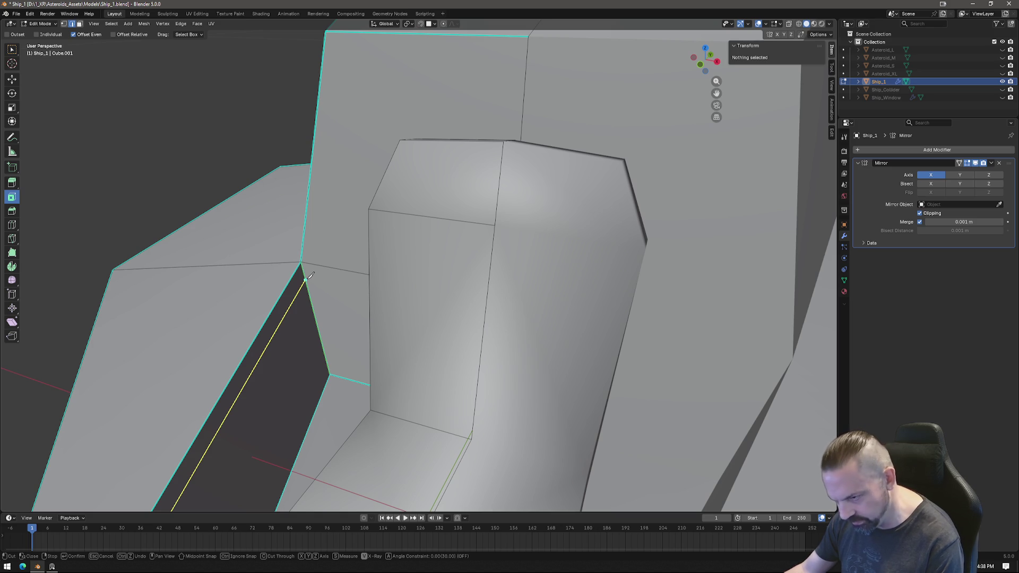
left_click(307, 278)
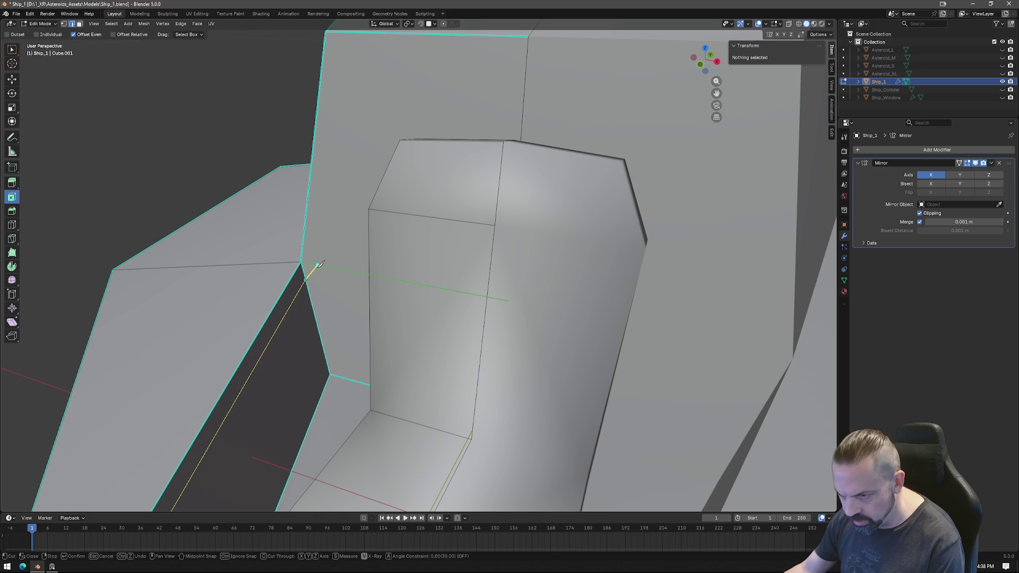
mouse_move(255, 357)
middle_mouse_down()
mouse_move(391, 286)
mouse_move(577, 330)
middle_mouse_up()
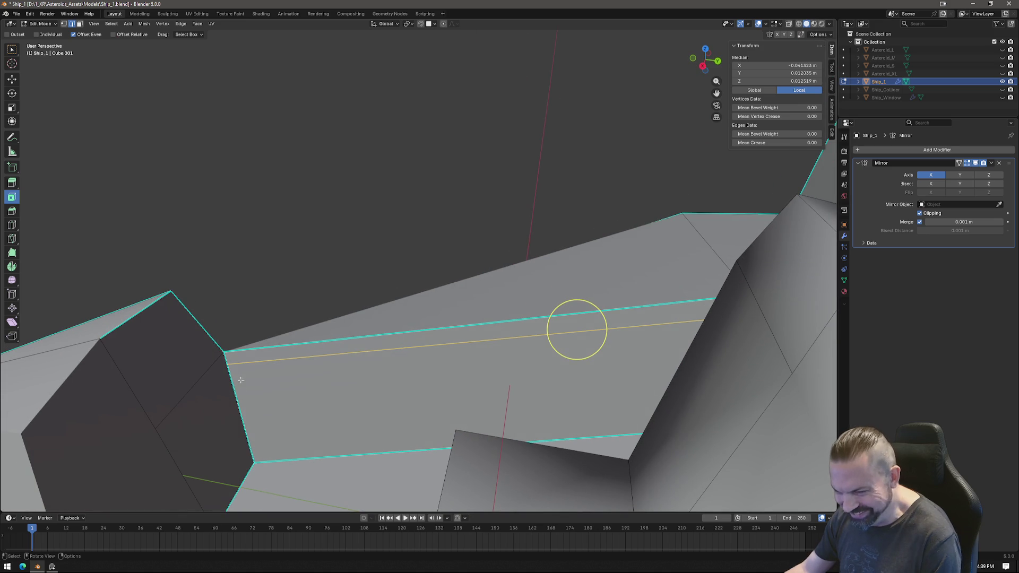
left_click(218, 364)
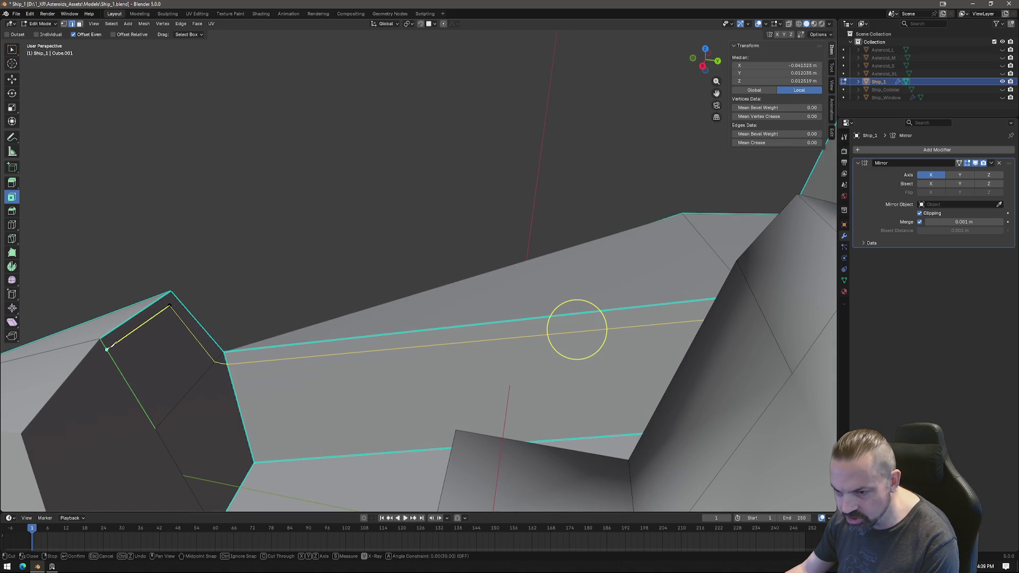
left_click(107, 349)
key("Return")
key("k")
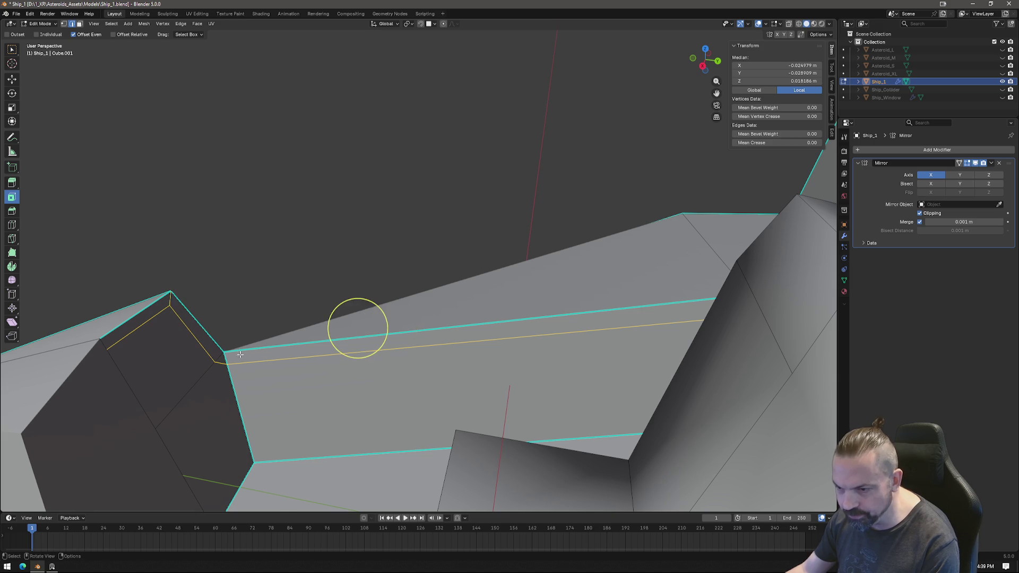
middle_click_drag(183, 306, 165, 437)
key("Return")
Merge the lower-left corner vertex pair At Last.
left_click(99, 474)
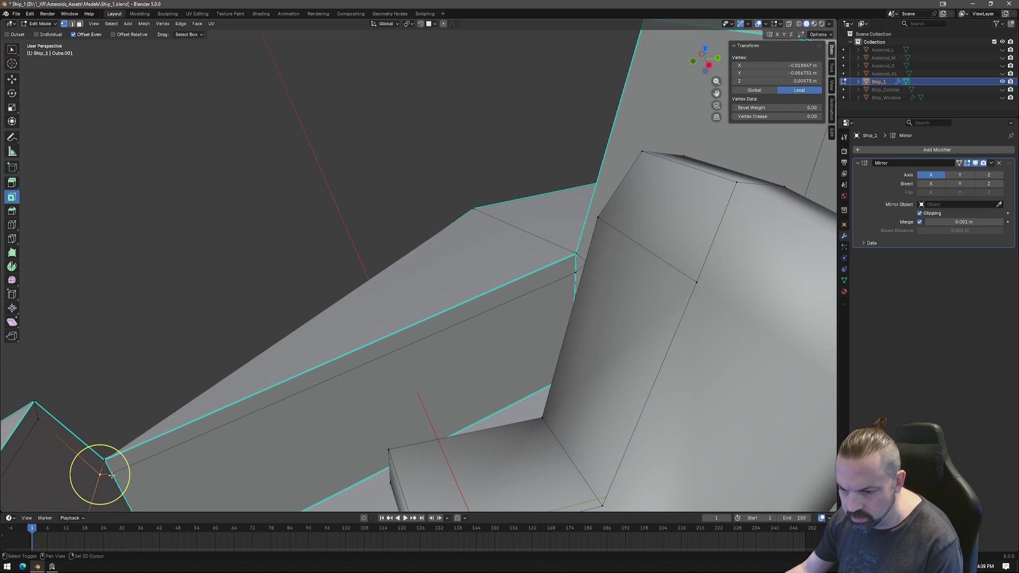
left_click(111, 474, "alt")
mouse_move(110, 474)
middle_mouse_down()
mouse_move(200, 464)
mouse_move(289, 370)
mouse_move(341, 369)
middle_mouse_up()
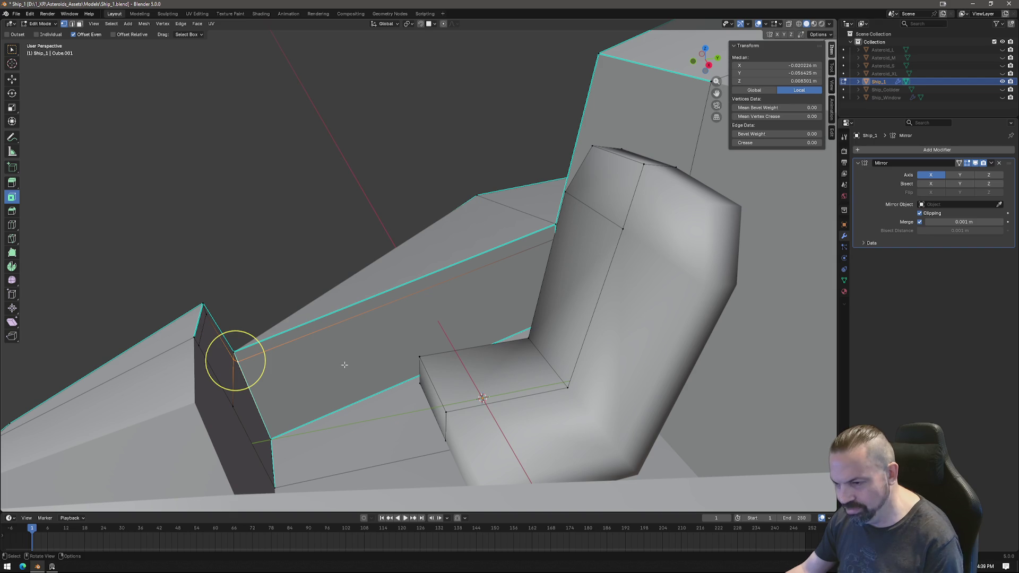
right_click(342, 368)
mouse_move(333, 345)
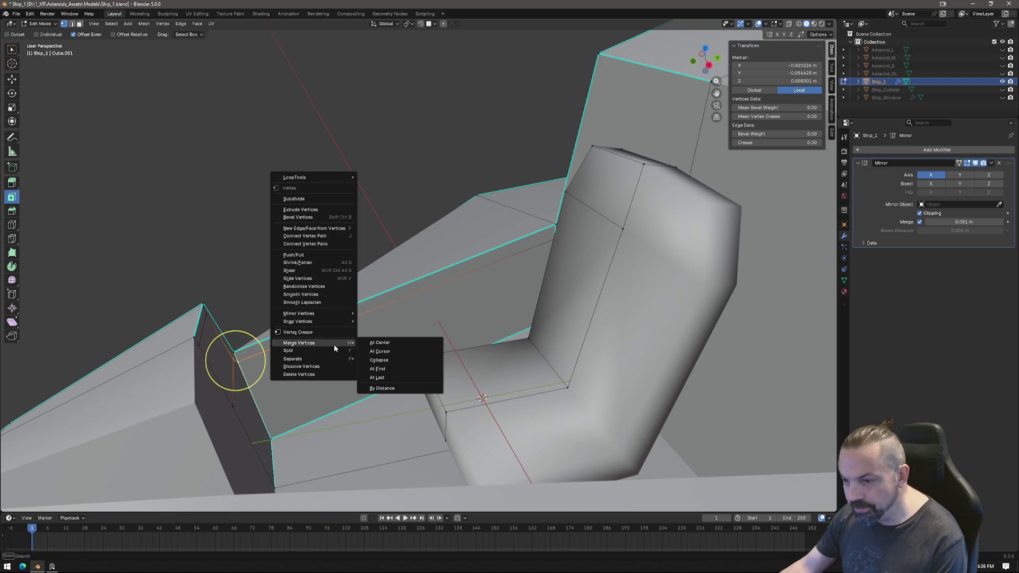
left_click(387, 382)
mouse_move(388, 382)
middle_mouse_down()
mouse_move(326, 360)
mouse_move(347, 255)
middle_mouse_up()
Merge the stray vertex beside the seat into its neighbour At Last.
scroll(347, 255, "up", 3)
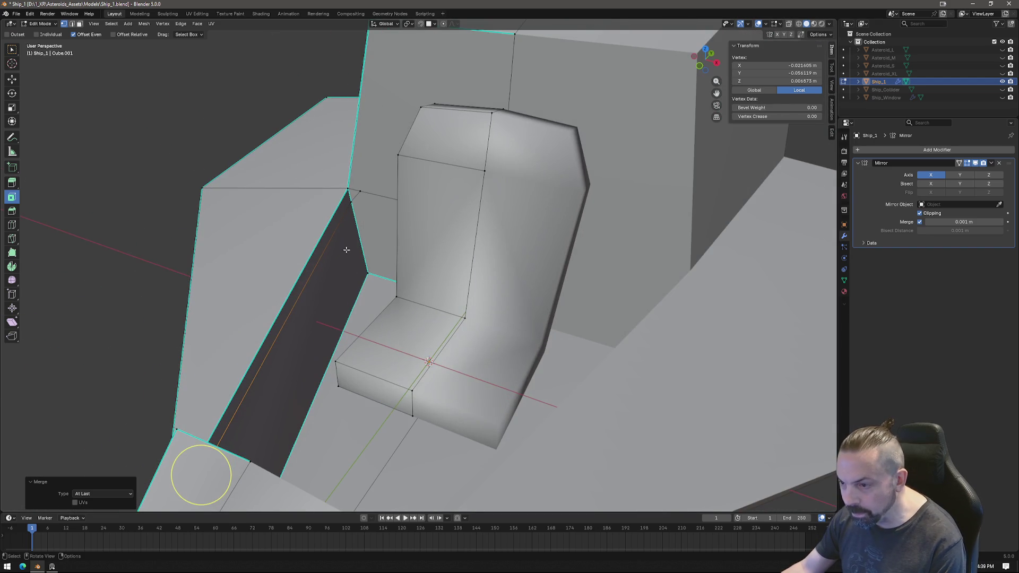
left_click(349, 200)
left_click(360, 191, "shift")
right_click(393, 268)
mouse_move(403, 269)
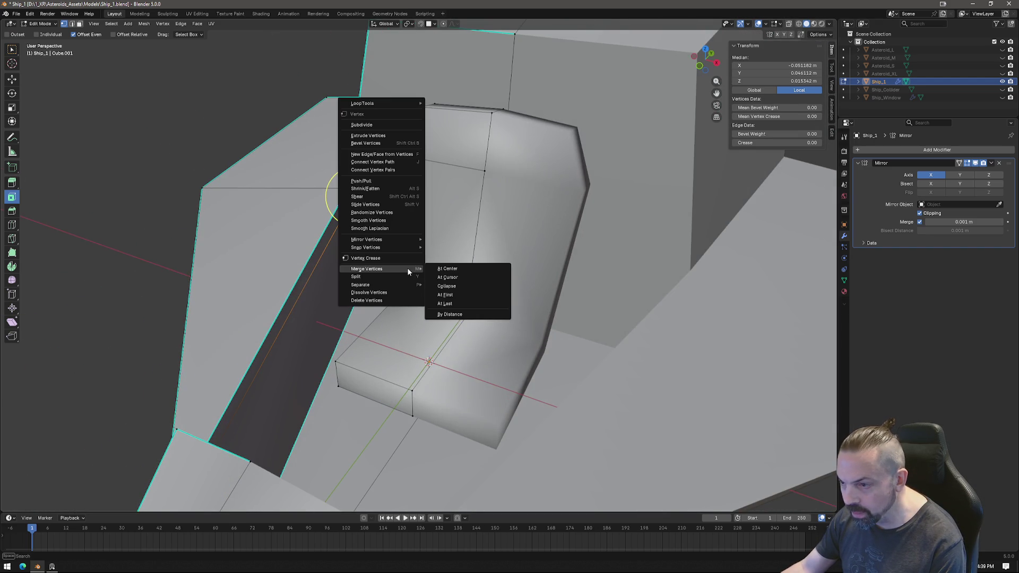
left_click(478, 307)
middle_click_drag(402, 284, 440, 266)
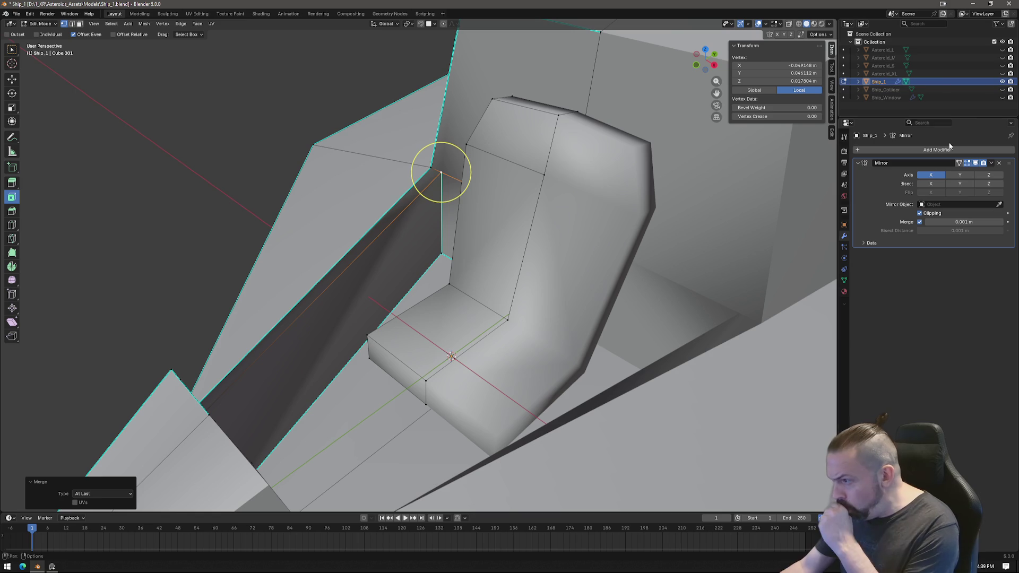
Unhide Ship_Window, set snapping to Vertex, and snap the frame corner vertex onto its neighbour.
left_click(1001, 97)
left_click(440, 175)
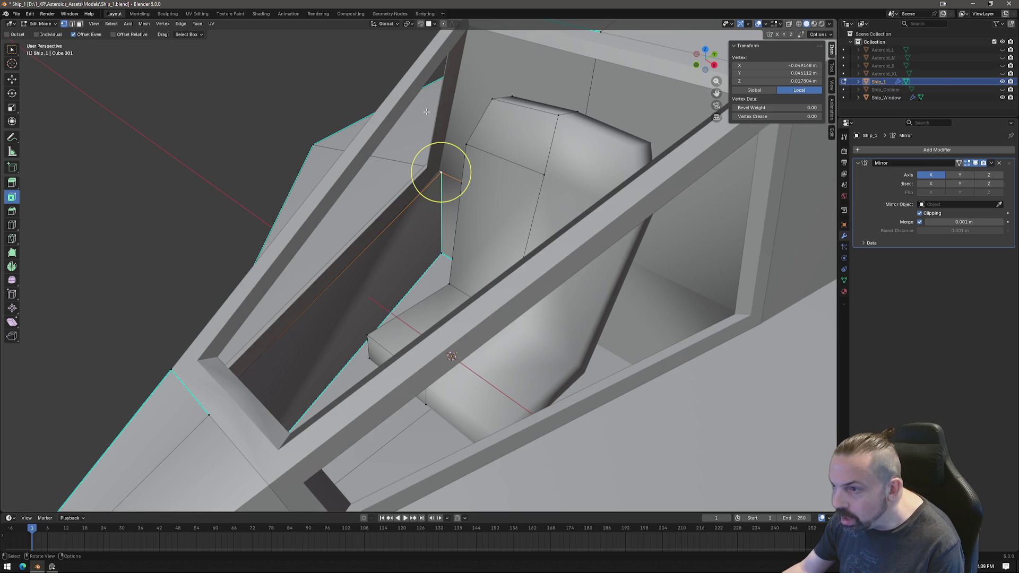
left_click(433, 26)
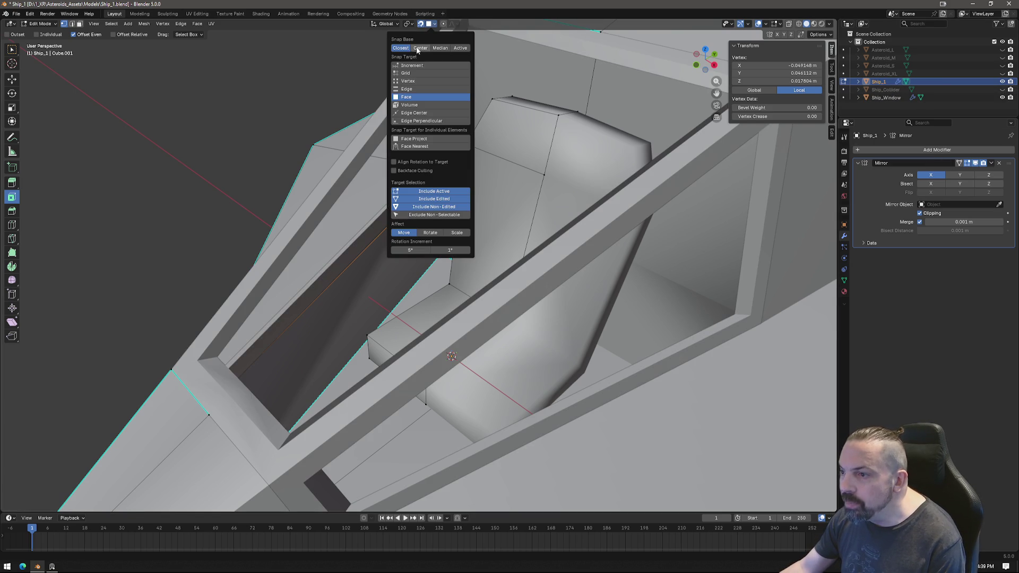
left_click(411, 81)
left_click(440, 173)
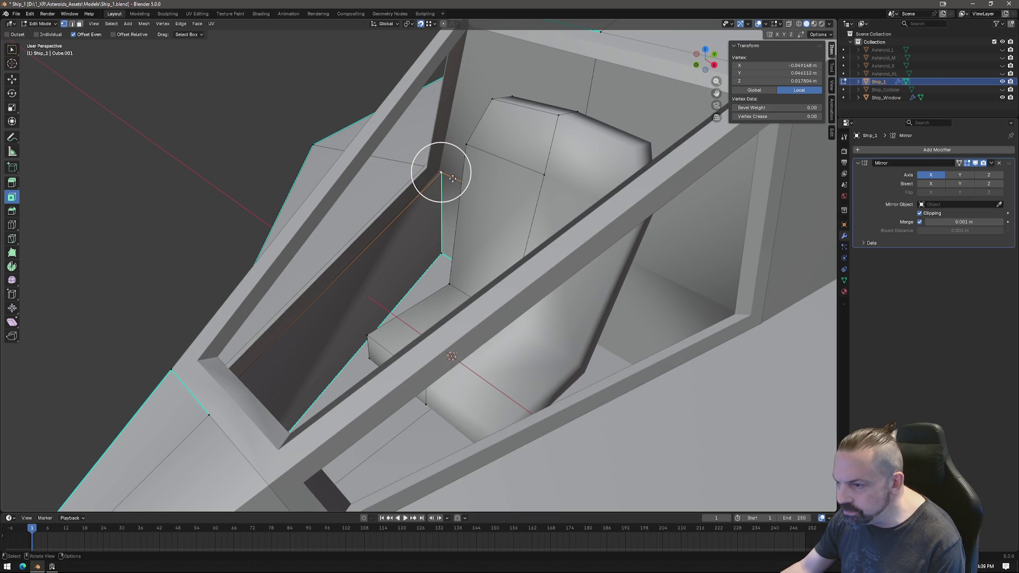
left_click_drag(442, 173, 439, 170)
Try snapping the vertex onto another vertex at the ship's nose, then undo it.
mouse_move(439, 170)
middle_mouse_down()
mouse_move(643, 220)
mouse_move(717, 262)
middle_mouse_up()
left_click_drag(324, 279, 317, 277)
middle_click_drag(318, 276, 307, 314)
key("ctrl+z")
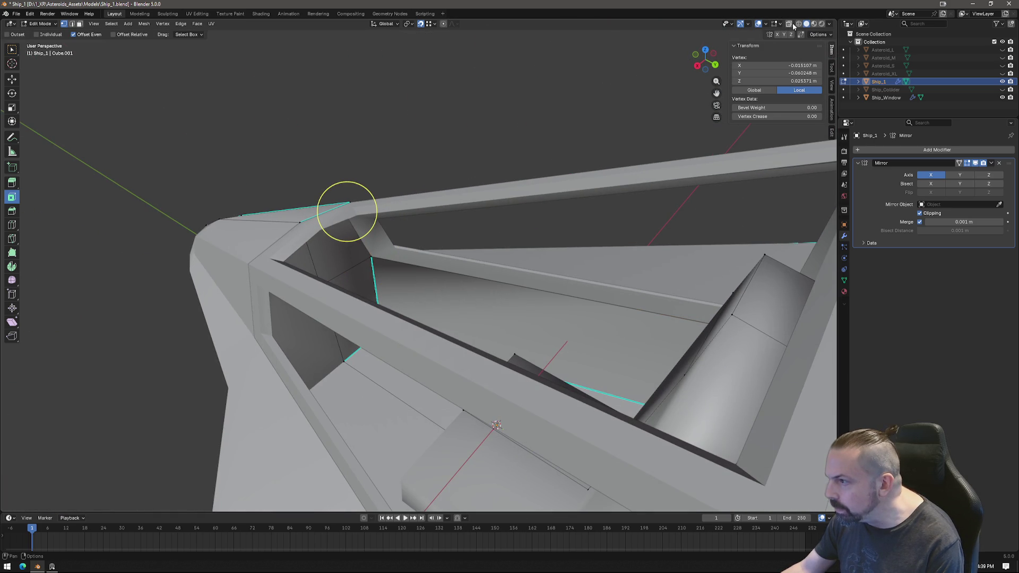
left_click(790, 24)
left_click(790, 24)
Nudge the corner and centre-line vertices into alignment, then bring up the documentation browser maximized.
mouse_move(341, 209)
middle_mouse_down()
mouse_move(402, 235)
mouse_move(404, 257)
mouse_move(364, 291)
mouse_move(367, 308)
mouse_move(370, 237)
middle_mouse_up()
key("g")
left_click(364, 302)
left_click(789, 24)
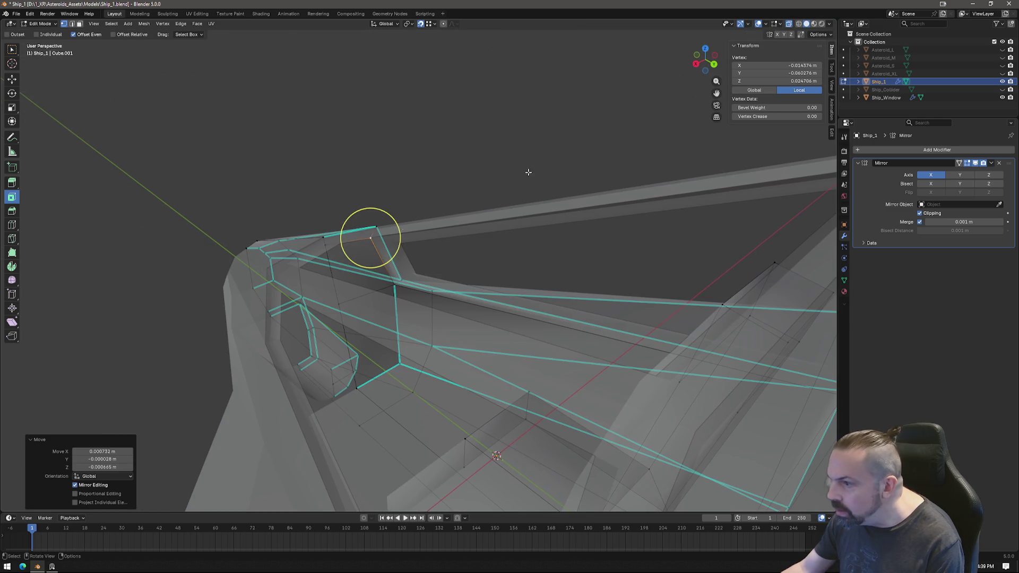
left_click(324, 245)
left_click(789, 24)
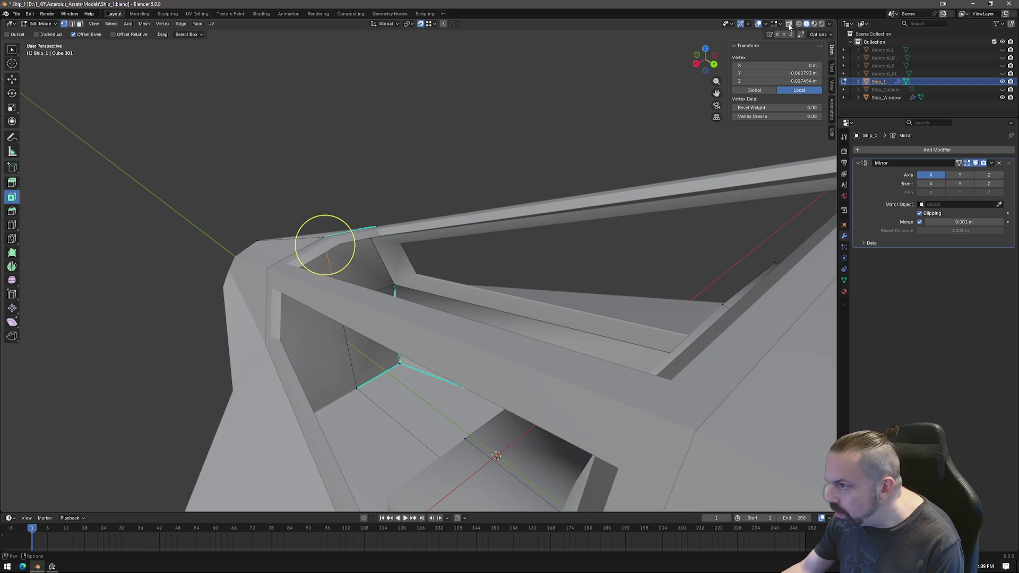
middle_click_drag(325, 242, 331, 322)
key("g")
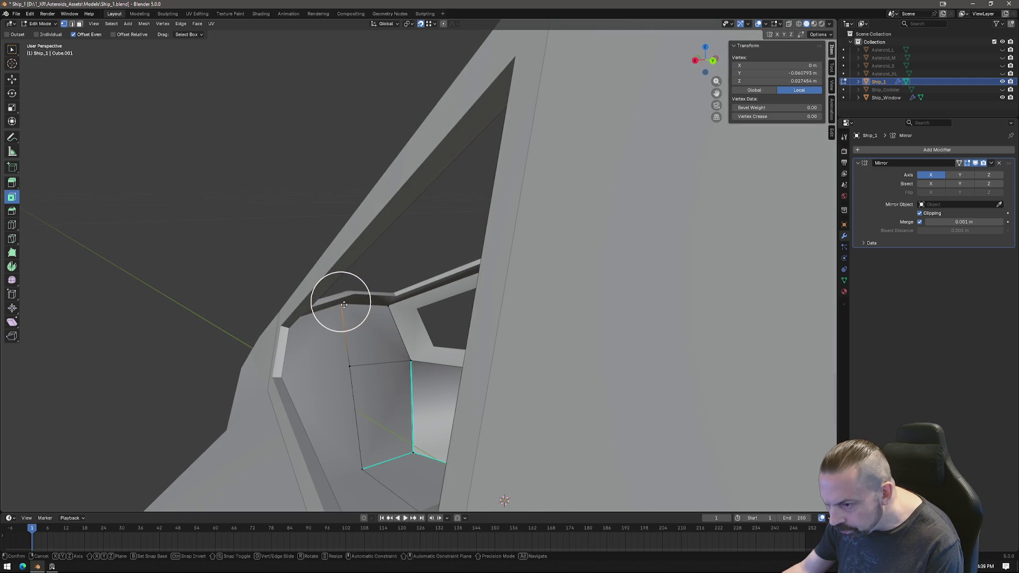
left_click(381, 360)
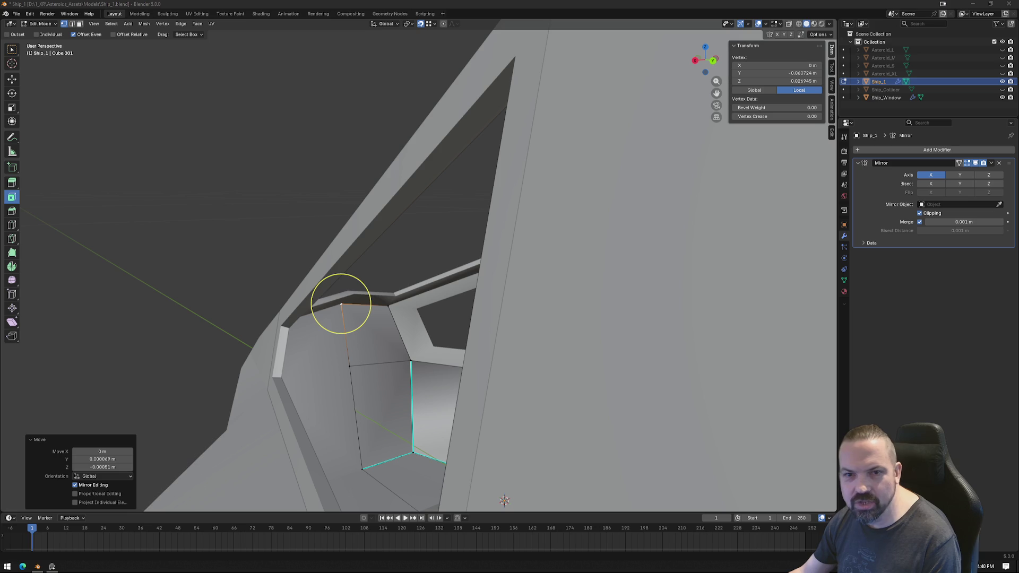
key("alt+Tab")
double_click(413, 59)
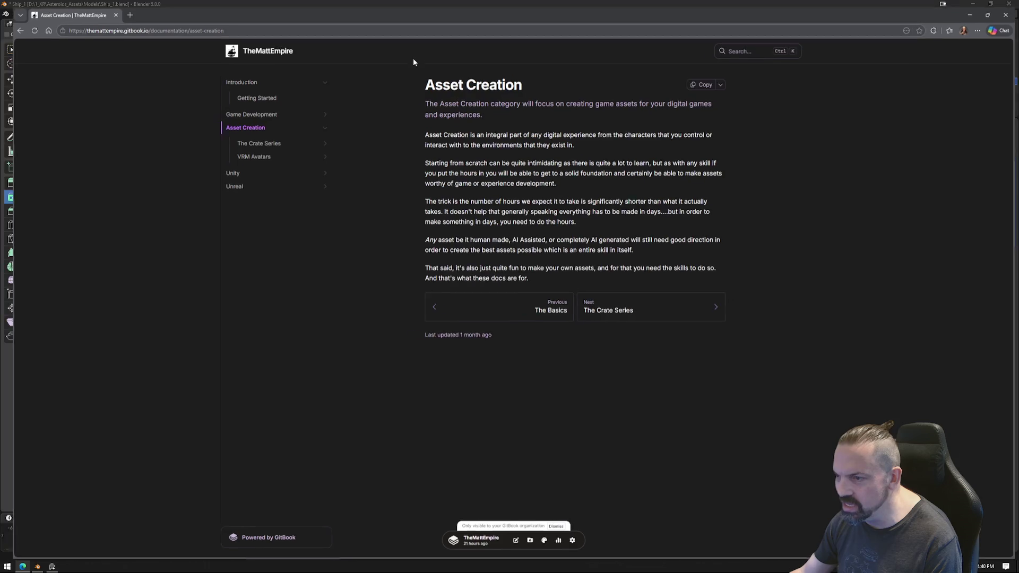
Browse the GitBook sidebar (Unity, VR/XR, Asset Creation, Game Development, Programming) and open The Basics.
left_click(258, 169)
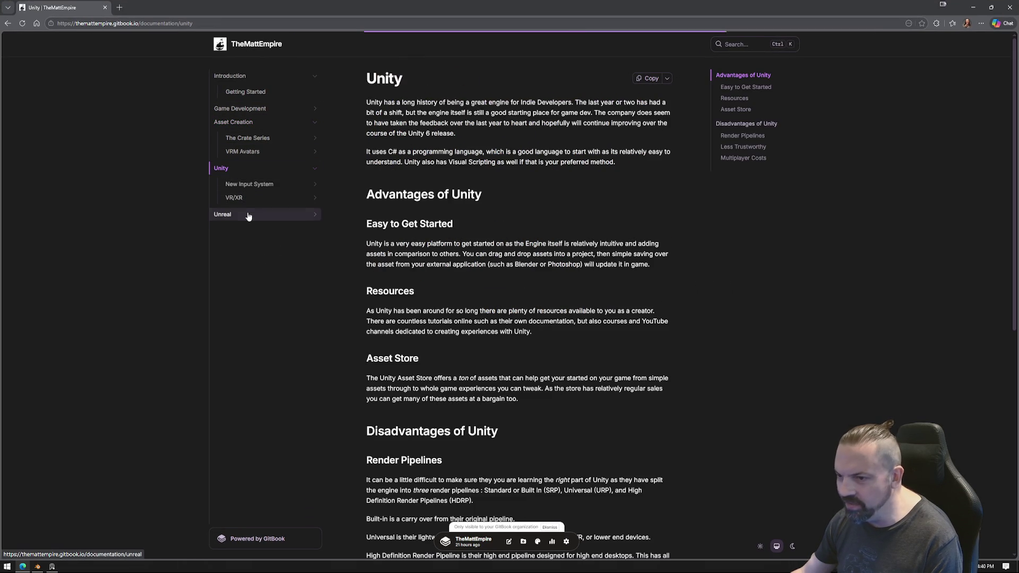
left_click(236, 197)
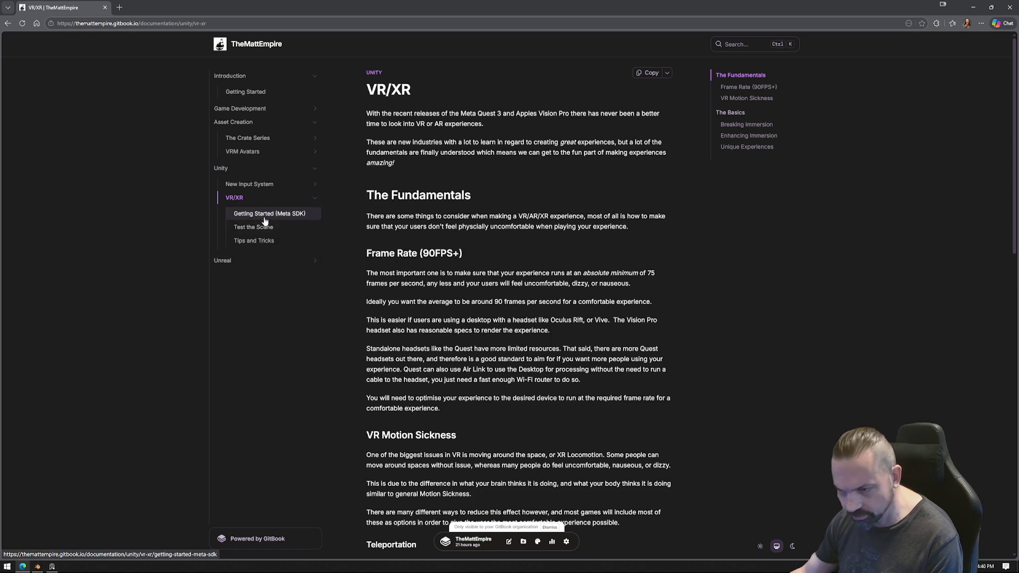
left_click(245, 152)
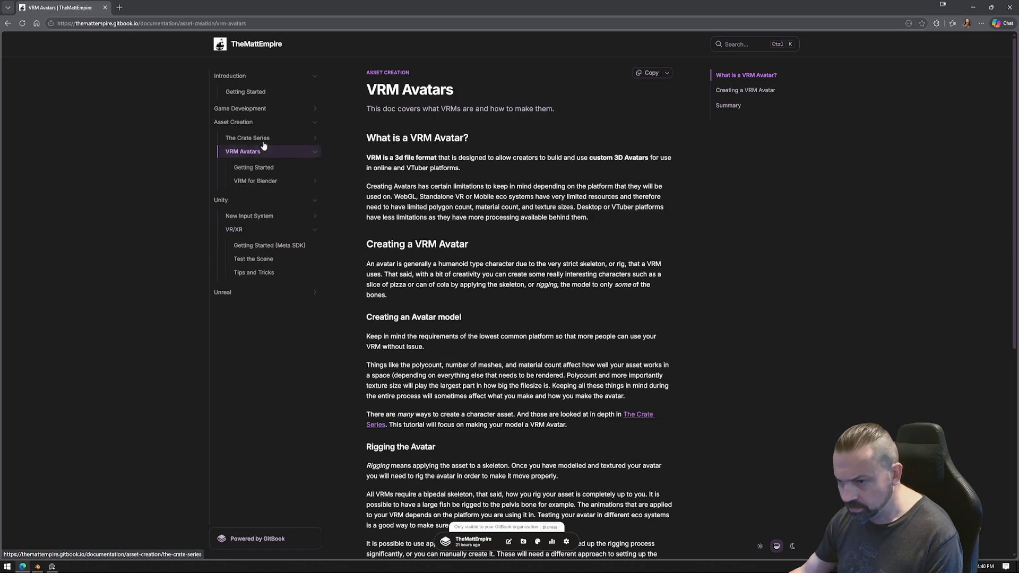
left_click(248, 138)
left_click(244, 122)
left_click(256, 108)
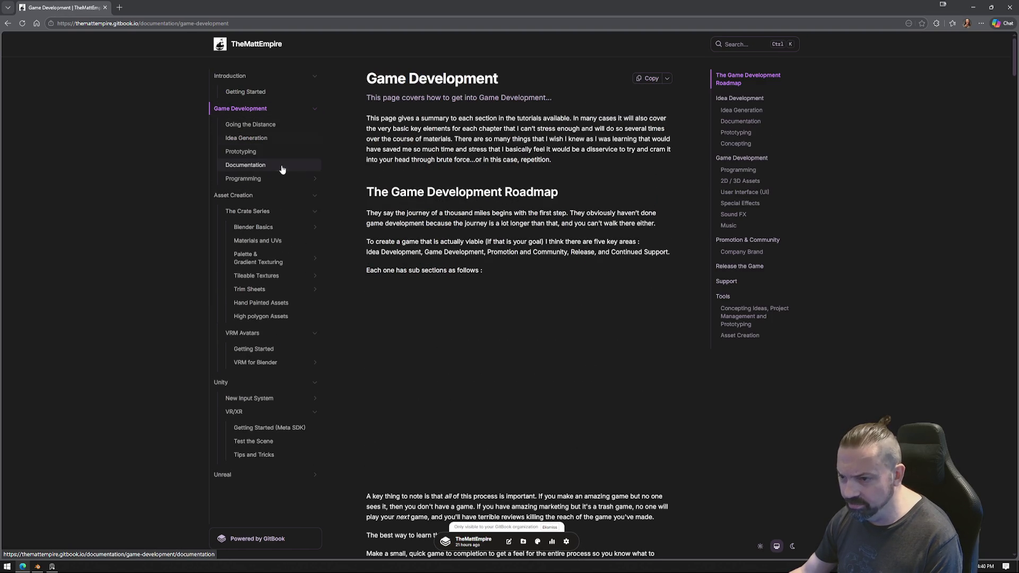
left_click(243, 179)
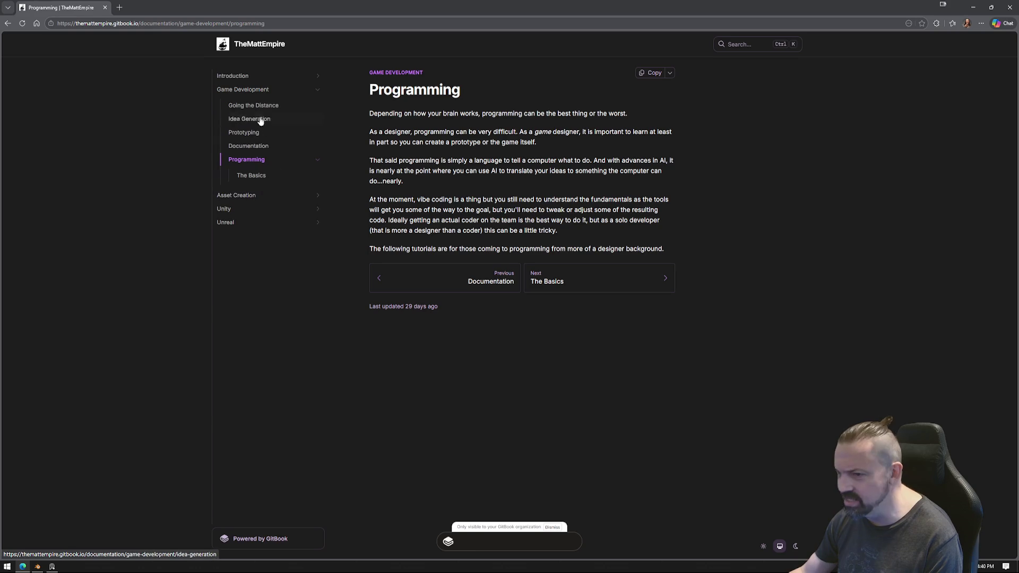
left_click(248, 175)
scroll(437, 161, "down", 15)
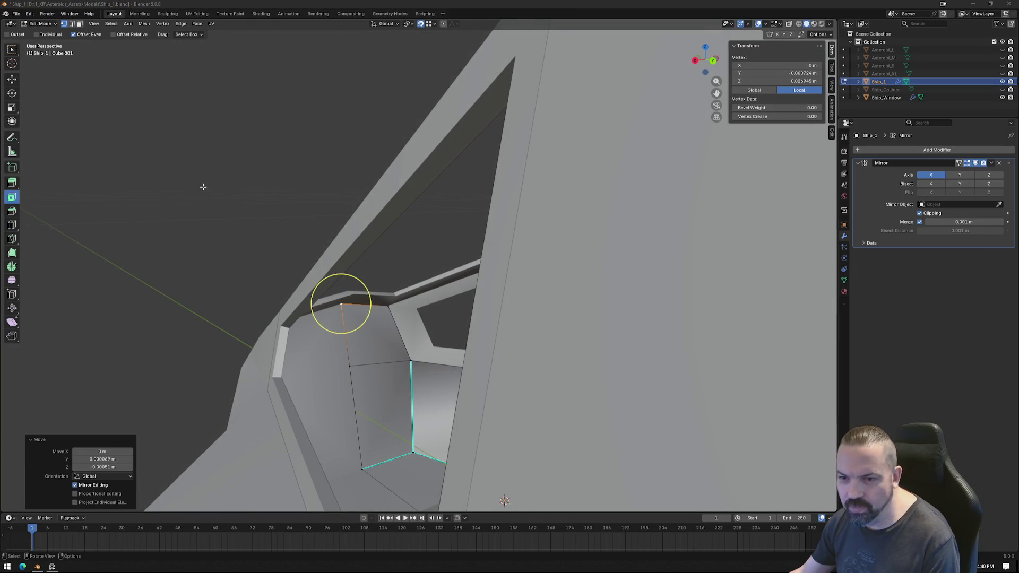
Inspect the cockpit in X-ray, hide Ship_Window, and clear the mesh selection.
mouse_move(442, 234)
middle_mouse_down()
mouse_move(347, 321)
mouse_move(373, 343)
mouse_move(311, 380)
mouse_move(515, 349)
mouse_move(467, 297)
mouse_move(460, 306)
middle_mouse_up()
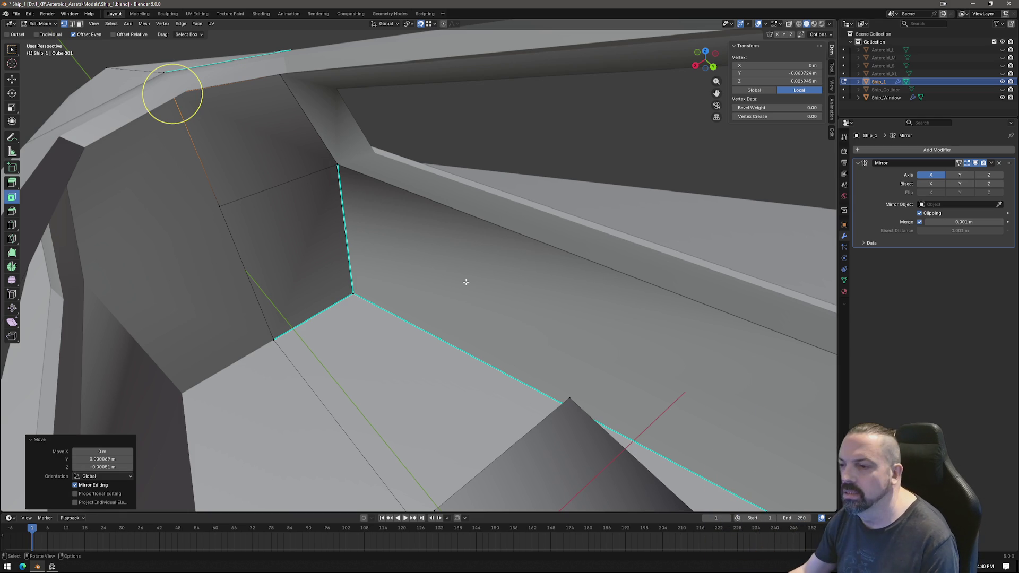
mouse_move(412, 270)
middle_mouse_down()
mouse_move(378, 389)
mouse_move(482, 312)
mouse_move(627, 359)
mouse_move(489, 395)
mouse_move(509, 371)
middle_mouse_up()
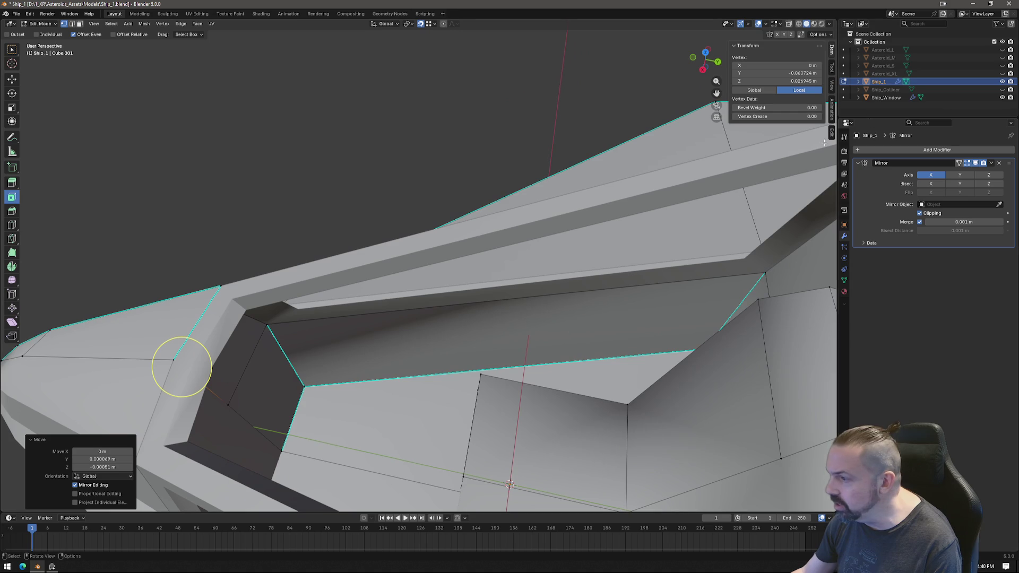
left_click(789, 24)
left_click(789, 24)
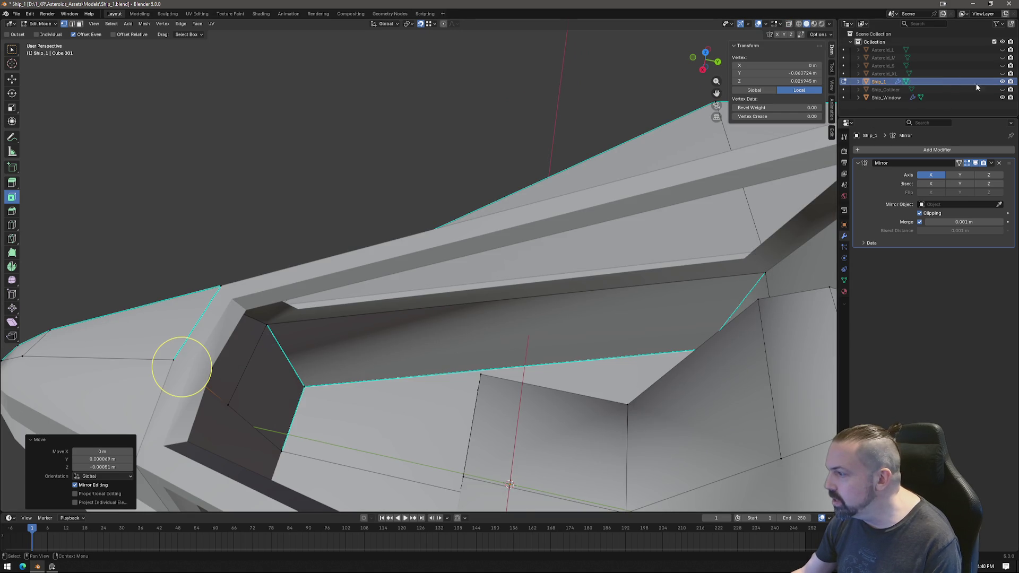
left_click(1002, 97)
middle_click_drag(555, 287, 506, 303)
key("alt+a")
Mark the groove edge loop and the slanted pillar edge as sharp.
left_click(514, 302, "alt")
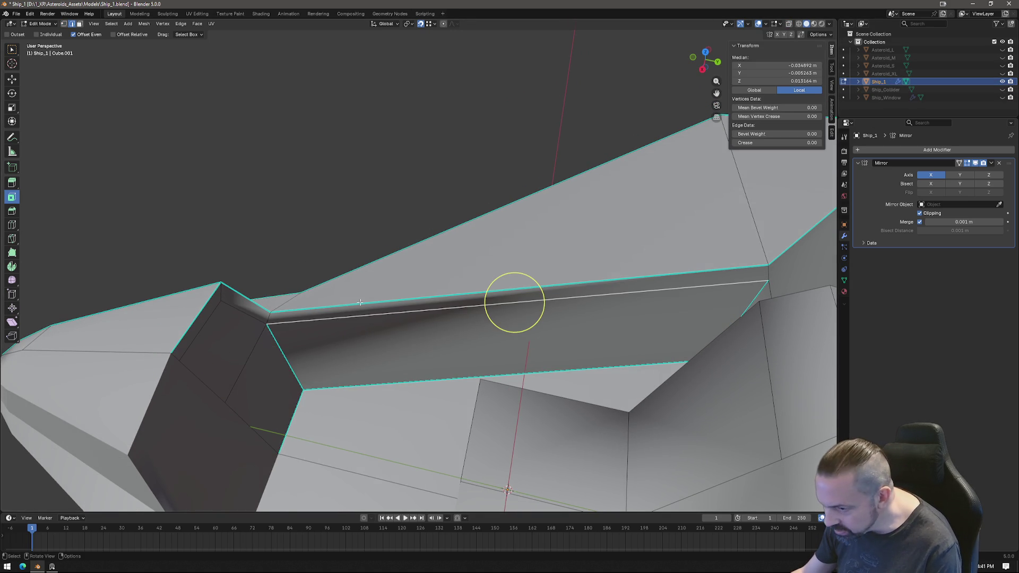
left_click(211, 317, "shift")
left_click(210, 317, "shift")
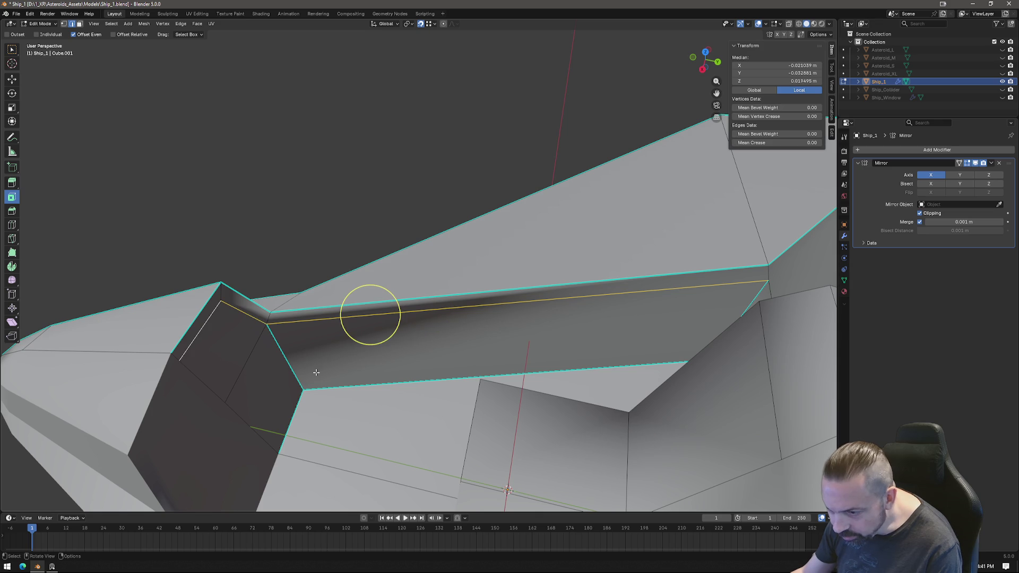
right_click(316, 372)
left_click(295, 473)
mouse_move(467, 366)
middle_mouse_down()
mouse_move(548, 339)
mouse_move(553, 248)
middle_mouse_up()
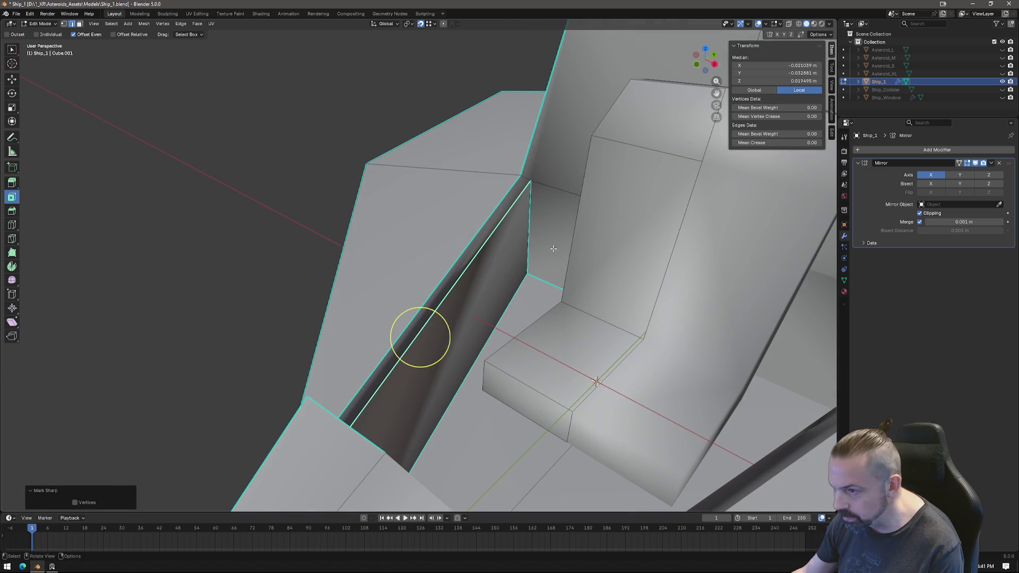
Mark additional pillar and window-frame edges as sharp.
right_click(522, 178)
left_click(524, 175)
mouse_move(524, 175)
middle_mouse_down()
mouse_move(544, 326)
mouse_move(766, 289)
mouse_move(330, 328)
middle_mouse_up()
left_click(269, 319, "shift")
left_click(249, 295, "shift")
right_click(250, 295)
left_click(260, 340)
mouse_move(419, 354)
middle_mouse_down()
mouse_move(408, 340)
mouse_move(418, 305)
mouse_move(483, 319)
mouse_move(457, 298)
mouse_move(499, 266)
mouse_move(478, 327)
middle_mouse_up()
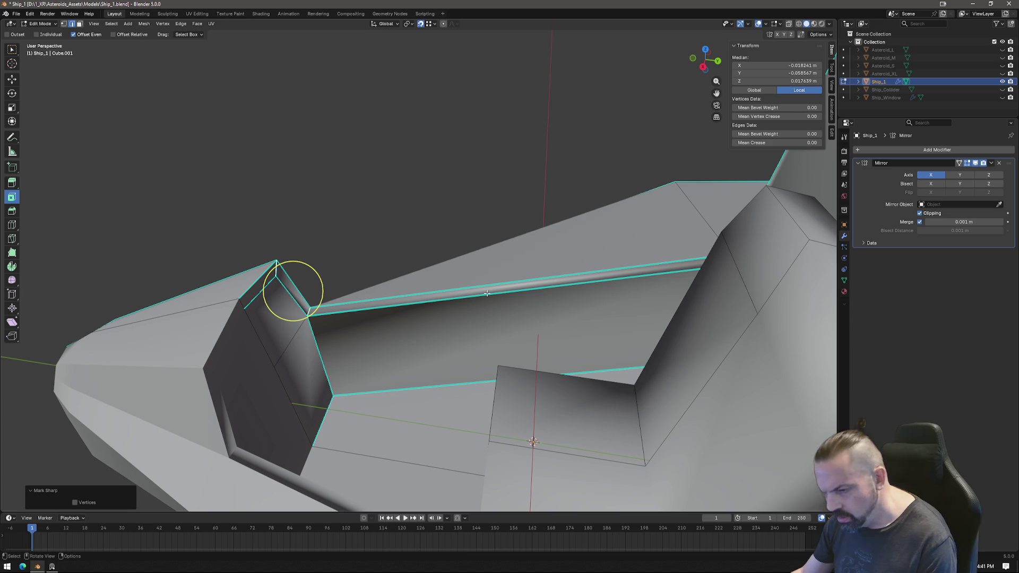
key("k")
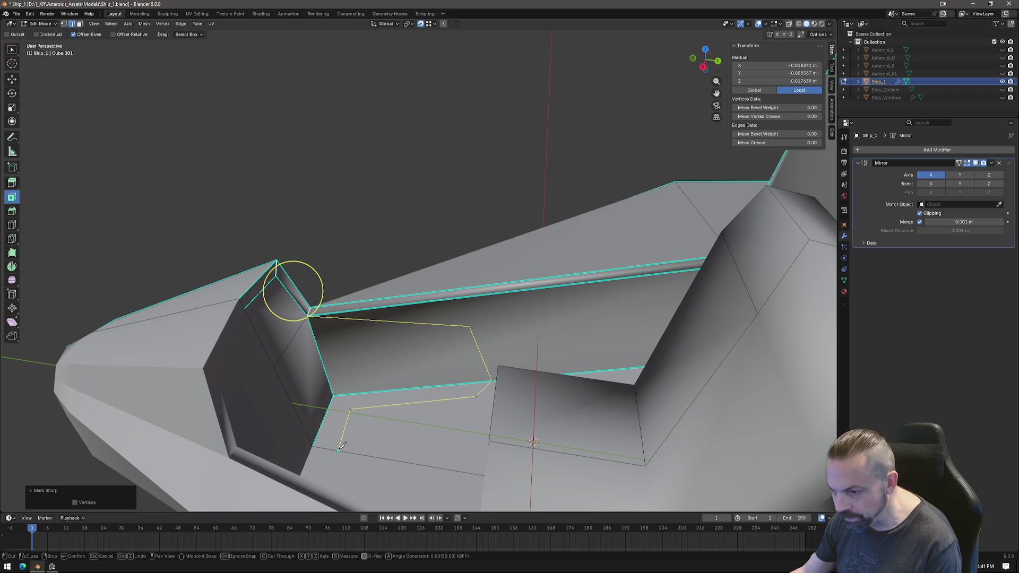
Confirm the wall knife cut and extrude the slanted wall and L-shaped faces along normals by 0.08609 m.
key("Return")
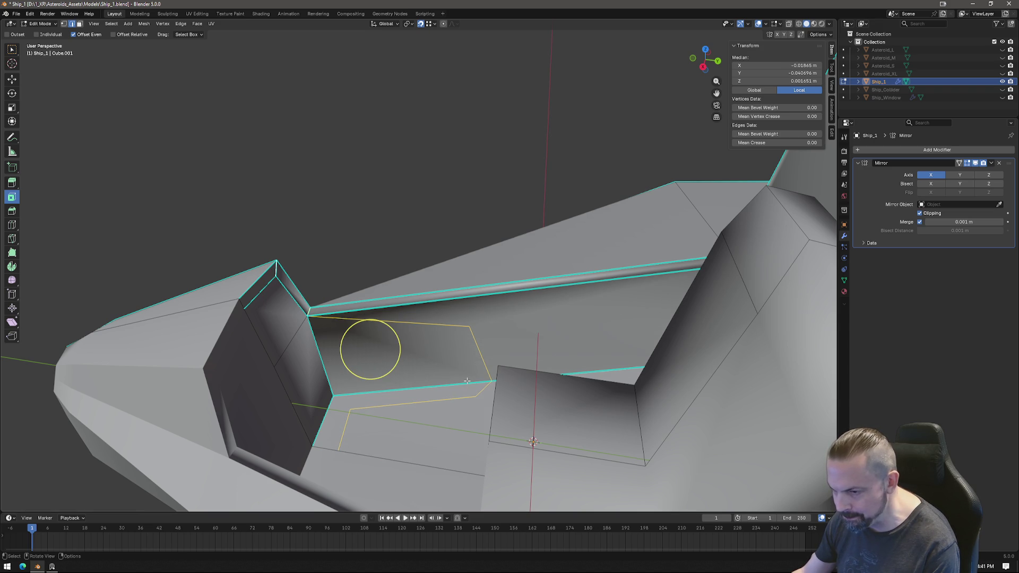
left_click(298, 329)
left_click(352, 402, "shift")
mouse_move(352, 402)
middle_mouse_down()
mouse_move(358, 390)
mouse_move(345, 383)
middle_mouse_up()
left_click(12, 184)
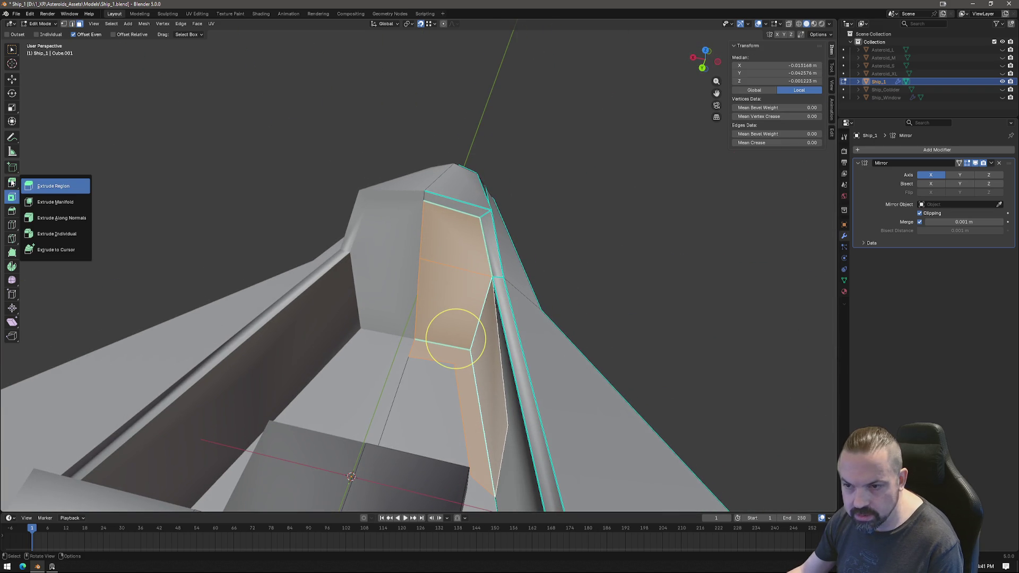
left_click(58, 217)
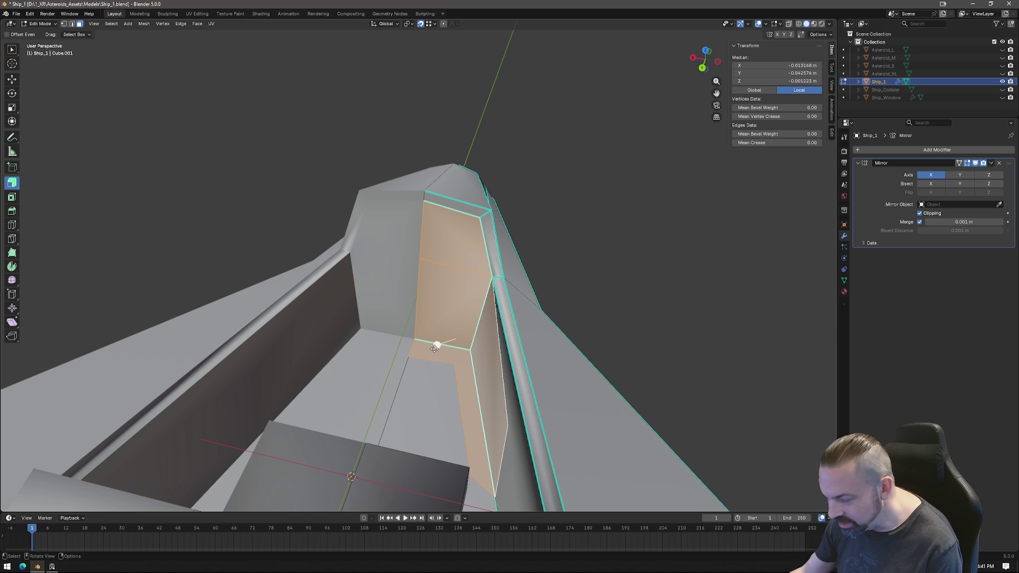
left_click_drag(436, 346, 409, 334)
middle_click_drag(409, 334, 502, 397)
Switch to vertex select and merge the first stray vertices of the extruded panel At Last.
key("1")
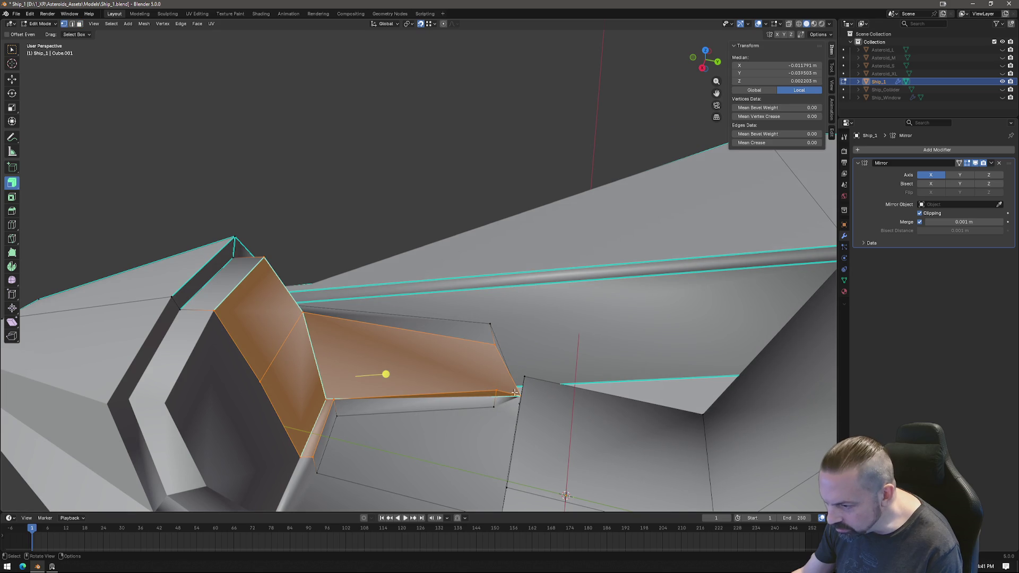
left_click(513, 391)
left_click(499, 386, "shift")
left_click(492, 405, "shift")
right_click(483, 438)
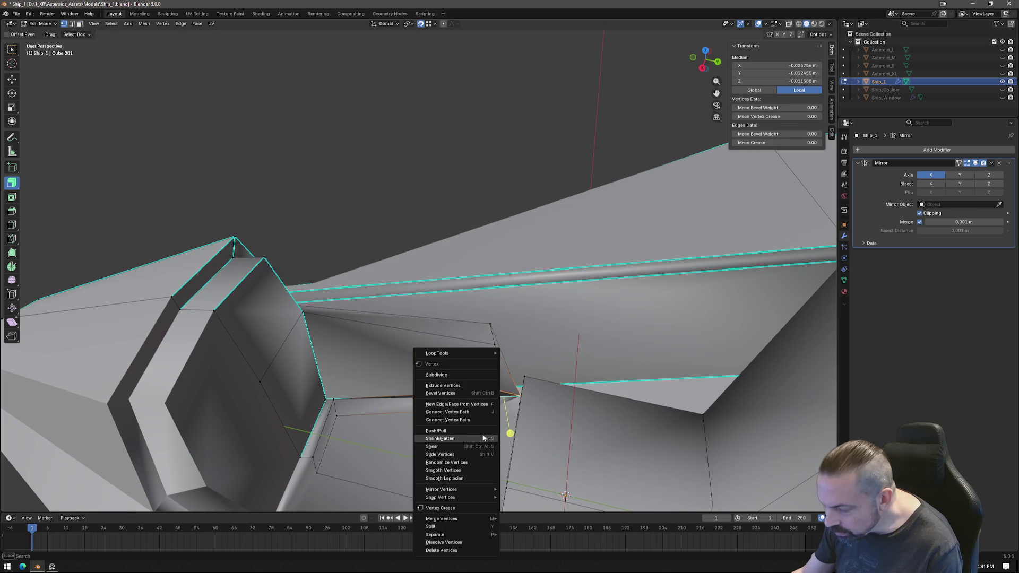
mouse_move(455, 518)
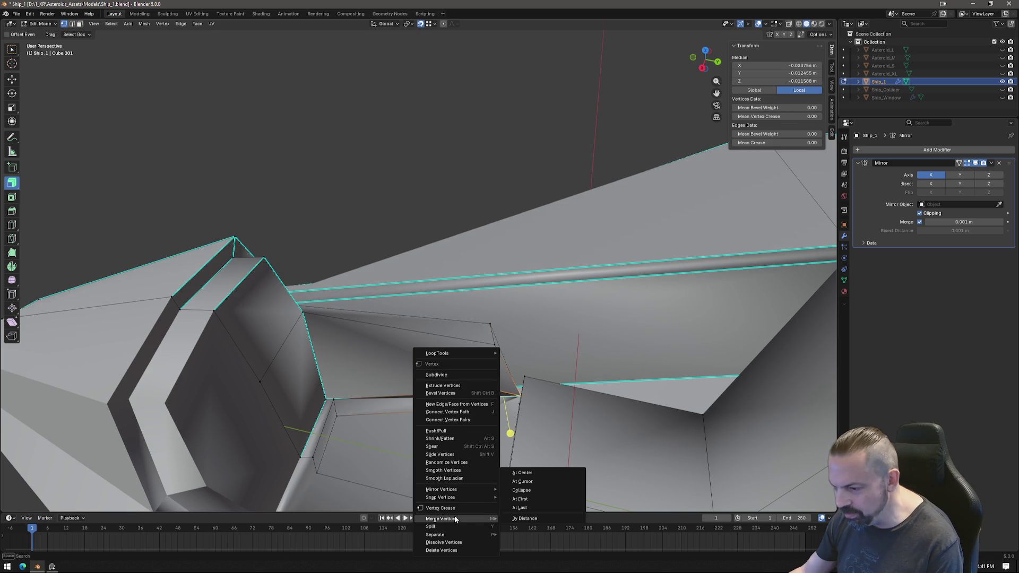
left_click(531, 512)
middle_click_drag(324, 391, 375, 369)
Merge two more nearby stray vertices into their corners, one At First and one At Last.
left_click(375, 367, "shift")
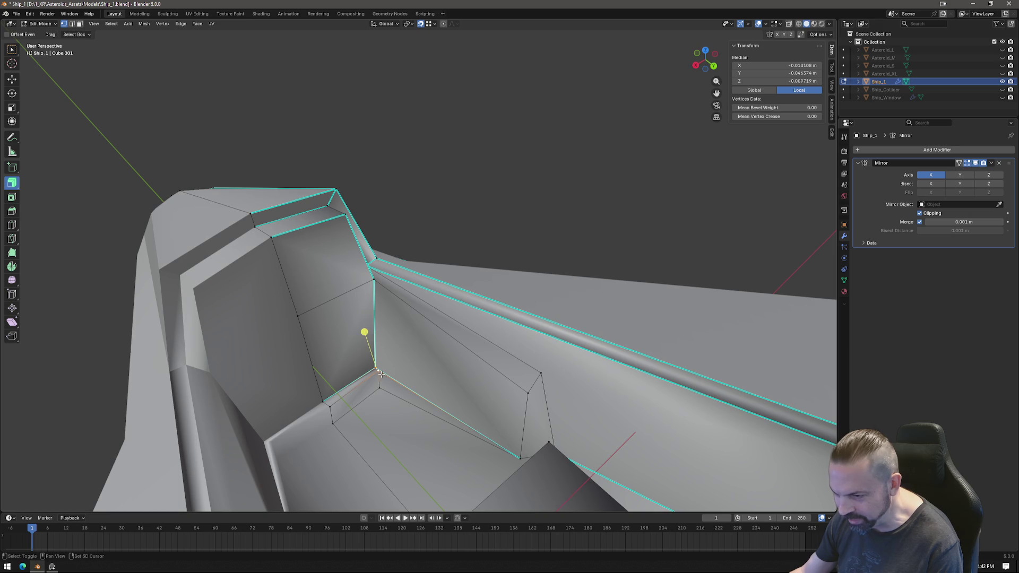
right_click(387, 431)
mouse_move(387, 431)
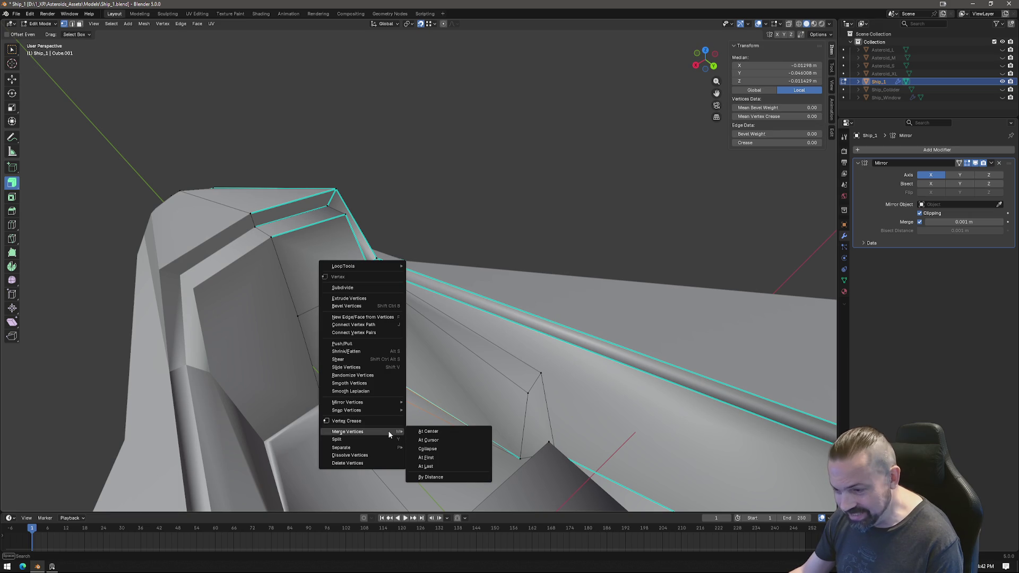
left_click(432, 459)
left_click(378, 387, "ctrl")
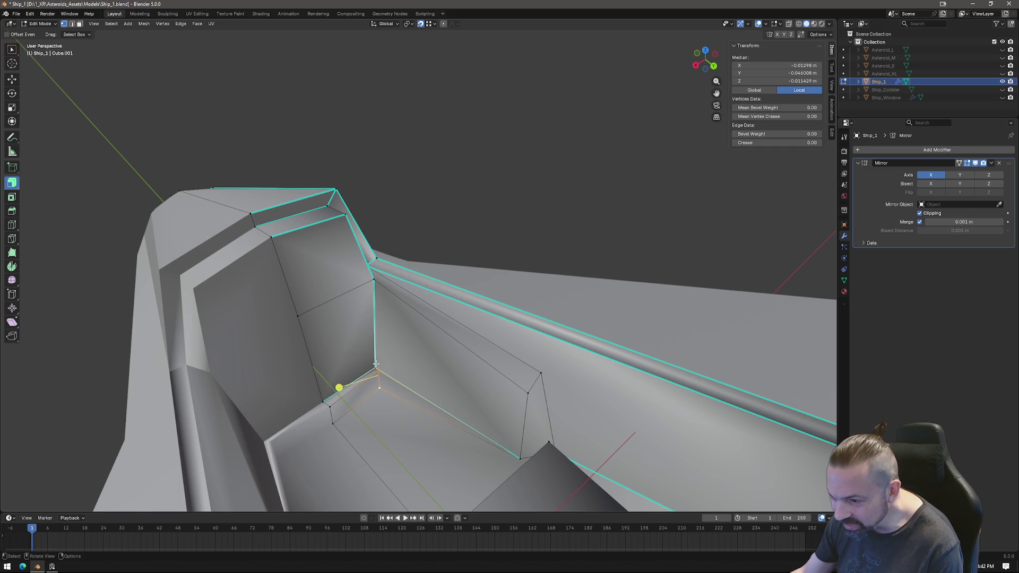
right_click(388, 434)
mouse_move(412, 434)
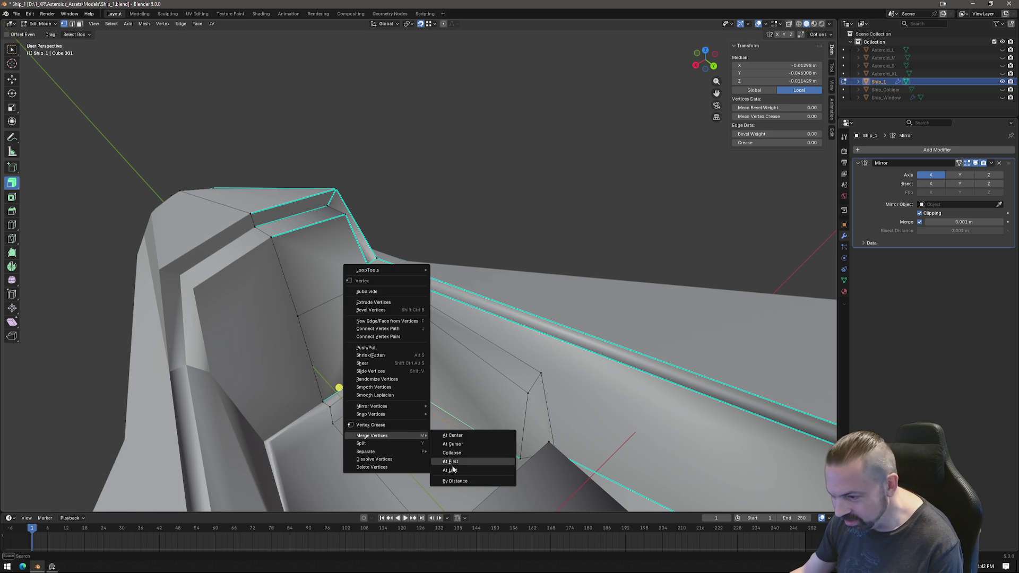
left_click(450, 470)
Merge the last stray vertex into its target corner vertex At Last.
left_click(299, 322)
left_click(332, 412, "shift")
right_click(380, 436)
mouse_move(389, 441)
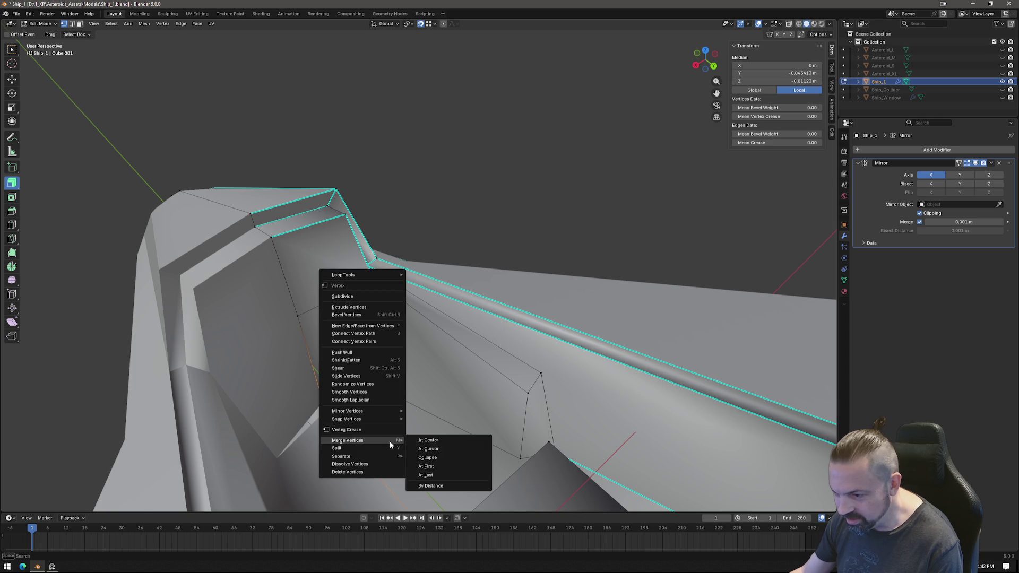
left_click(440, 475)
middle_click_drag(382, 388, 446, 359)
middle_click_drag(363, 286, 351, 332)
middle_click_drag(548, 336, 516, 271)
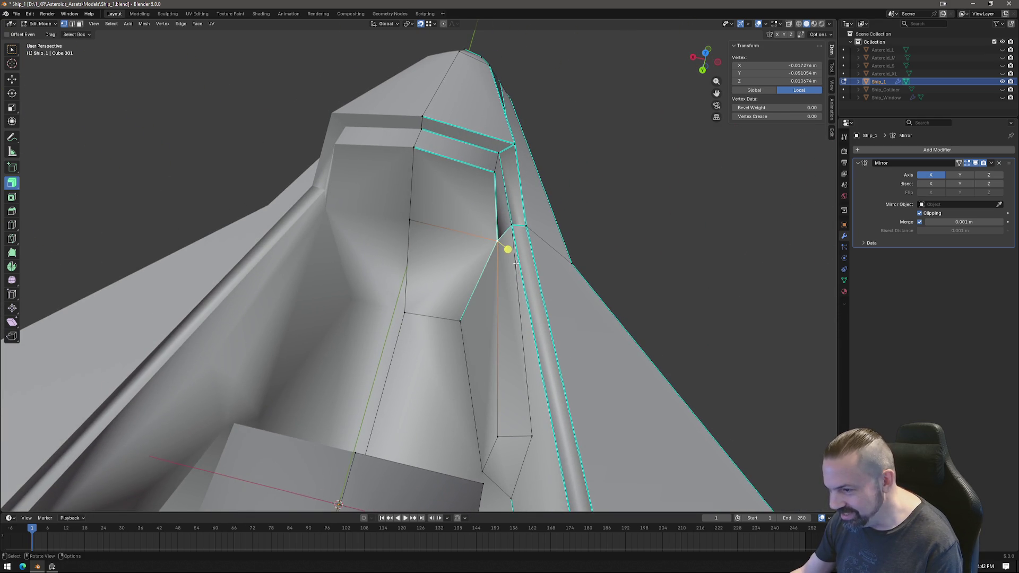
Select two pillar vertices, try an X-axis move, cancel it, and switch to edge select.
left_click(495, 177, "shift")
left_click(703, 70)
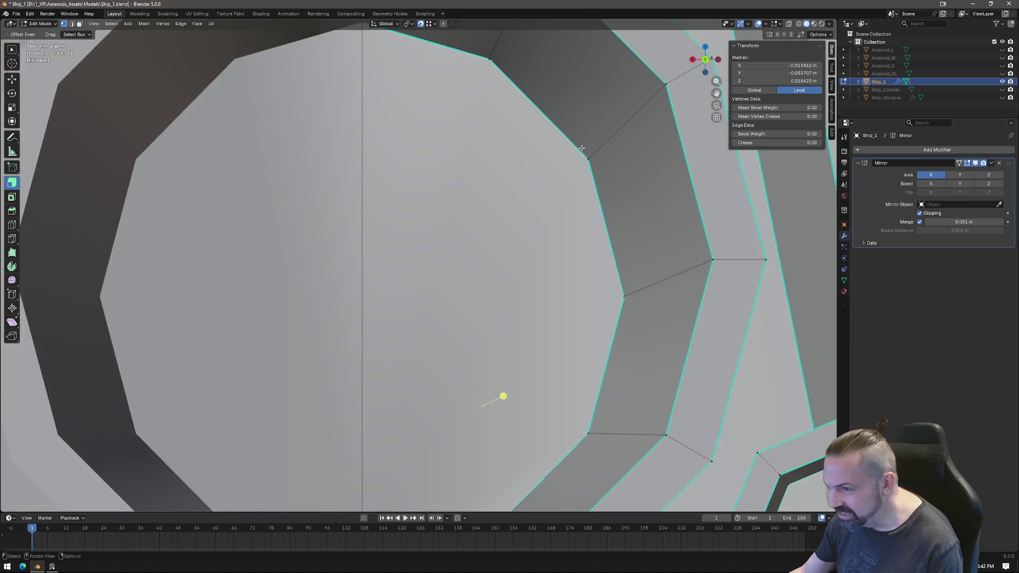
mouse_move(527, 225)
middle_mouse_down()
mouse_move(530, 203)
mouse_move(465, 288)
middle_mouse_up()
scroll(465, 288, "up", 2)
key("g")
key("x")
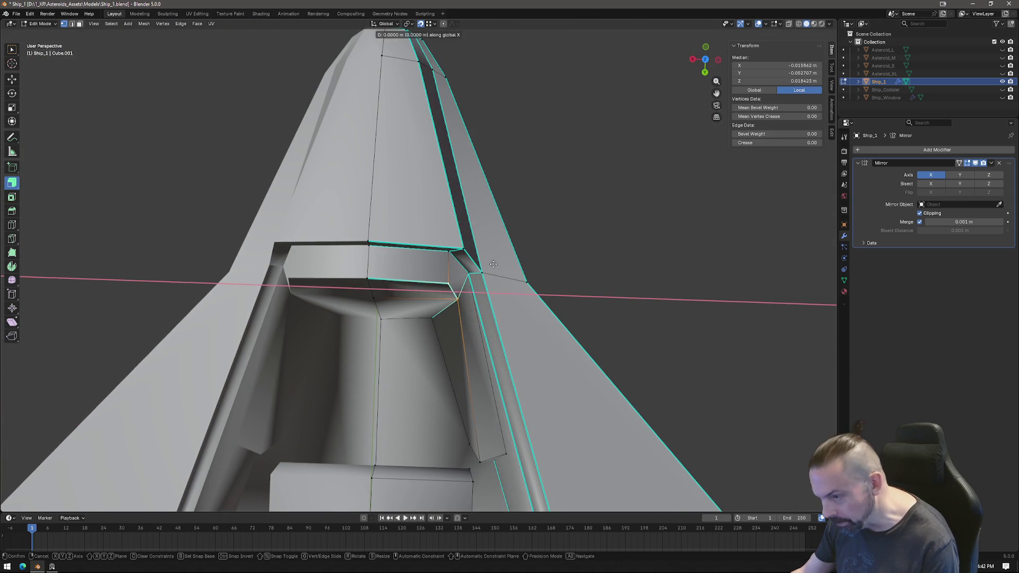
key("Escape")
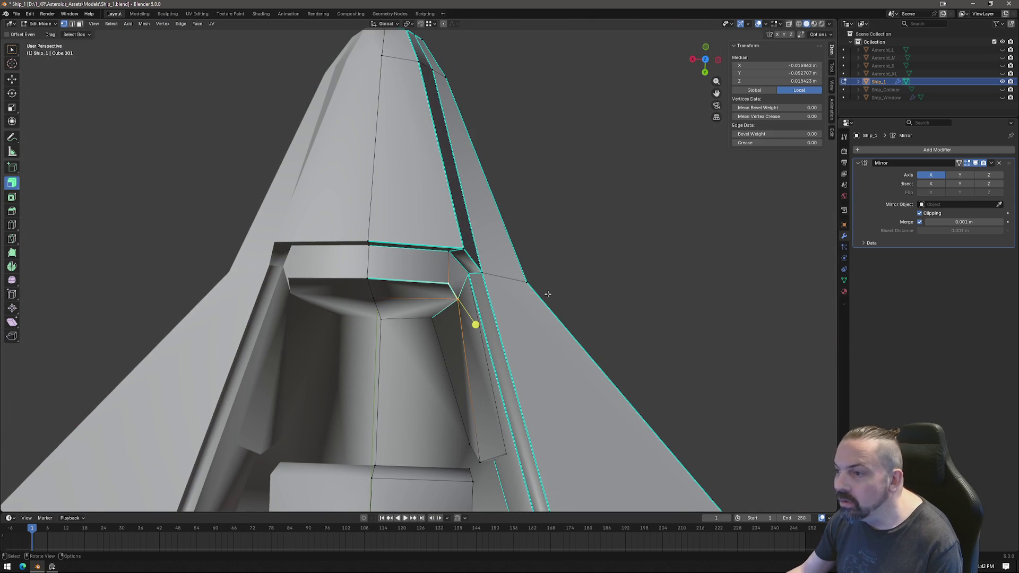
key("g")
key("x")
key("Escape")
key("2")
Mark the new side ledge edges as sharp.
middle_click_drag(538, 288, 539, 263)
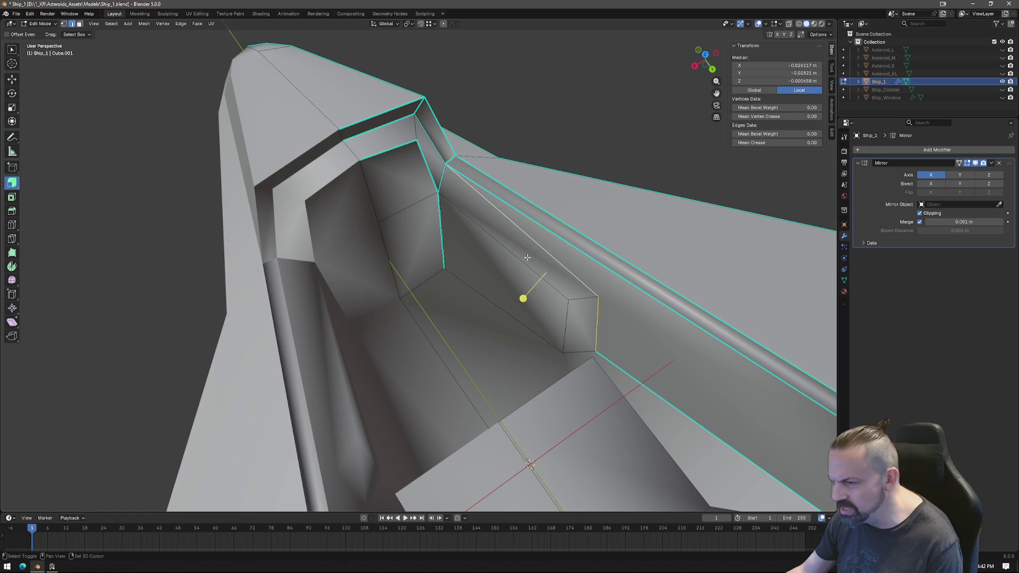
middle_click_drag(482, 234, 488, 233)
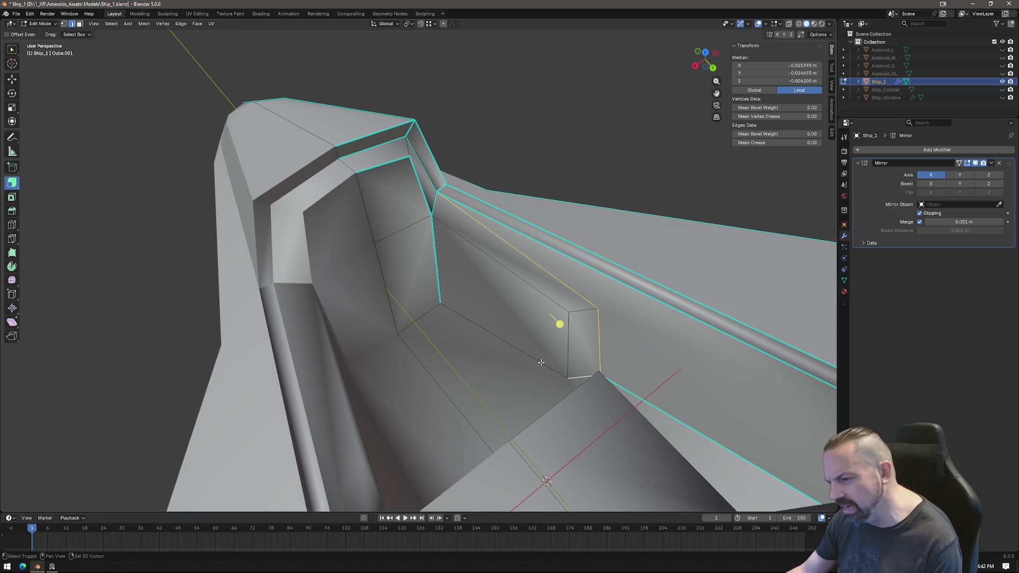
middle_click_drag(439, 322, 605, 371)
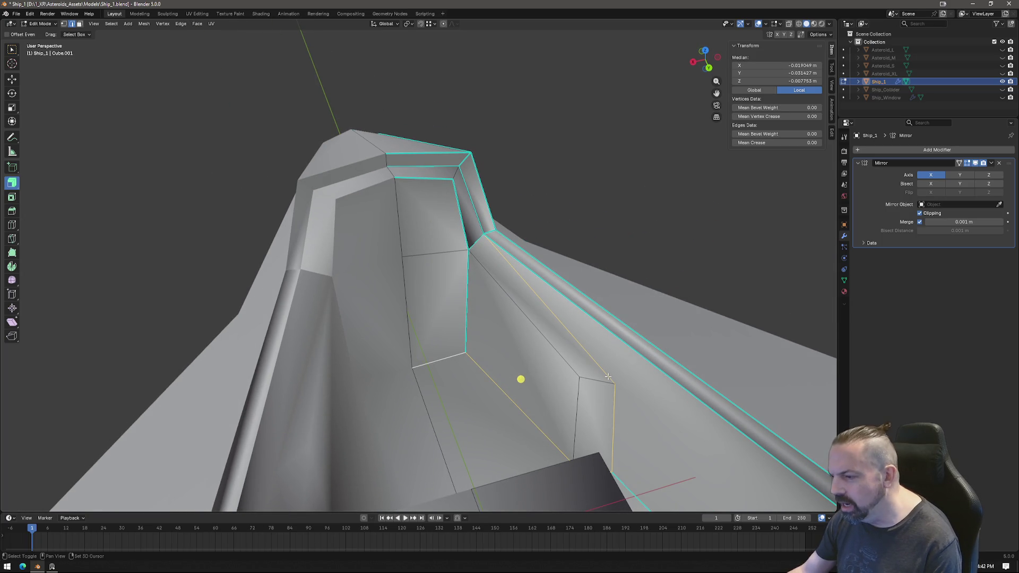
right_click(486, 305)
left_click(463, 465)
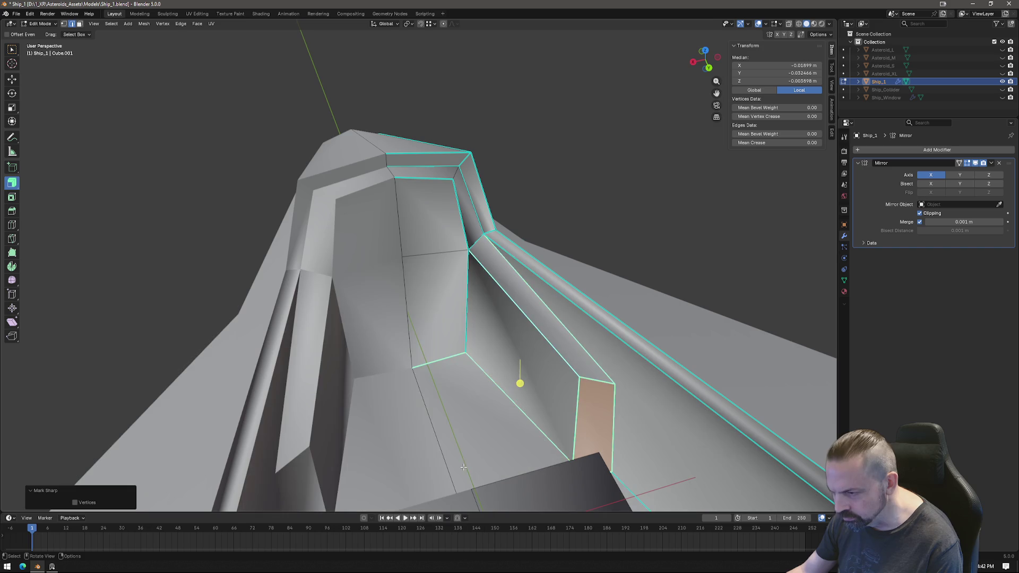
Slide a pillar vertex along its edge and mark the pillar-top edges sharp.
mouse_move(479, 350)
middle_mouse_down()
mouse_move(488, 428)
mouse_move(495, 414)
middle_mouse_up()
key("1")
left_click(526, 291)
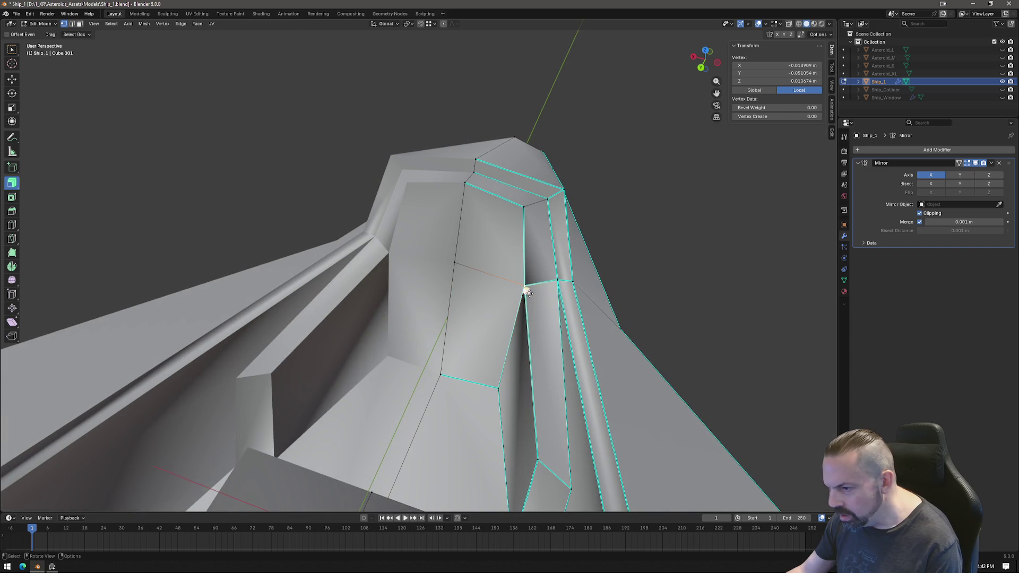
mouse_move(473, 282)
middle_mouse_down()
mouse_move(536, 286)
mouse_move(579, 262)
middle_mouse_up()
left_click(581, 261)
left_click(604, 262)
right_click(557, 295)
left_click(557, 300)
Zoom out to the whole cockpit and bring up the Add Modifier list.
mouse_move(557, 300)
middle_mouse_down()
mouse_move(505, 326)
mouse_move(509, 309)
middle_mouse_up()
scroll(526, 247, "down", 3)
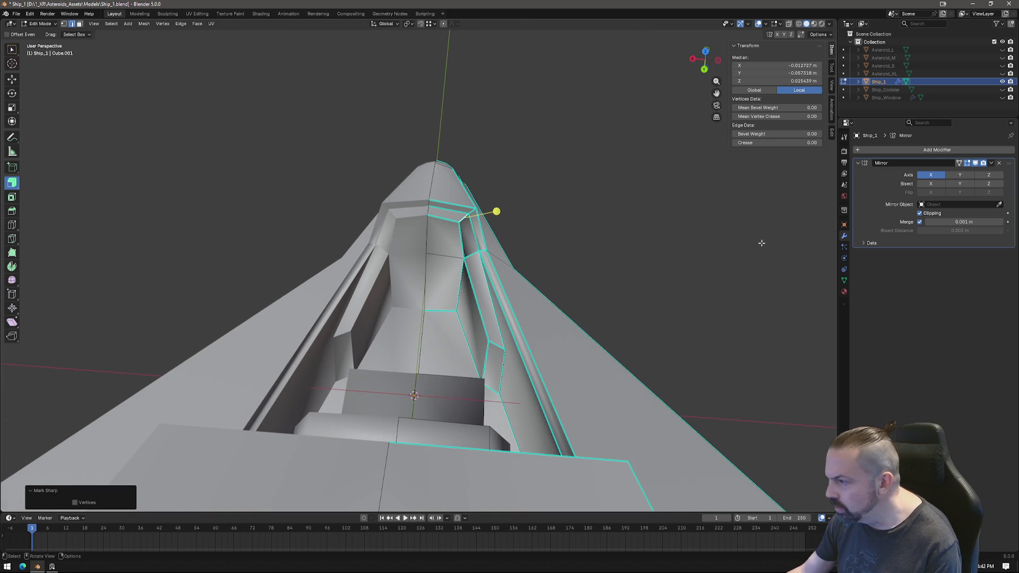
left_click(953, 149)
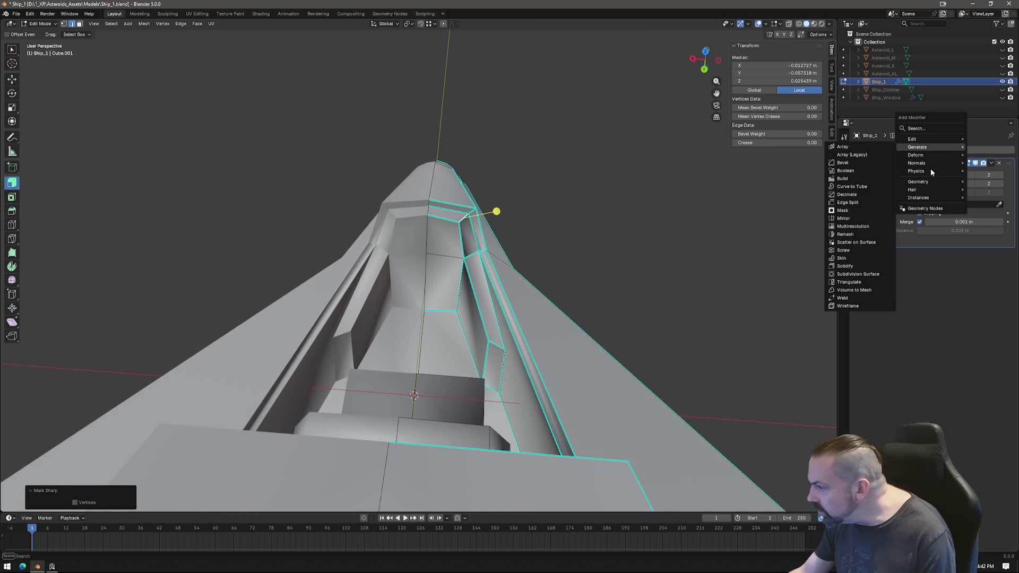
Add a Weighted Normal modifier to Ship_1 with Face Area & Angle weighting and Keep Sharp on.
mouse_move(917, 183)
mouse_move(928, 162)
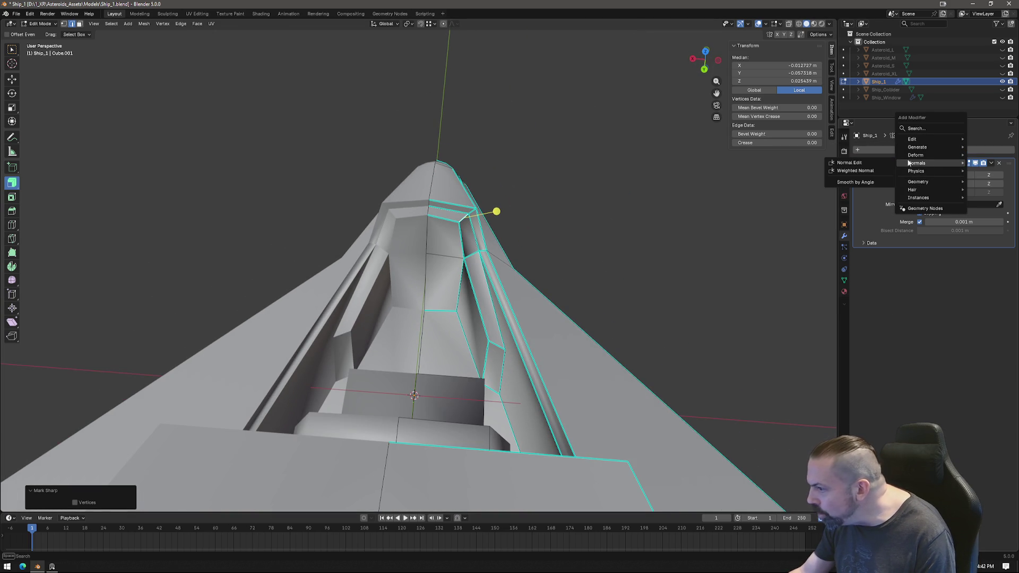
left_click(880, 171)
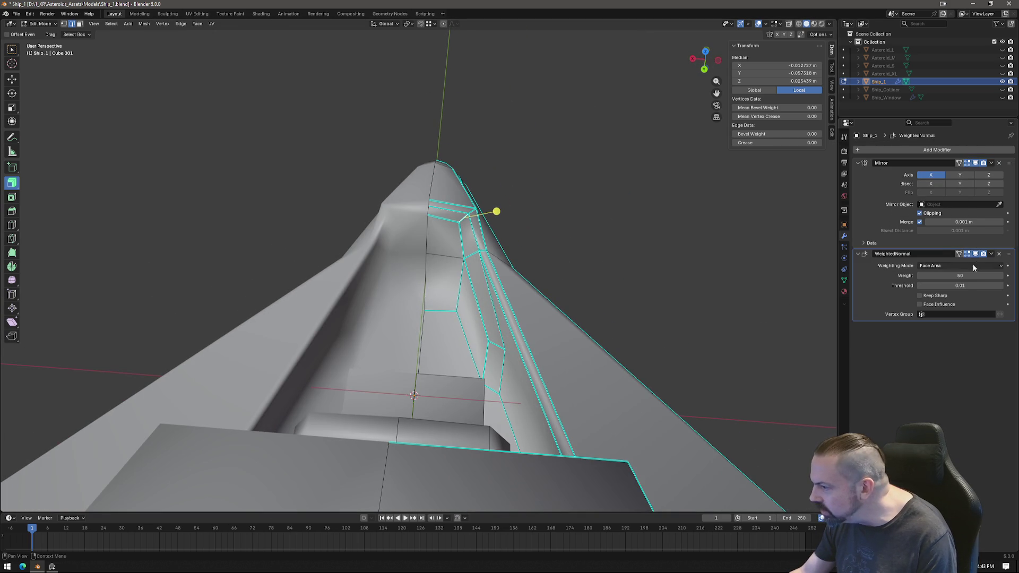
left_click(934, 295)
left_click(941, 267)
left_click(941, 286)
mouse_move(532, 367)
middle_mouse_down()
mouse_move(452, 360)
mouse_move(471, 338)
mouse_move(471, 280)
middle_mouse_up()
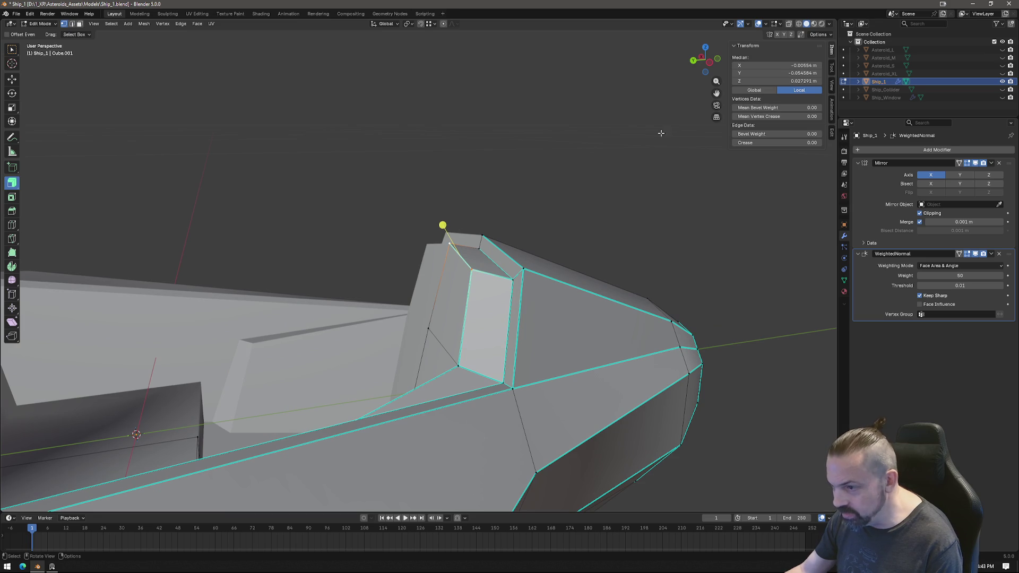
In Left Ortho view, reposition the pillar's top edge, corner vertex and lower vertex.
key("KP_5")
left_click(710, 62)
scroll(470, 147, "up", 3)
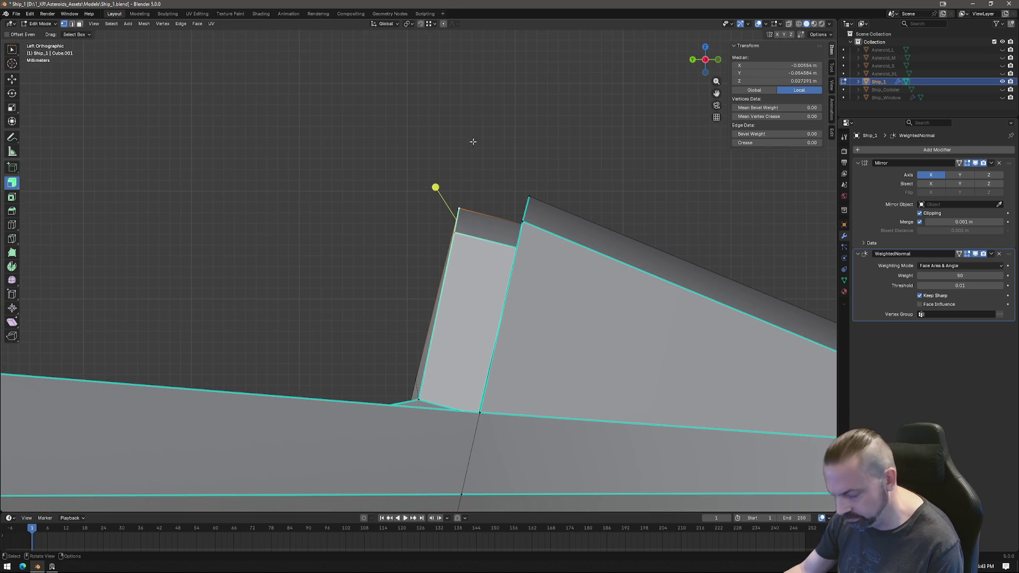
key("g")
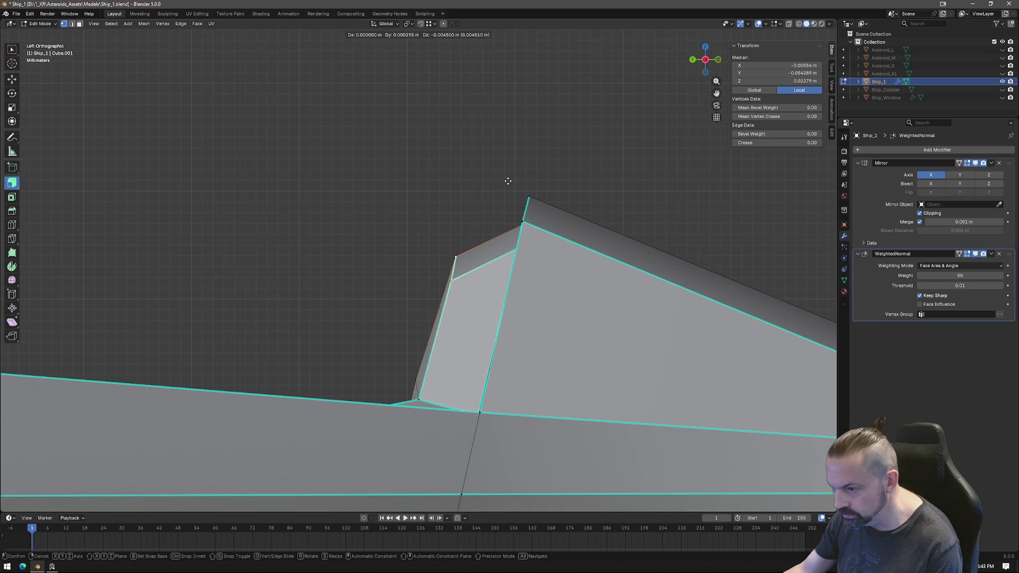
left_click(508, 181)
left_click(453, 280)
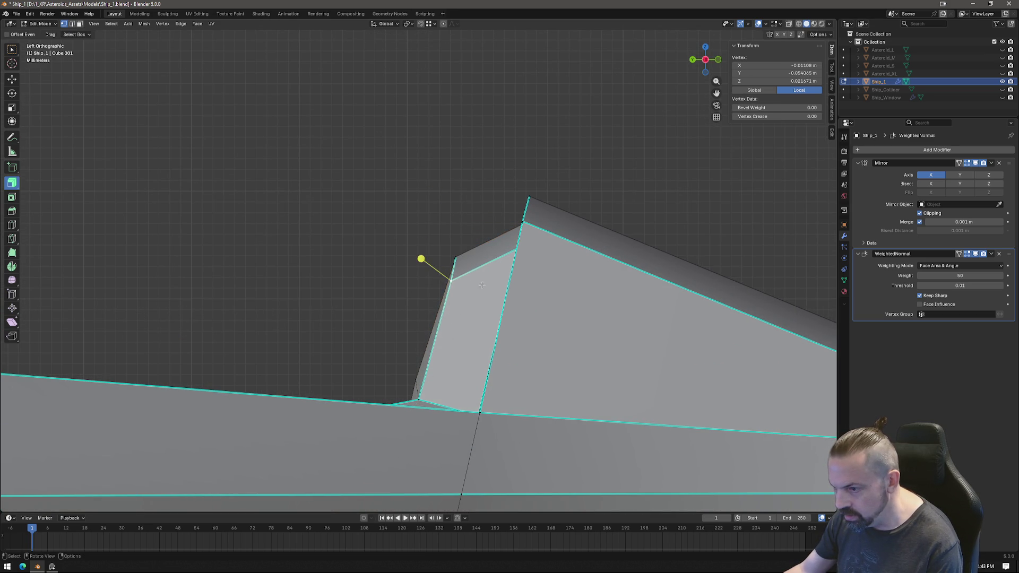
key("g")
left_click(514, 280)
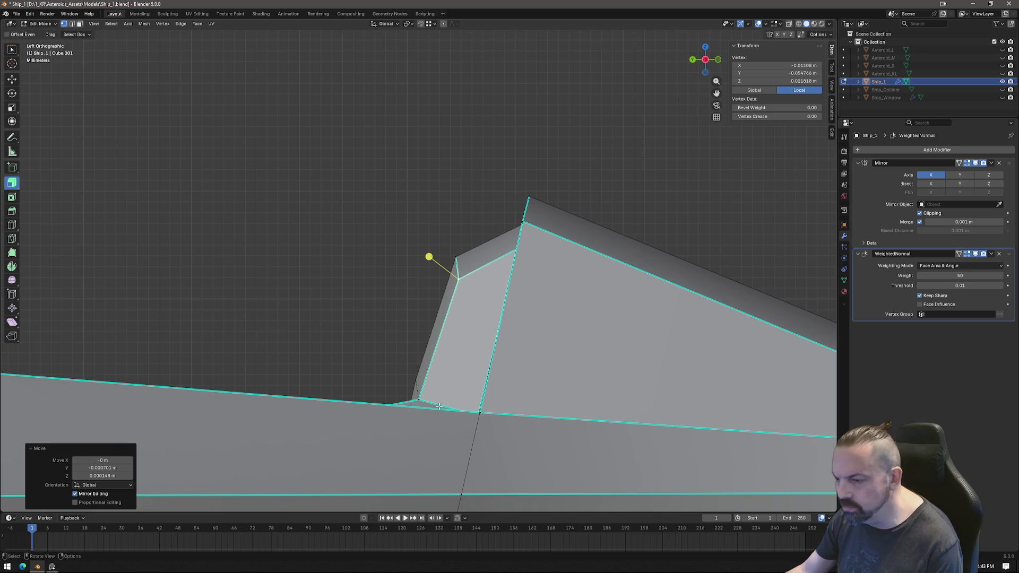
left_click(419, 397)
key("g")
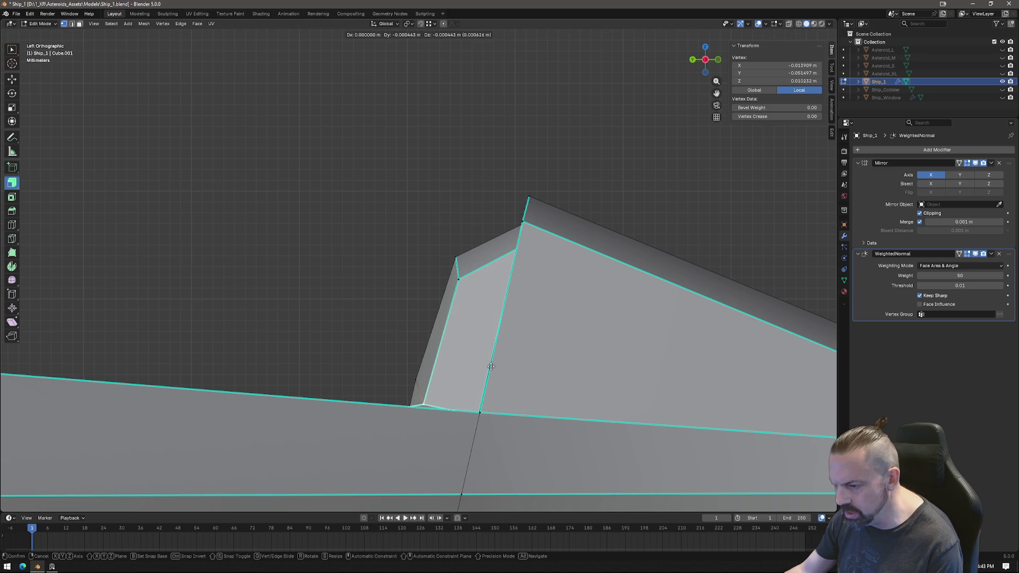
left_click(487, 371)
Lower the pillar's inner frame section slightly along Z.
mouse_move(389, 386)
middle_mouse_down()
mouse_move(591, 485)
mouse_move(470, 344)
mouse_move(470, 273)
mouse_move(487, 264)
mouse_move(463, 259)
mouse_move(480, 292)
mouse_move(574, 241)
middle_mouse_up()
left_click(544, 246)
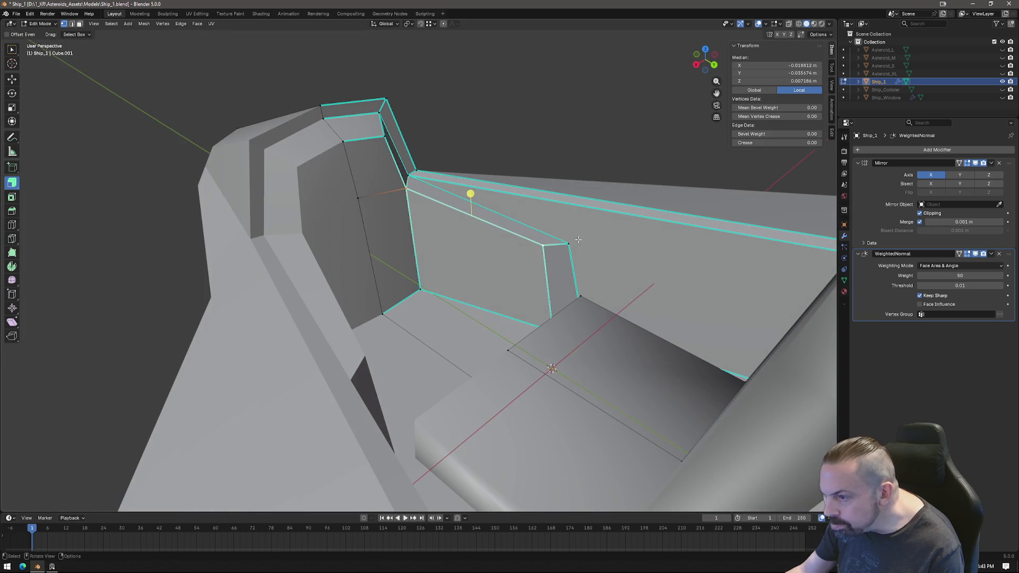
key("g")
key("z")
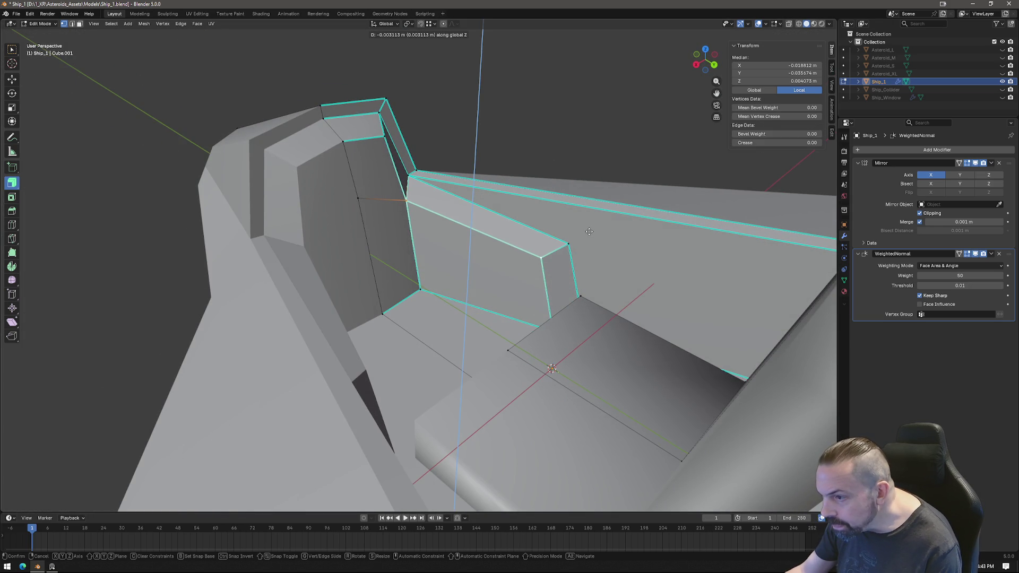
left_click(588, 232)
mouse_move(466, 216)
middle_mouse_down()
mouse_move(472, 209)
mouse_move(507, 330)
mouse_move(446, 285)
mouse_move(473, 244)
mouse_move(485, 268)
mouse_move(494, 262)
mouse_move(454, 273)
mouse_move(444, 166)
mouse_move(443, 178)
middle_mouse_up()
left_click(704, 61)
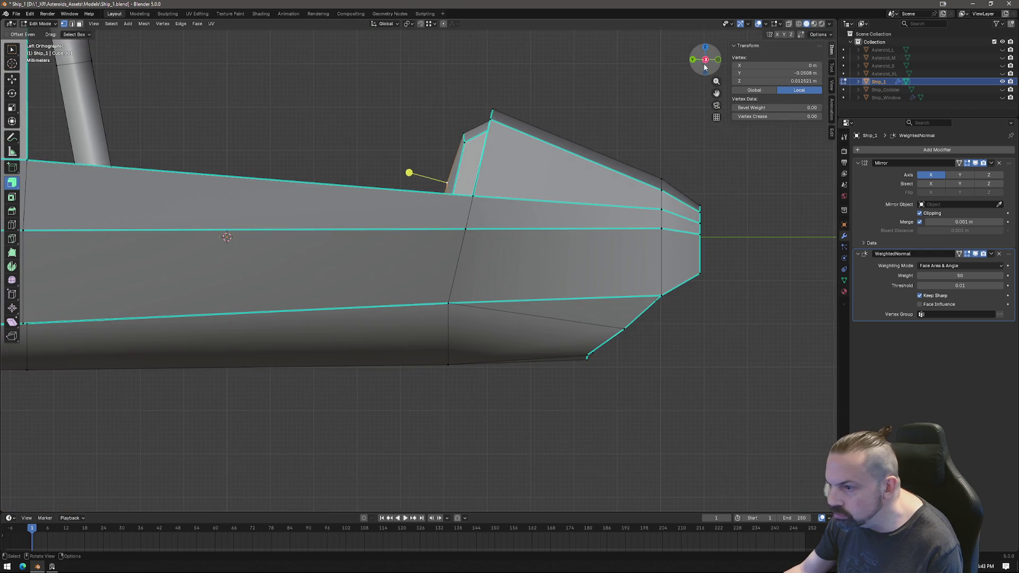
With X-ray on, move the pillar's top corner vertex to Y -0.054764 m, Z 0.021816 m.
scroll(586, 96, "up", 4)
left_click(788, 24)
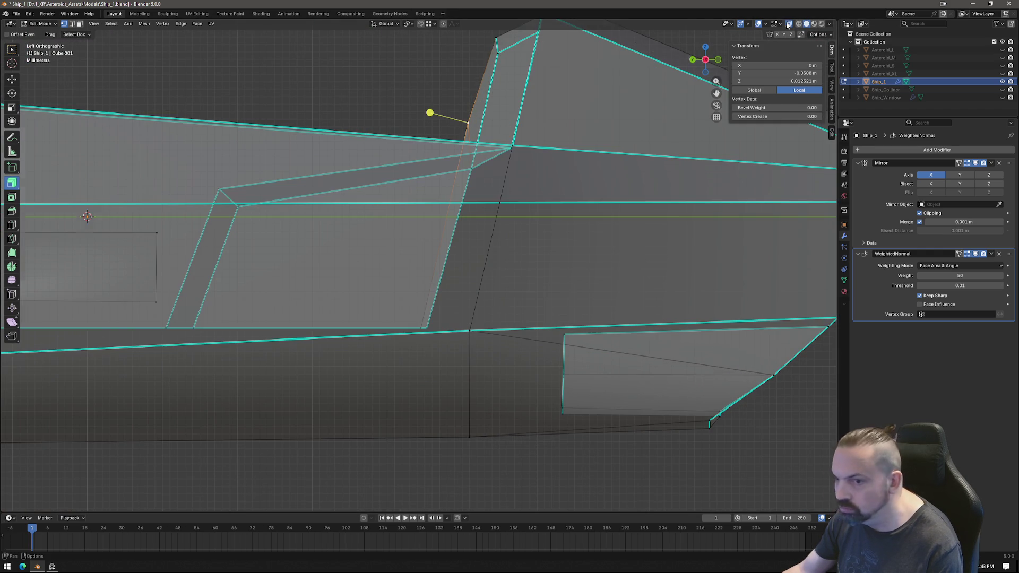
key("g")
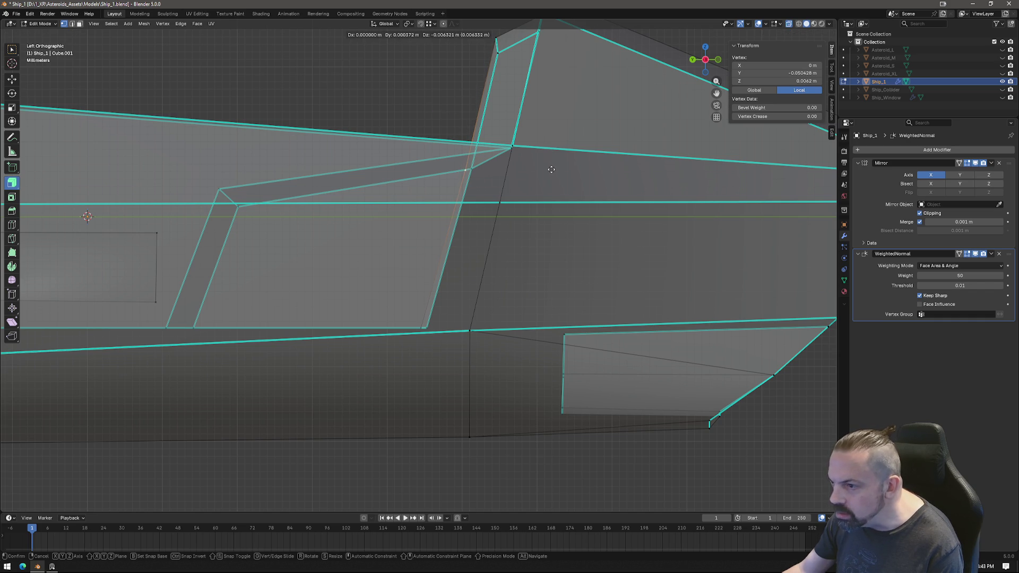
left_click(551, 168)
left_click(502, 55)
middle_click_drag(552, 97, 540, 275, "shift")
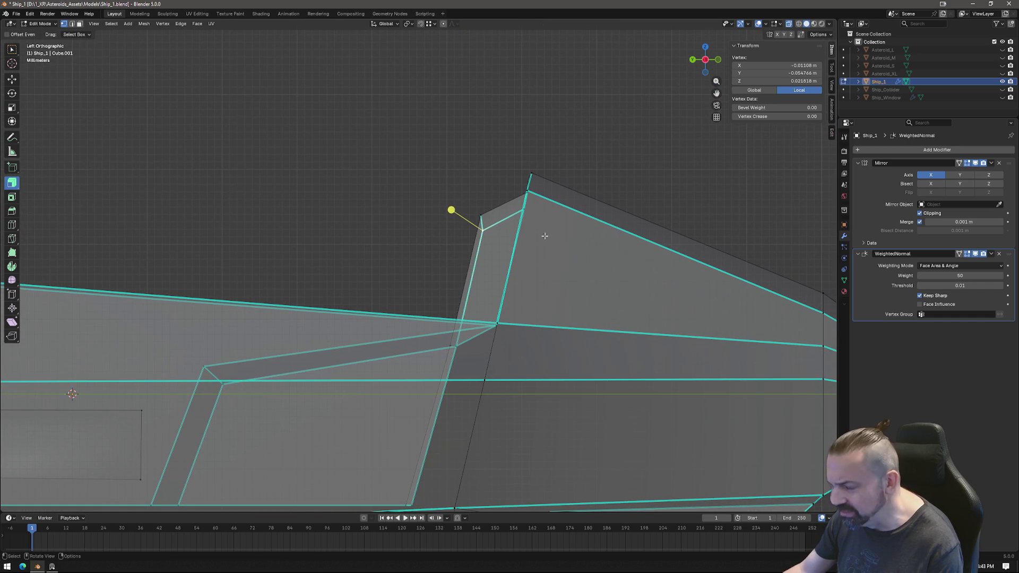
key("g")
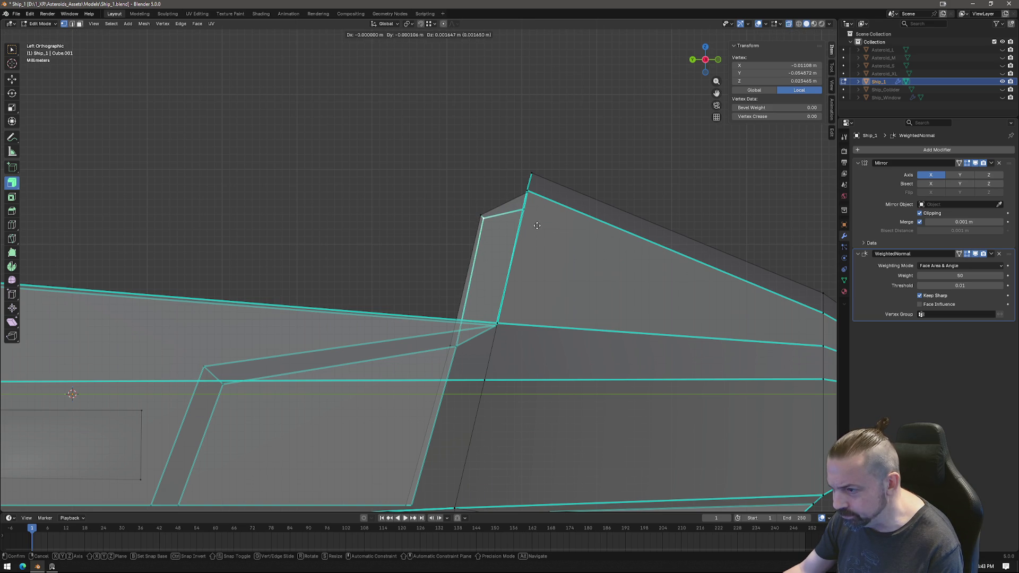
left_click(537, 226)
Unhide Ship_Window and bring the PureRef reference board to the front.
mouse_move(537, 226)
middle_mouse_down()
mouse_move(541, 244)
mouse_move(490, 200)
middle_mouse_up()
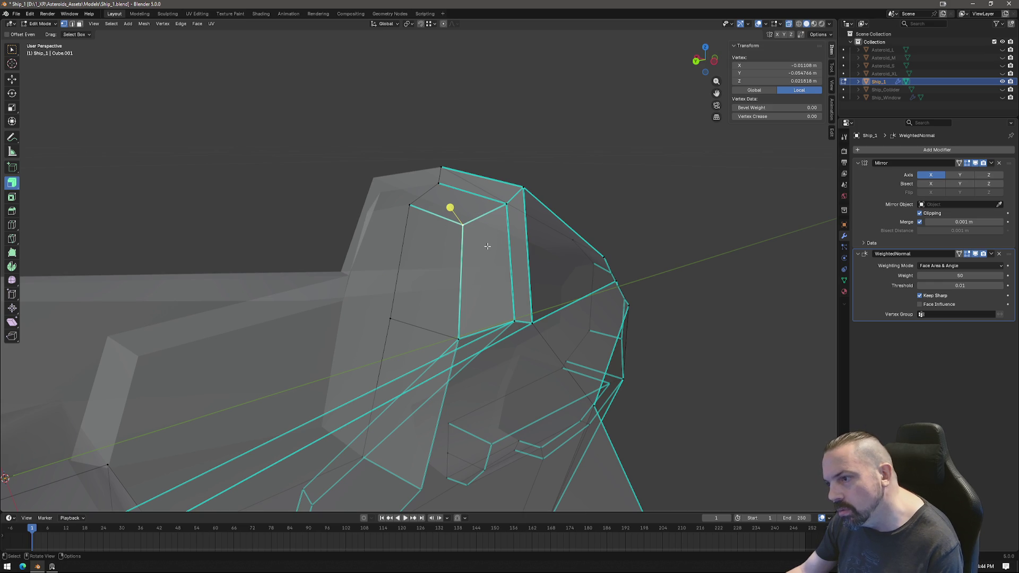
mouse_move(498, 244)
middle_mouse_down()
mouse_move(531, 233)
mouse_move(542, 248)
mouse_move(560, 247)
mouse_move(440, 237)
mouse_move(478, 230)
mouse_move(401, 236)
mouse_move(435, 242)
middle_mouse_up()
left_click(1001, 98)
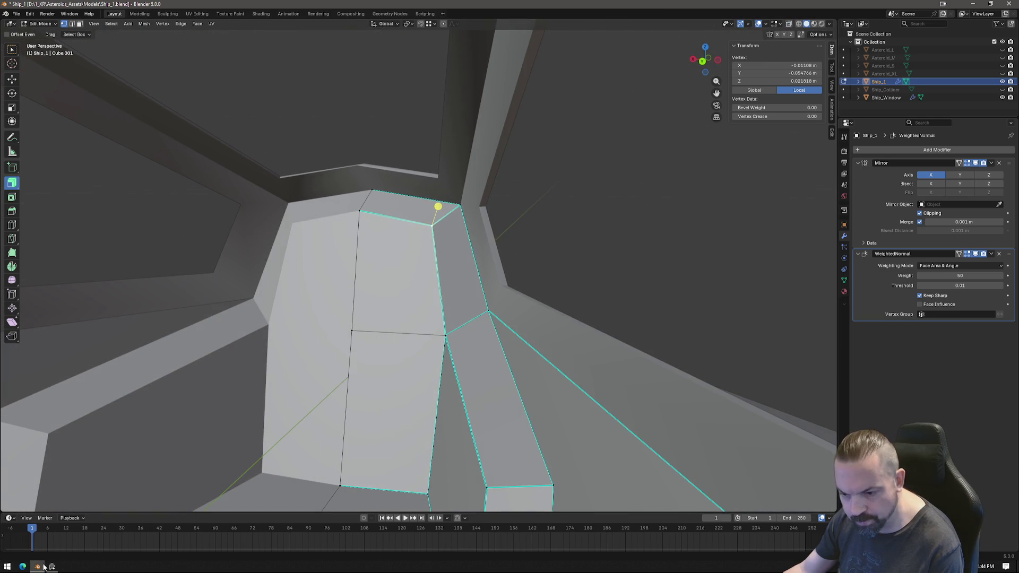
left_click(52, 567)
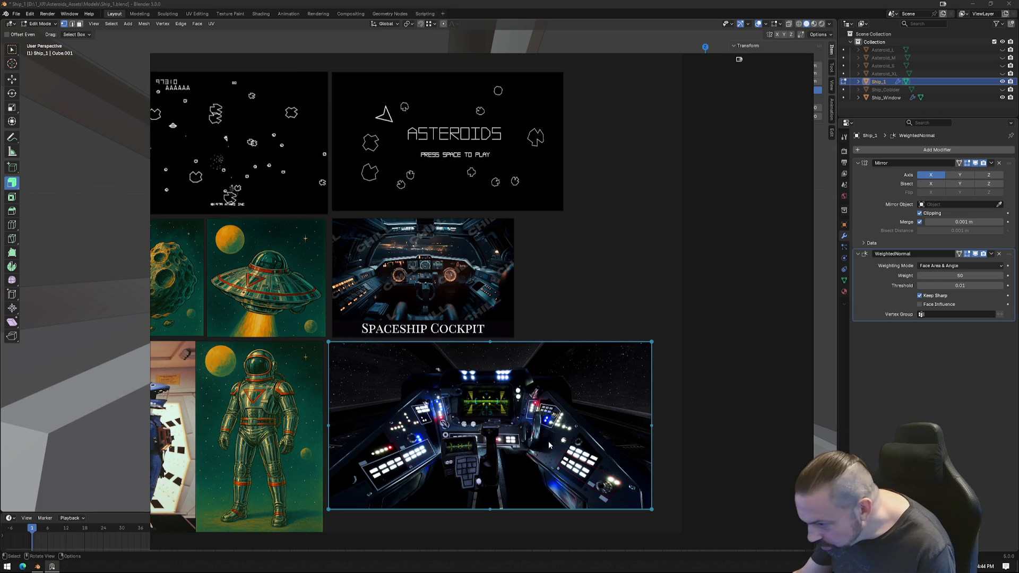
Zoom around the Spaceship Cockpit reference images in PureRef, then return to Blender.
scroll(456, 289, "up", 5)
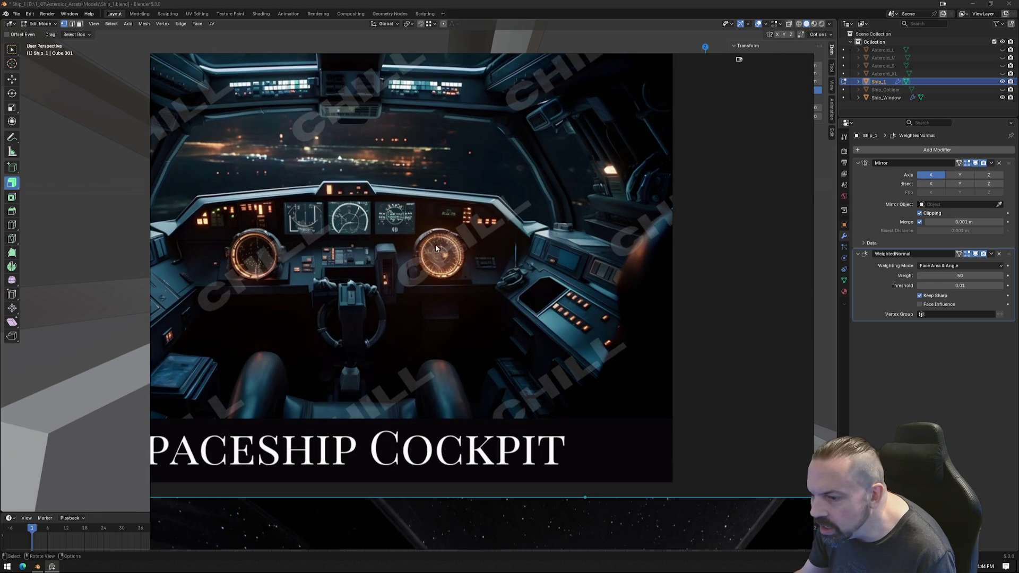
scroll(481, 319, "down", 3)
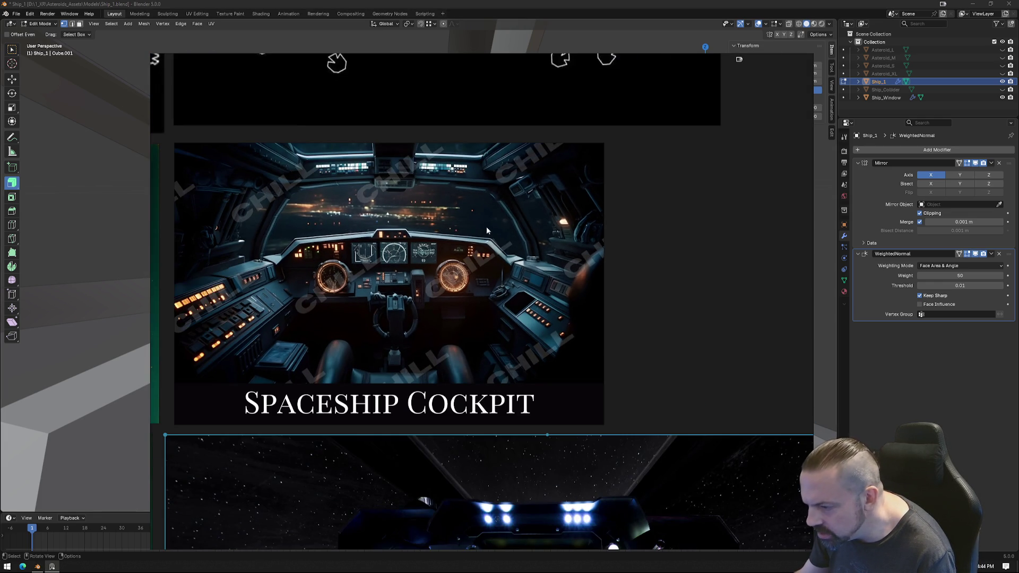
scroll(488, 218, "down", 5)
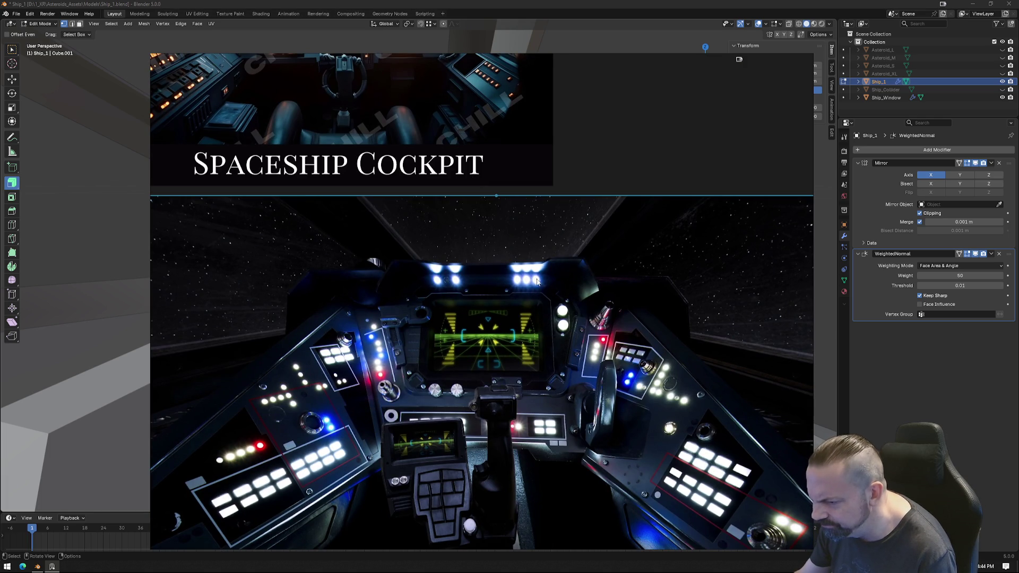
left_click(37, 566)
mouse_move(346, 300)
middle_mouse_down()
mouse_move(420, 303)
mouse_move(455, 329)
middle_mouse_up()
Extrude the pillar's top and side faces along the global Y axis.
key("3")
left_click(381, 205)
left_click(432, 238, "shift")
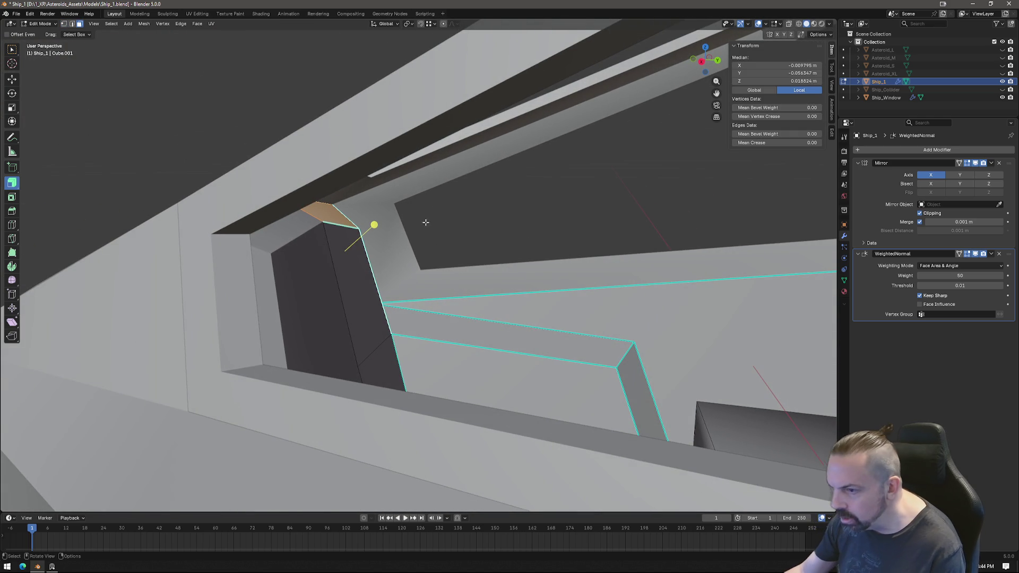
key("e")
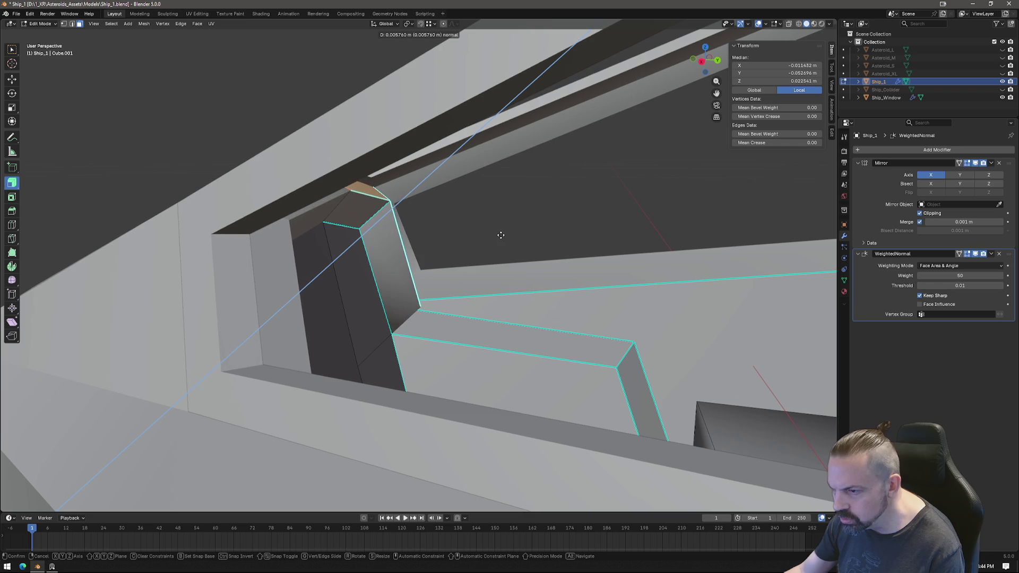
key("x")
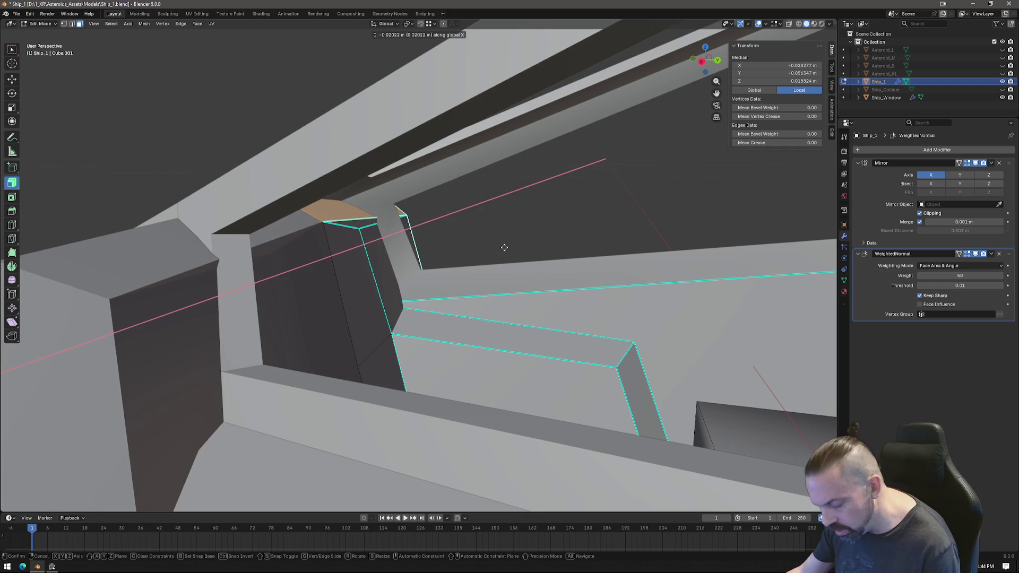
key("y")
left_click(511, 252)
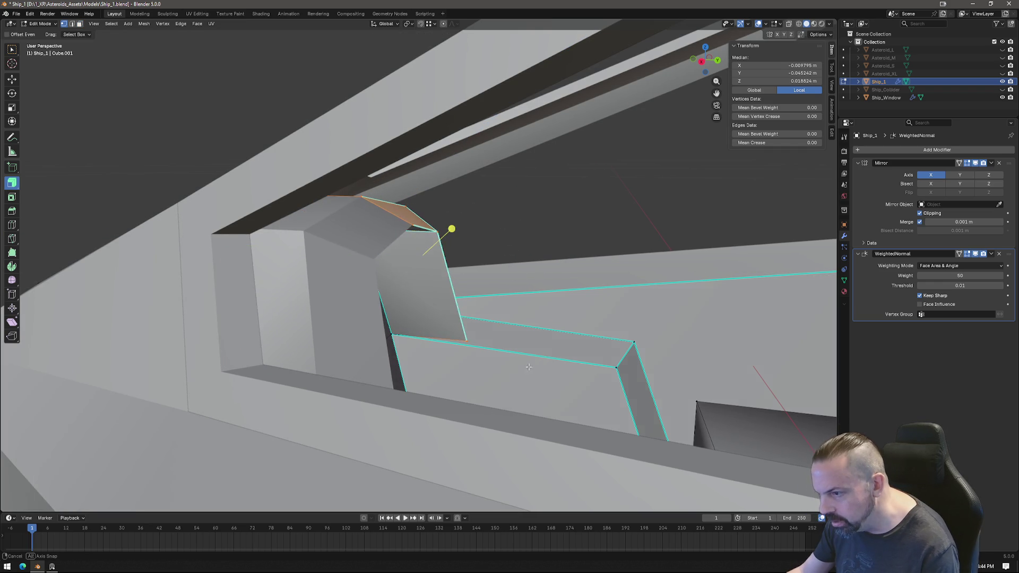
middle_click_drag(509, 252, 477, 348)
Merge two pairs of pillar vertices at the last selected vertex.
left_click(404, 334)
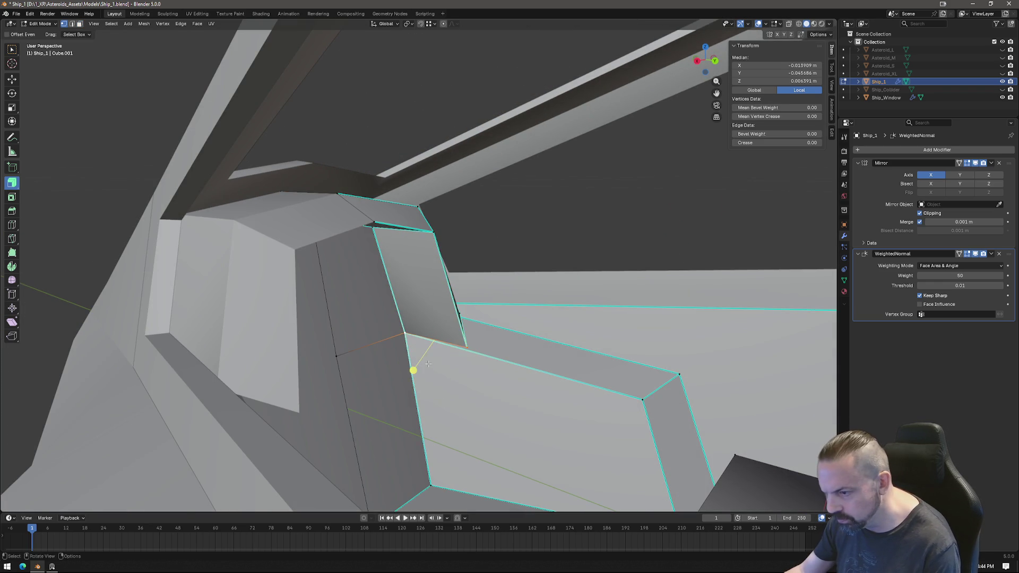
right_click(412, 366)
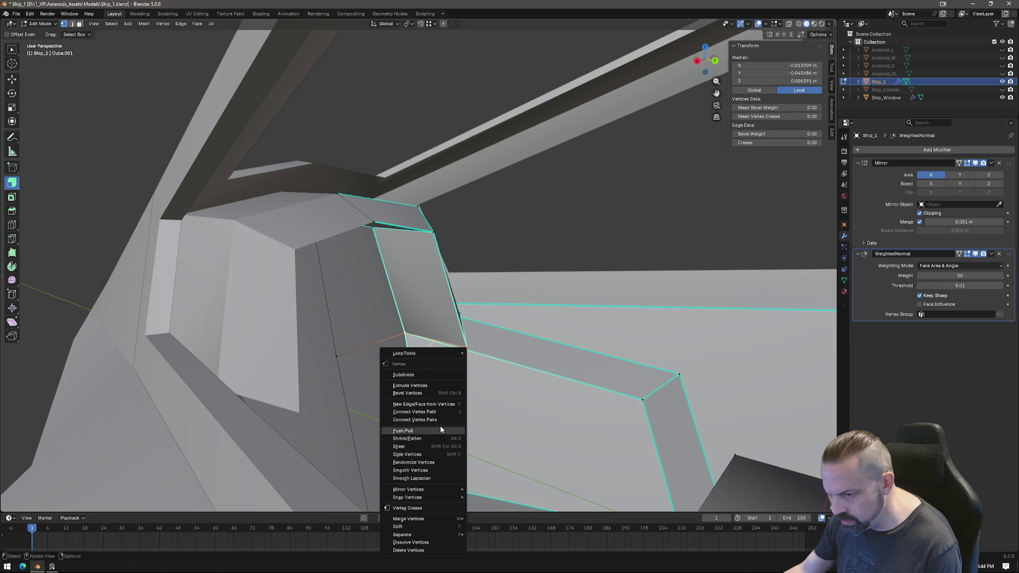
mouse_move(428, 517)
left_click(504, 508)
middle_click_drag(477, 436, 467, 385)
left_click(477, 330, "shift")
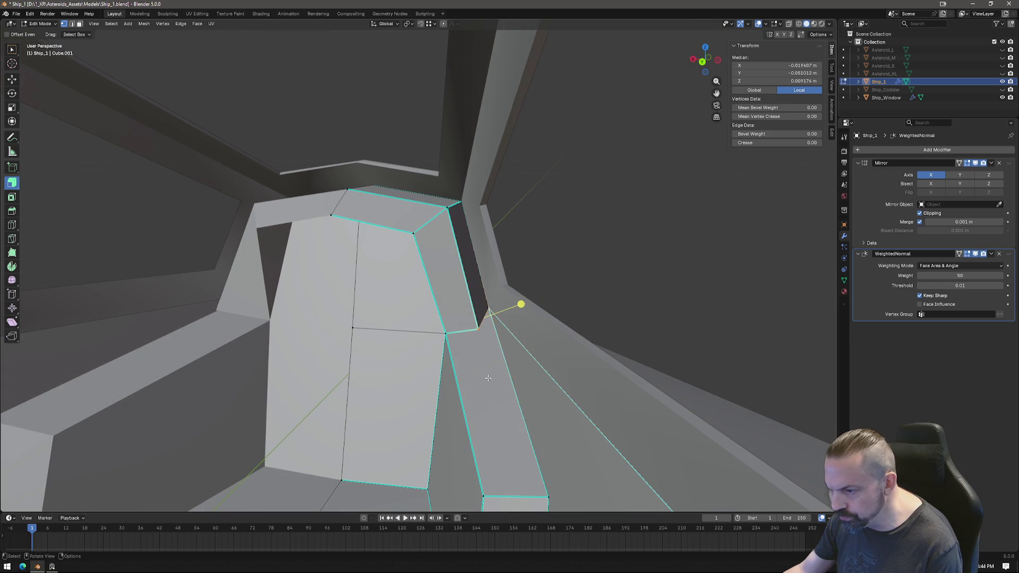
right_click(467, 377)
mouse_move(493, 377)
left_click(550, 416)
mouse_move(525, 371)
middle_mouse_down()
mouse_move(457, 233)
mouse_move(405, 277)
middle_mouse_up()
Move two window-frame vertices along the global Y axis.
left_click(452, 212)
left_click(398, 230, "shift")
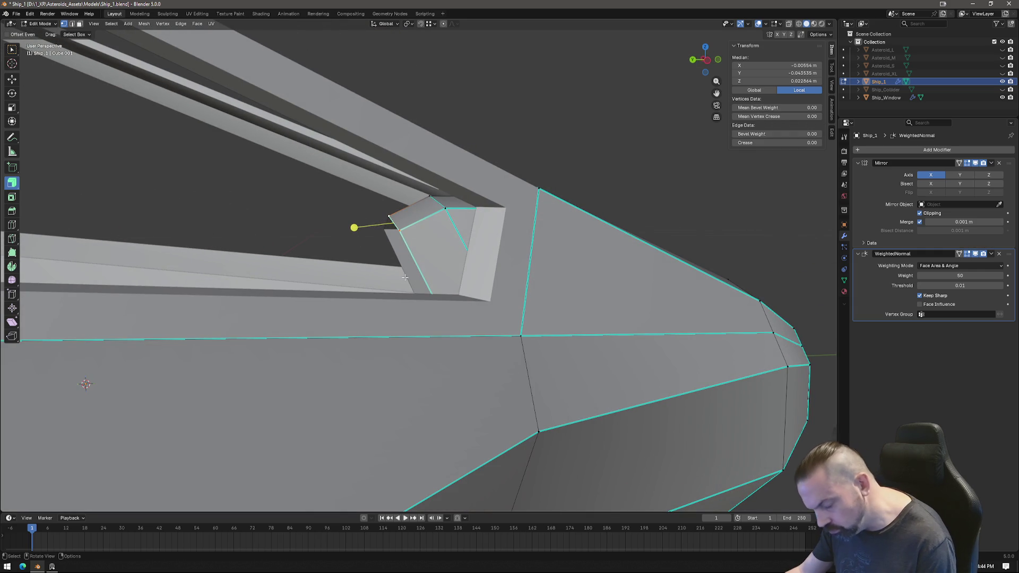
key("g")
key("x")
key("Escape")
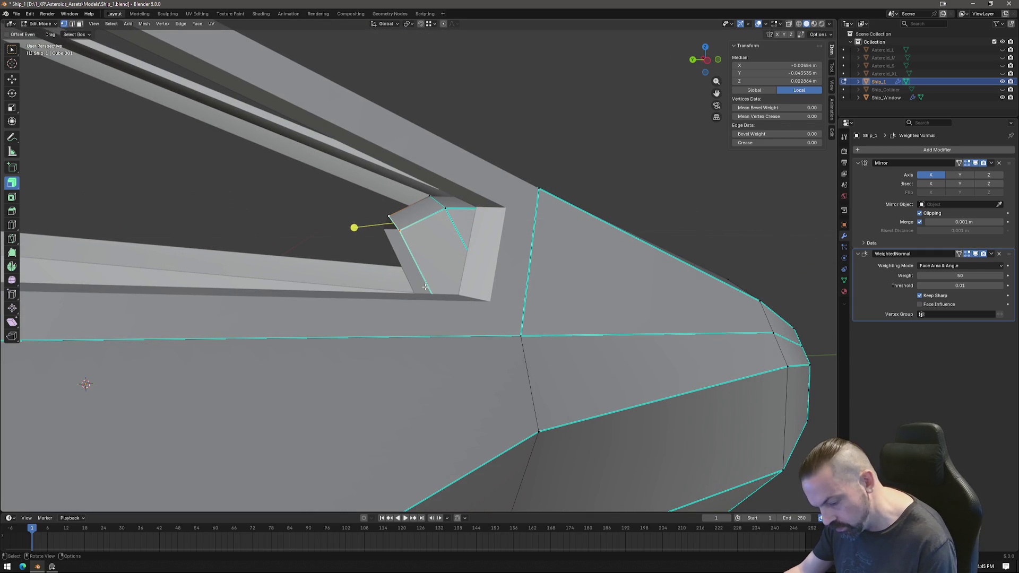
key("g")
key("y")
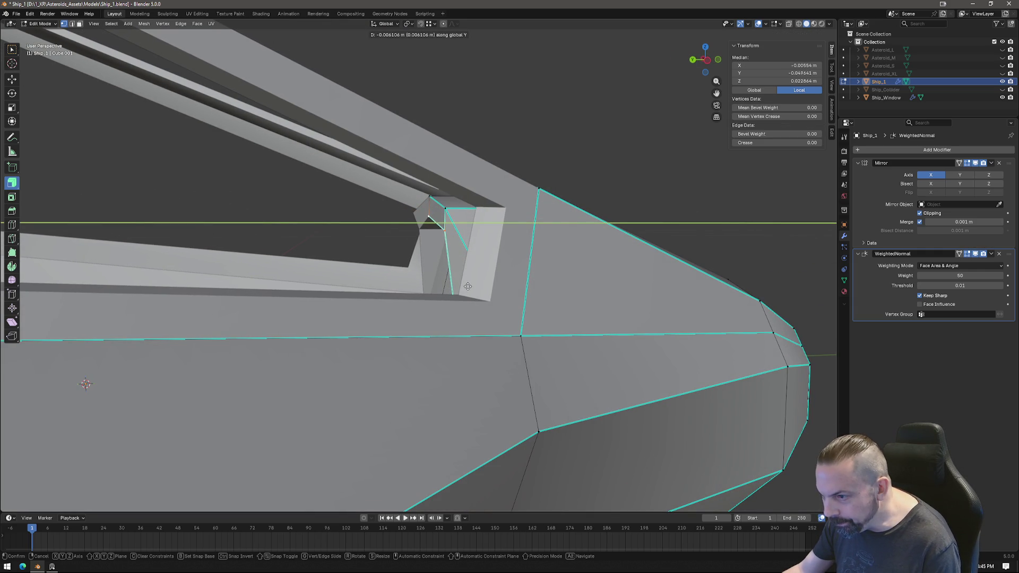
left_click(468, 286)
mouse_move(467, 286)
middle_mouse_down()
mouse_move(485, 284)
mouse_move(428, 264)
middle_mouse_up()
Raise the frame strip face slightly along Z.
left_click(415, 229)
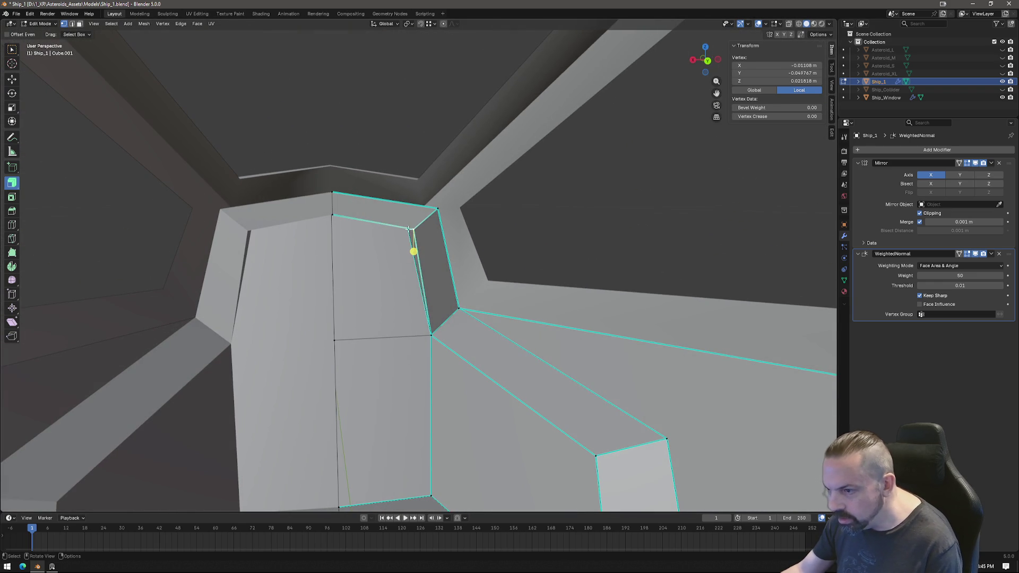
left_click(337, 215, "shift")
middle_click_drag(337, 215, 371, 235)
key("3")
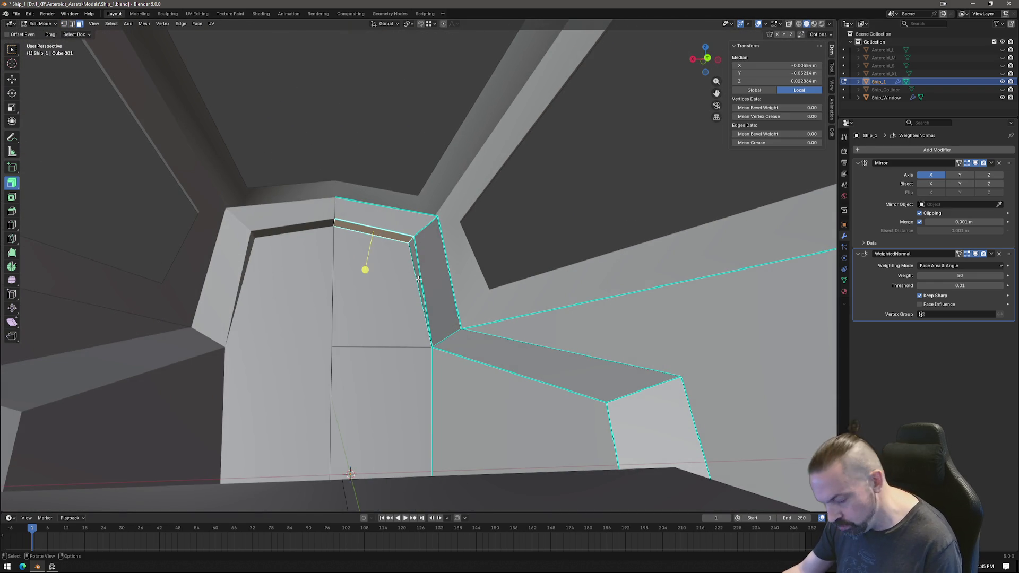
key("g")
key("z")
left_click(415, 229)
Shift the pillar edge 0.002166 m along negative X.
key("1")
left_click(414, 226, "shift")
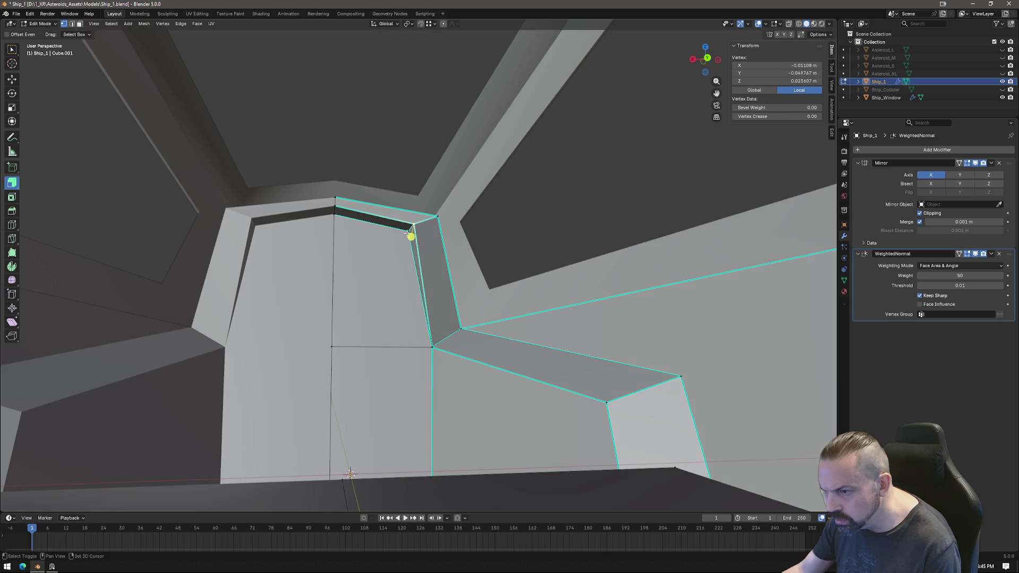
key("g")
key("x")
left_click(405, 273)
mouse_move(405, 274)
middle_mouse_down()
mouse_move(520, 317)
mouse_move(473, 238)
middle_mouse_up()
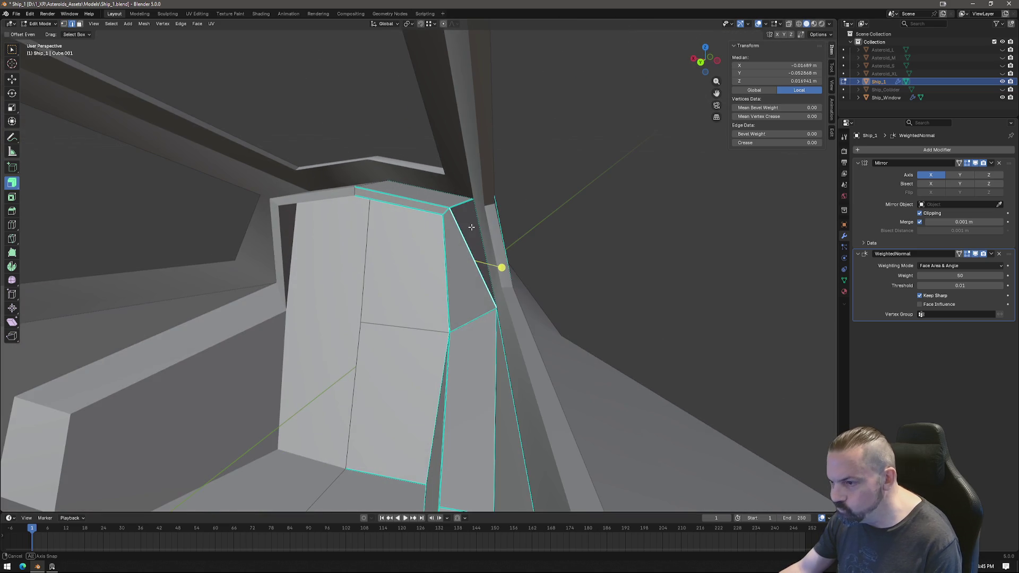
Clear the sharp marking from the selected pillar edges and return to Object Mode.
right_click(470, 244)
left_click(440, 403)
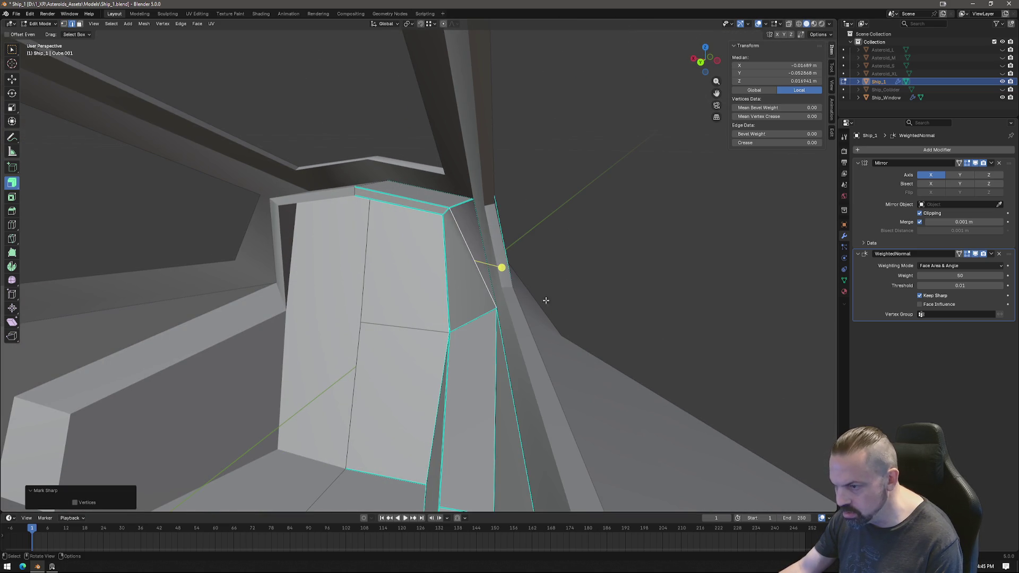
key("Tab")
mouse_move(449, 319)
middle_mouse_down()
mouse_move(457, 324)
mouse_move(418, 312)
middle_mouse_up()
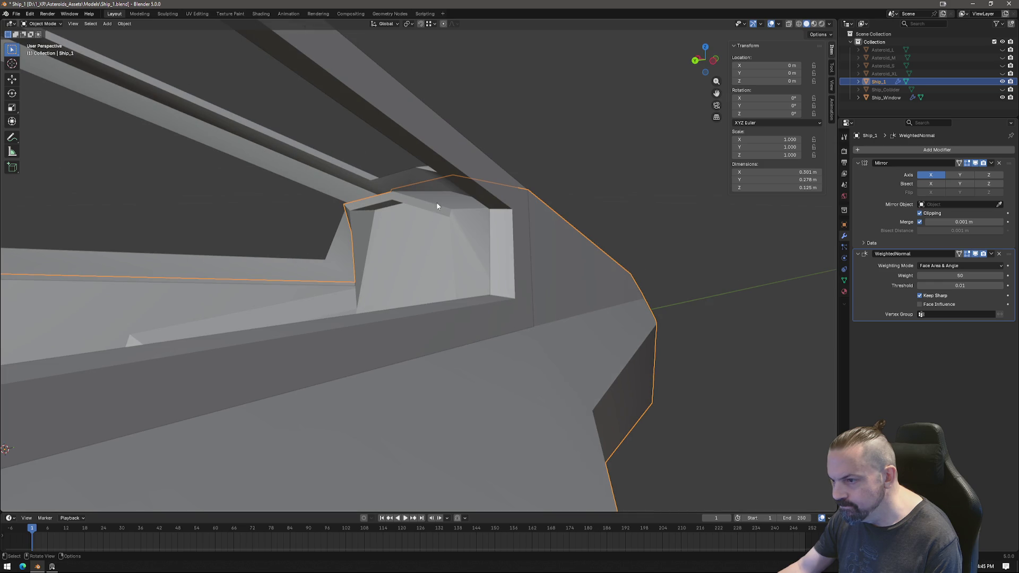
Mark the selected window-frame edges sharp.
key("Tab")
key("ctrl+e")
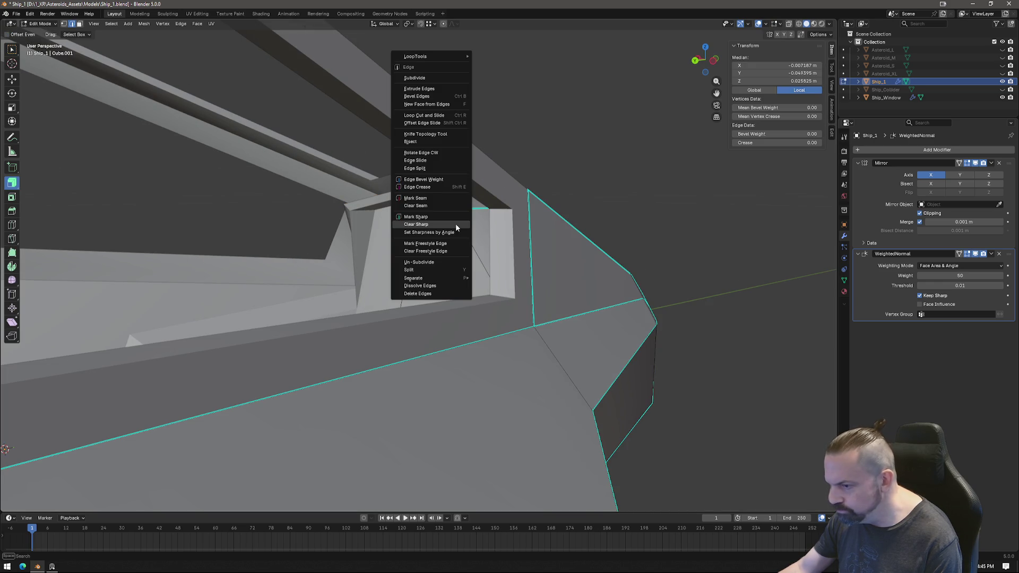
left_click(416, 217)
Move the pillar's two top vertices along the Y axis.
key("1")
left_click(393, 199)
left_click(450, 212)
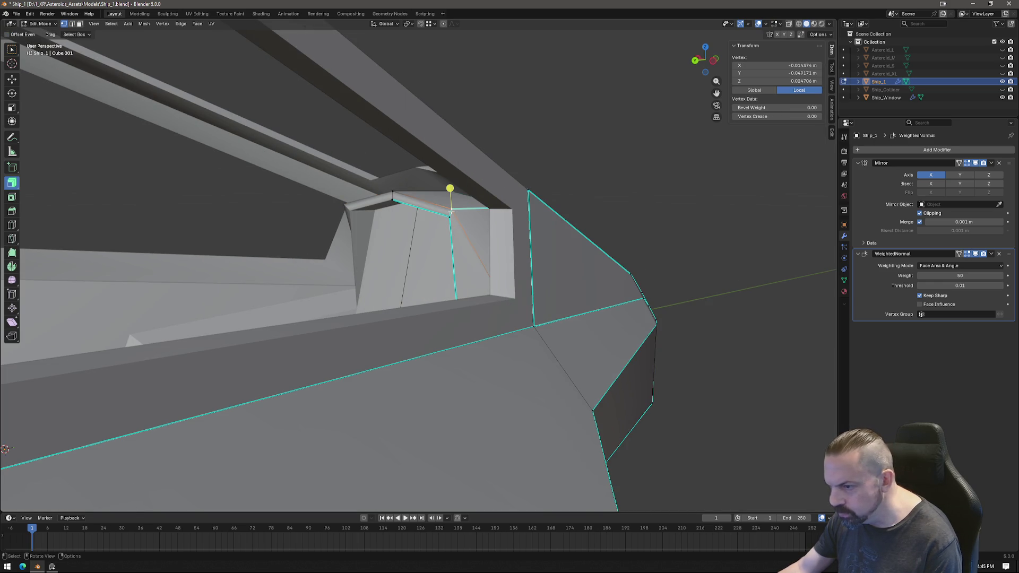
left_click(417, 196, "shift")
middle_click_drag(417, 196, 475, 230)
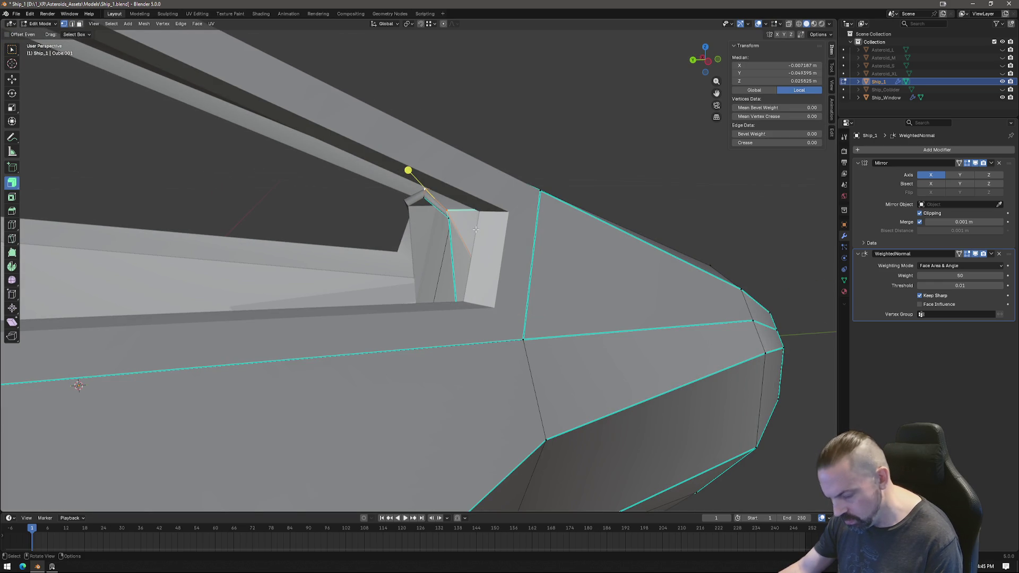
key("g")
key("y")
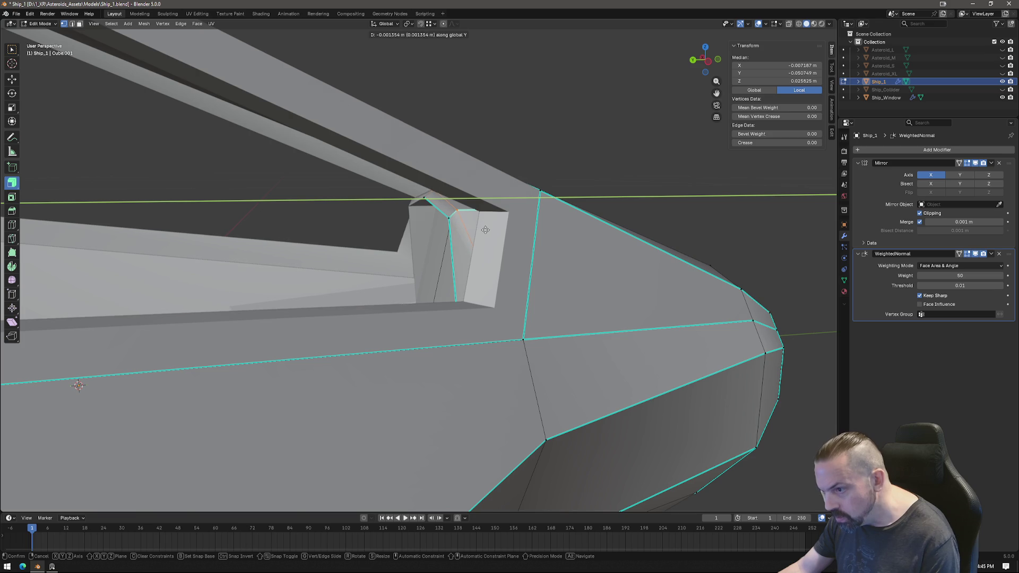
left_click(488, 231)
scroll(575, 232, "up", 5)
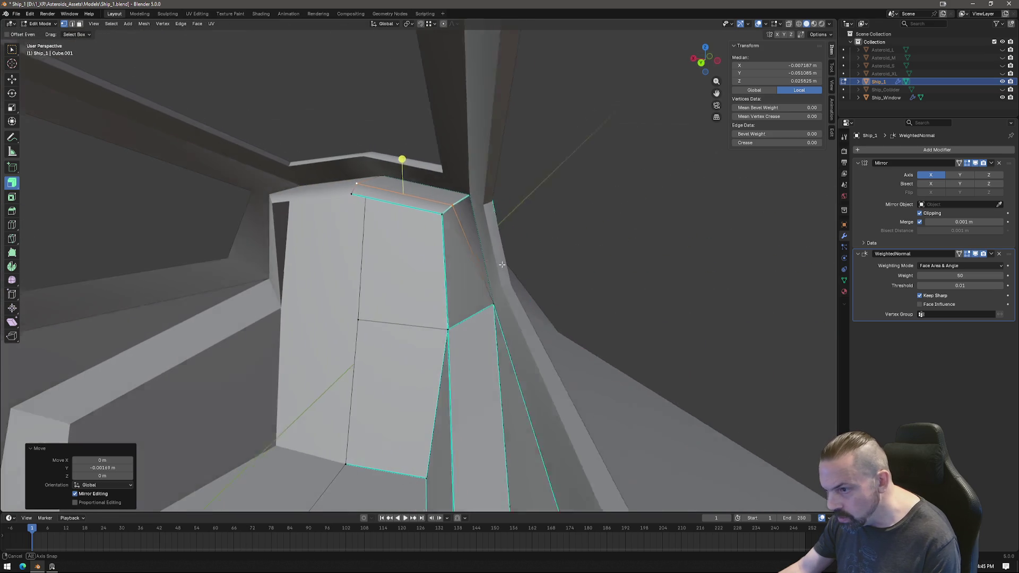
Lower the pillar's top edge 0.001104 m along Z, then clear the selection.
key("Tab")
mouse_move(592, 251)
middle_mouse_down()
mouse_move(644, 250)
mouse_move(359, 218)
middle_mouse_up()
key("Tab")
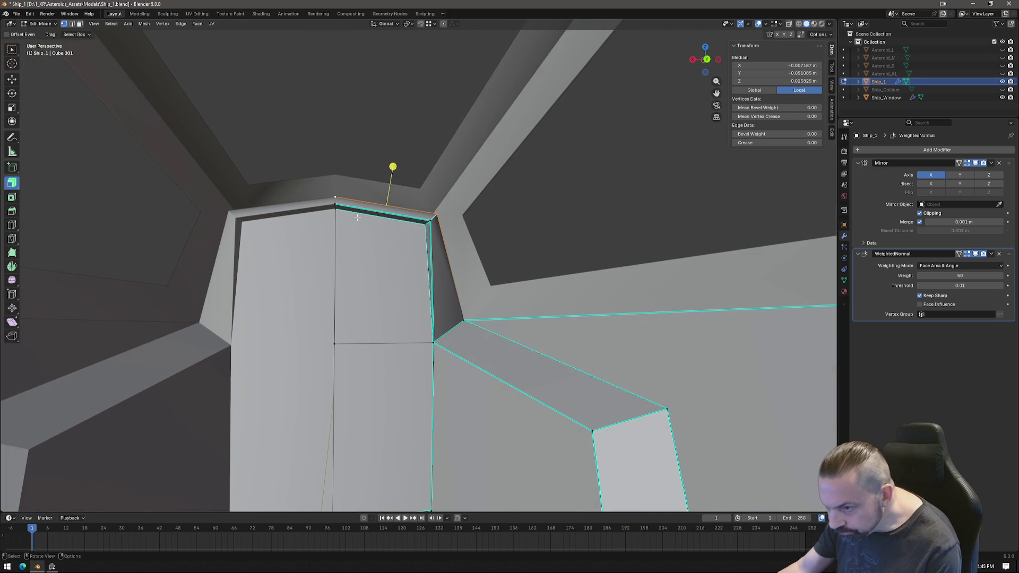
left_click(335, 209)
left_click(428, 224, "shift")
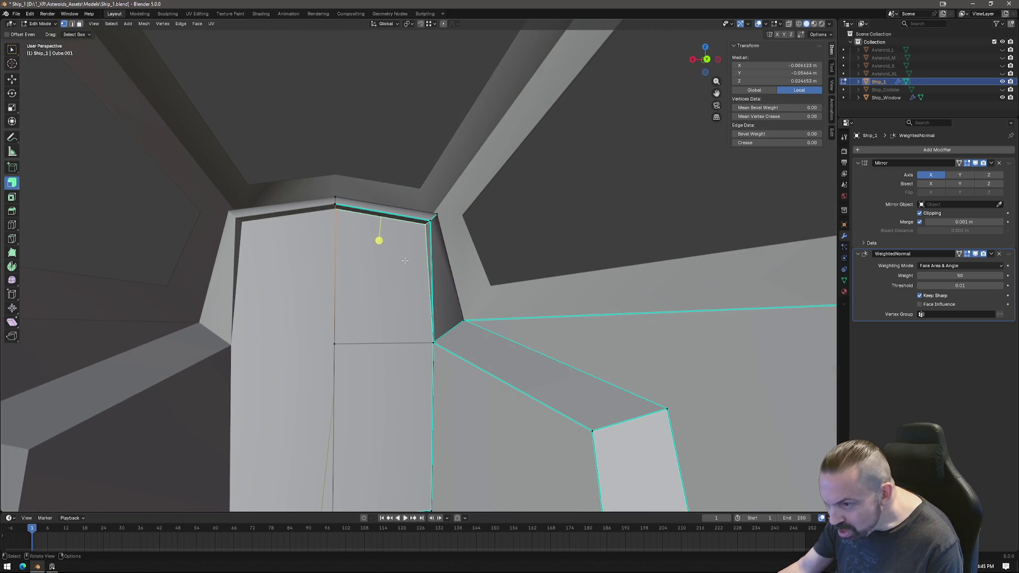
key("e")
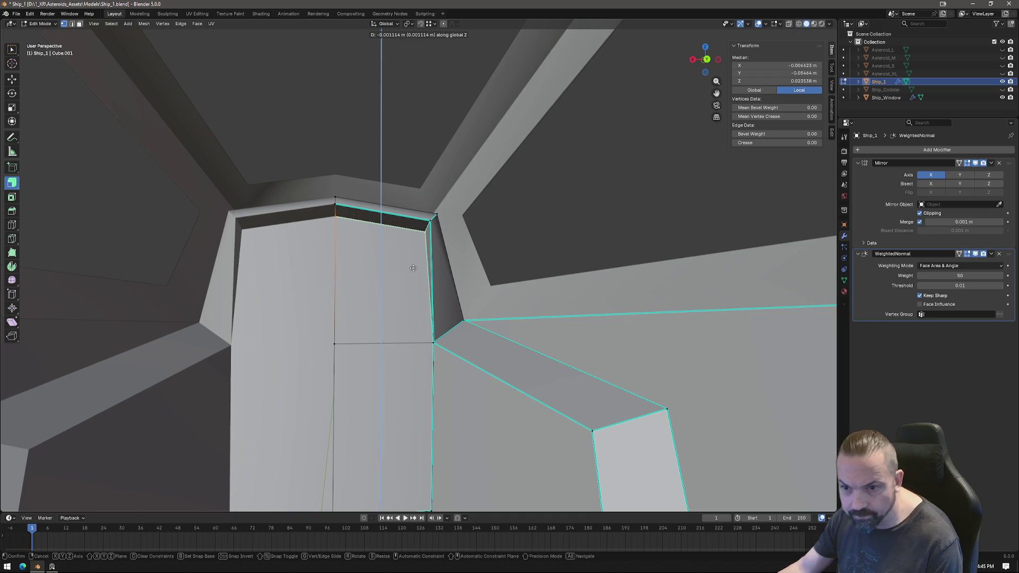
left_click(413, 268)
mouse_move(424, 302)
middle_mouse_down()
mouse_move(356, 317)
mouse_move(428, 309)
middle_mouse_up()
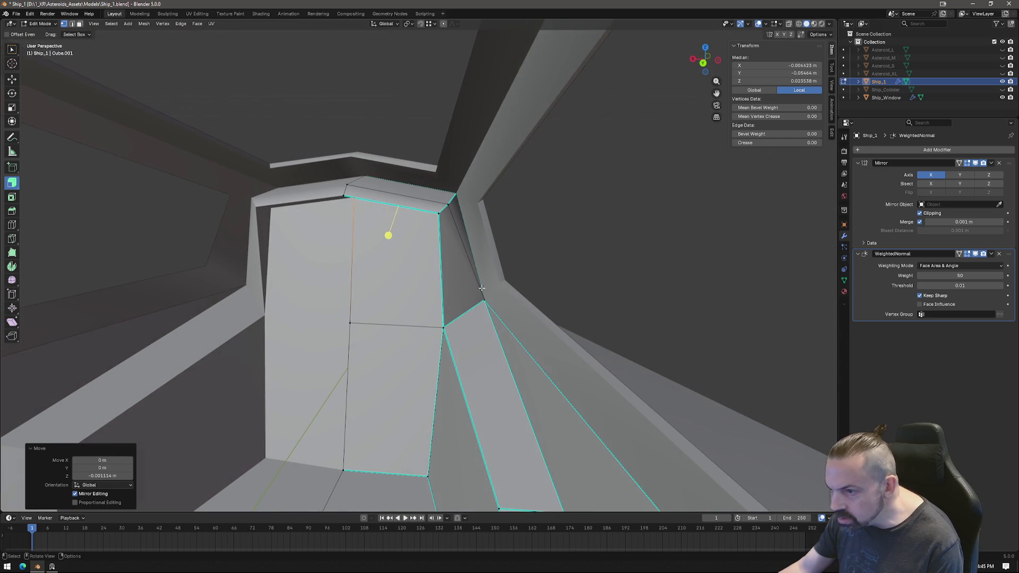
left_click(641, 257)
mouse_move(641, 257)
middle_mouse_down()
mouse_move(454, 297)
mouse_move(446, 364)
mouse_move(425, 348)
mouse_move(299, 319)
mouse_move(391, 302)
mouse_move(431, 323)
mouse_move(371, 305)
middle_mouse_up()
Raise the pillar's middle edge along the Z axis.
scroll(419, 313, "up", 3)
left_click(428, 304)
left_click(364, 302, "shift")
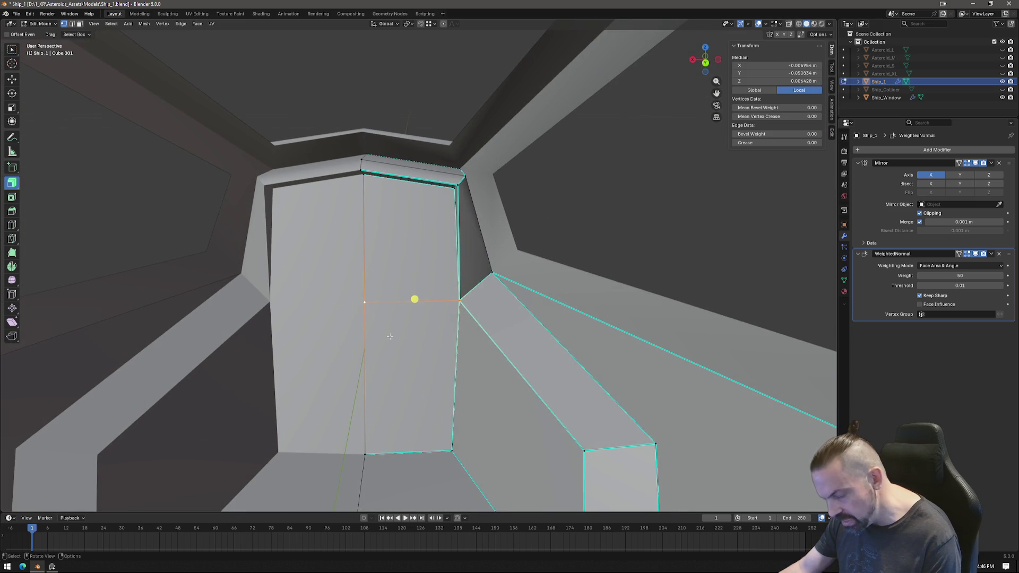
key("g")
key("z")
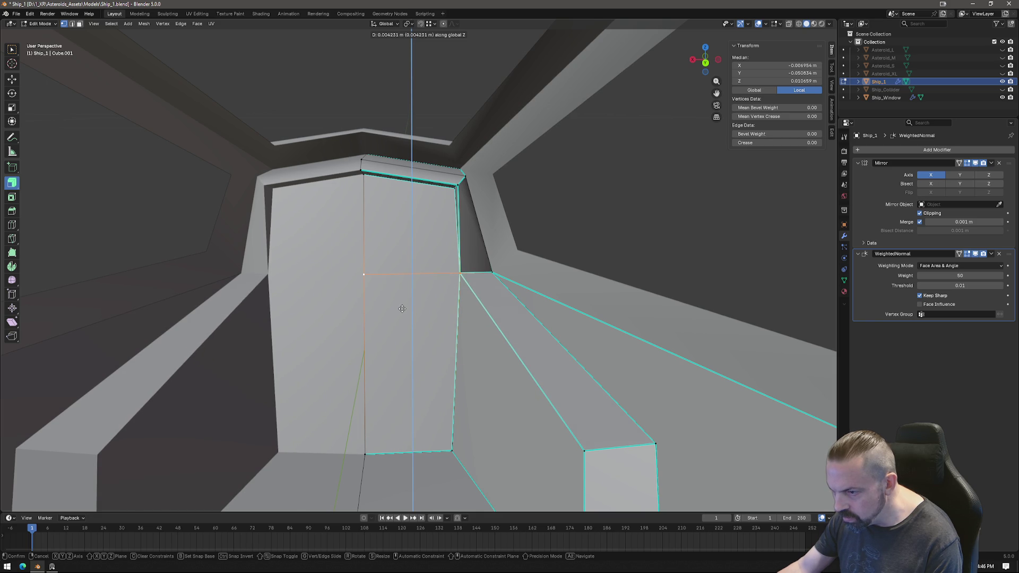
left_click(401, 308)
mouse_move(479, 281)
middle_mouse_down()
mouse_move(456, 290)
mouse_move(396, 243)
middle_mouse_up()
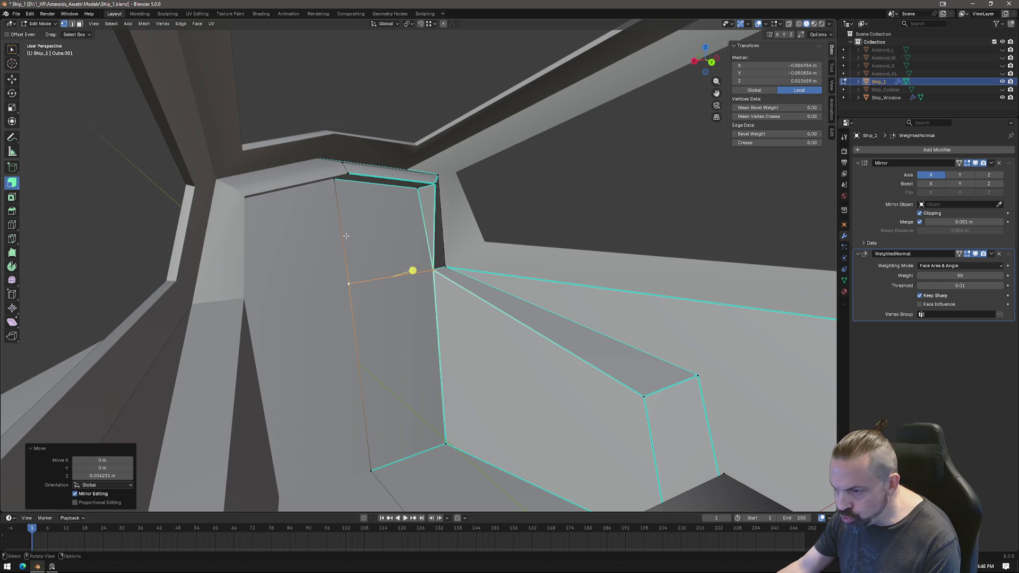
Knife two cuts across the upper pillar face.
key("k")
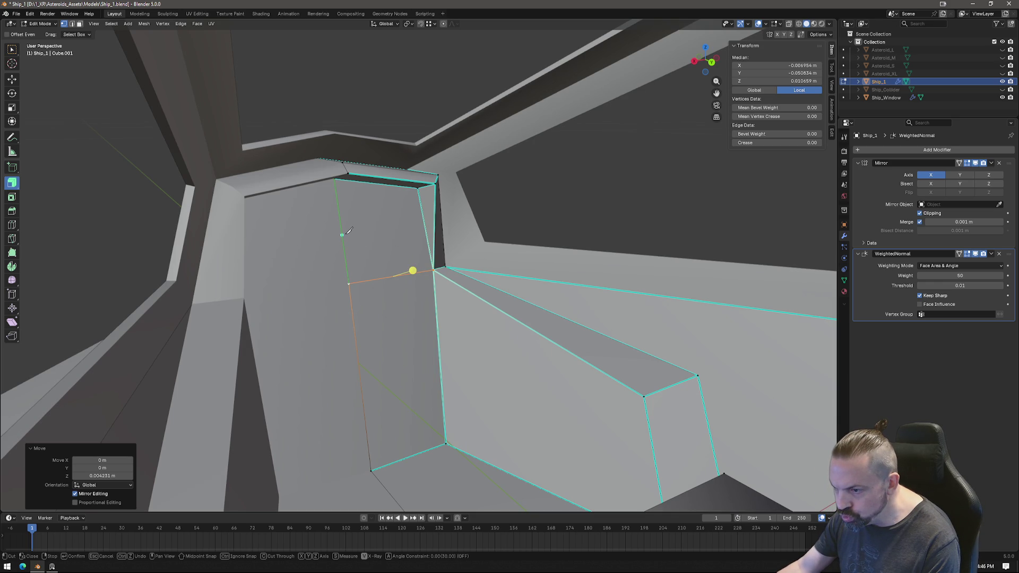
left_click(434, 225)
key("Return")
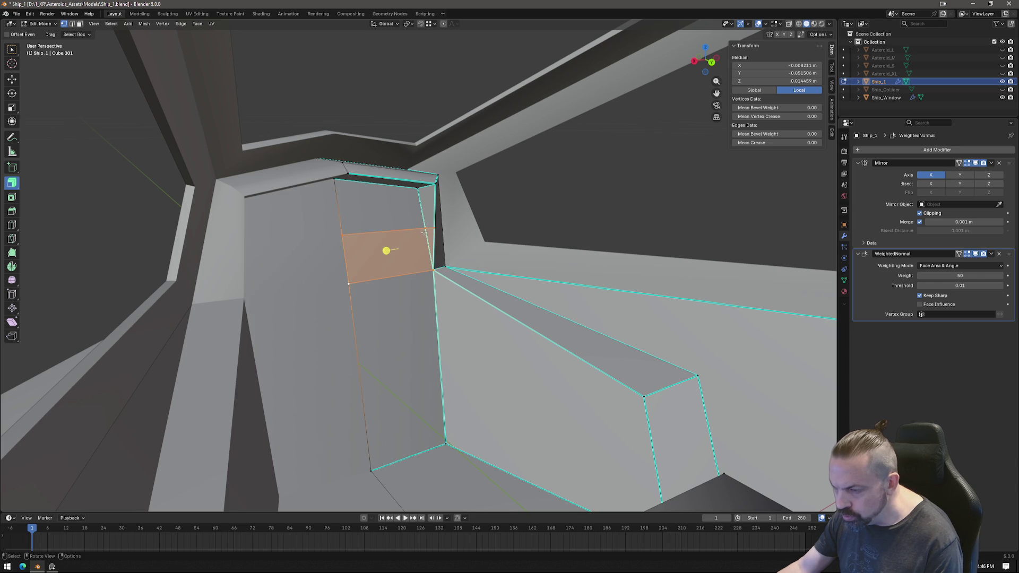
key("k")
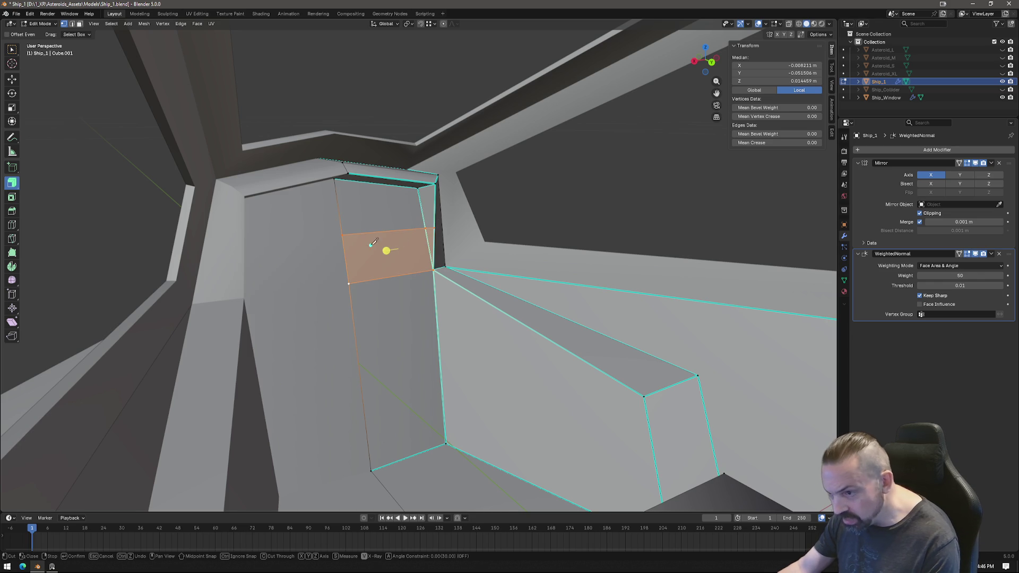
left_click(434, 226)
key("Return")
Merge the extra cut vertex at last, leaving the point at X 0 m, Y -0.062033 m.
left_click(425, 230)
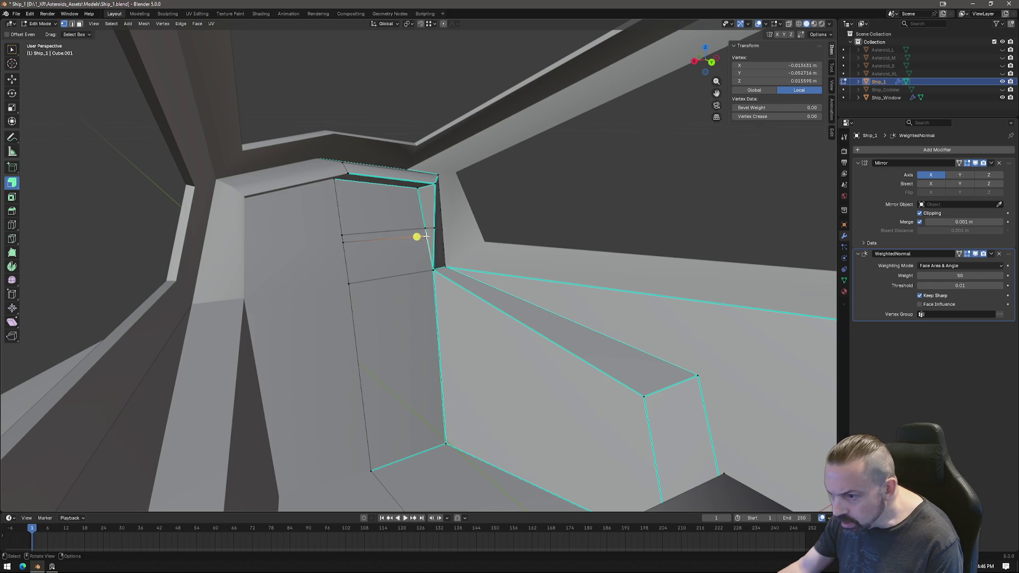
right_click(469, 266)
mouse_move(452, 423)
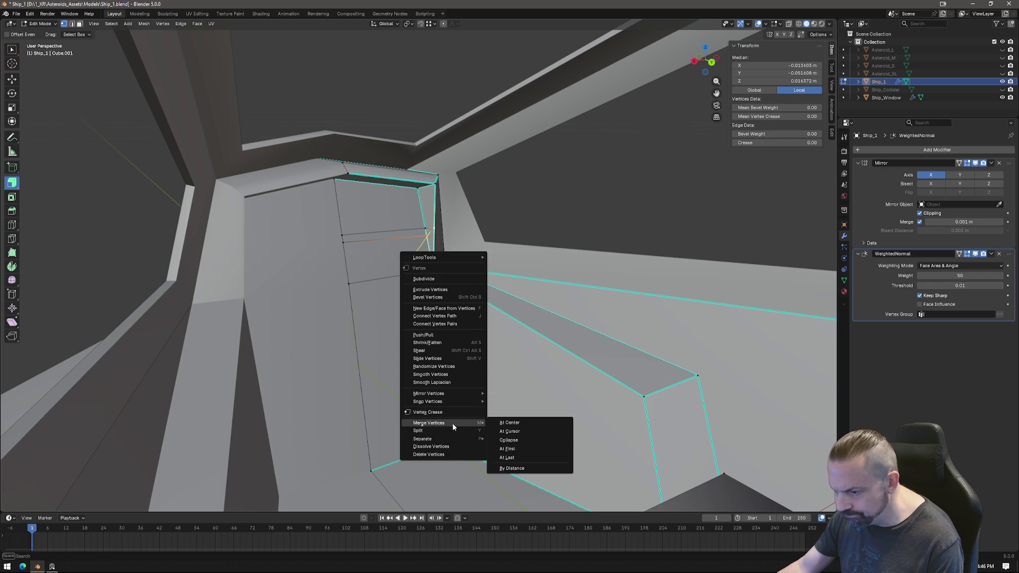
left_click(515, 457)
left_click(345, 245)
middle_click_drag(347, 246, 365, 241)
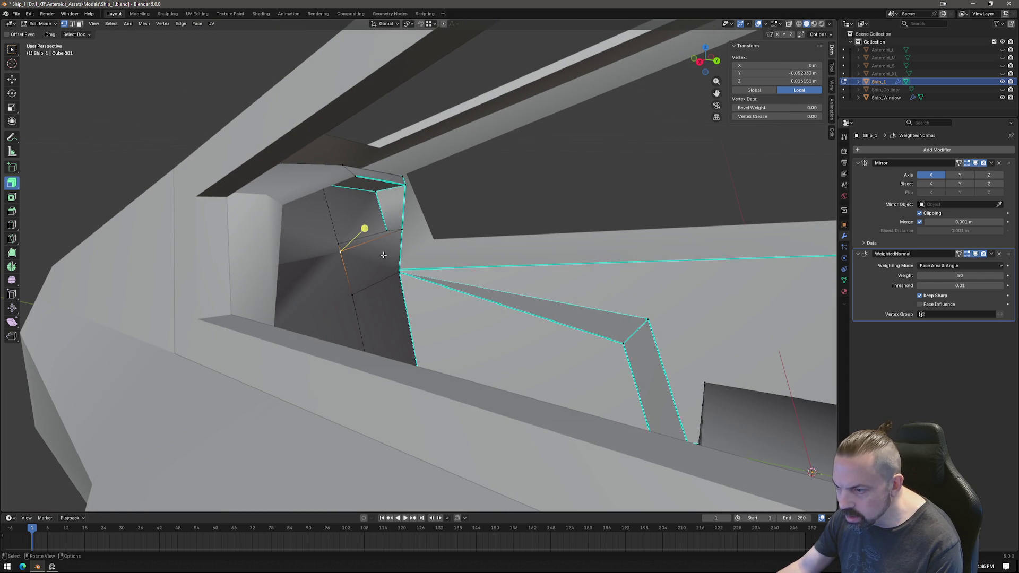
left_click(699, 62)
With X-ray on, reposition the window-frame corner vertex.
key("alt+z")
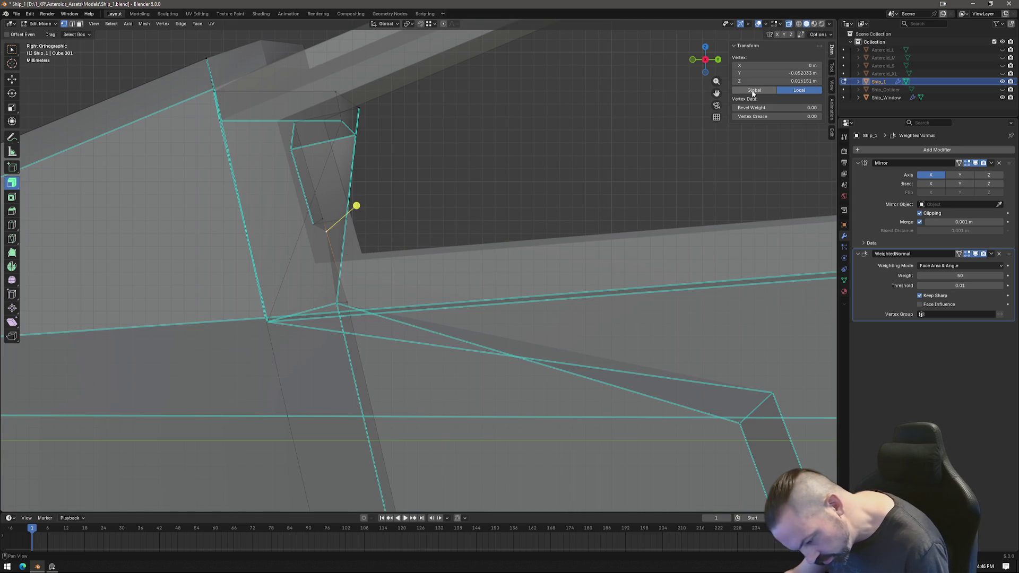
scroll(362, 231, "up", 1)
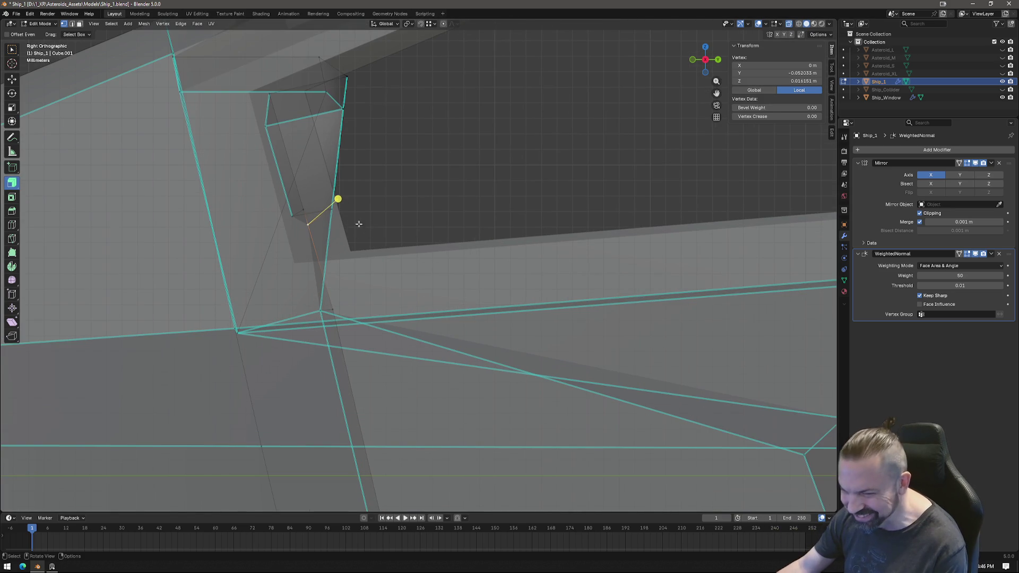
key("g")
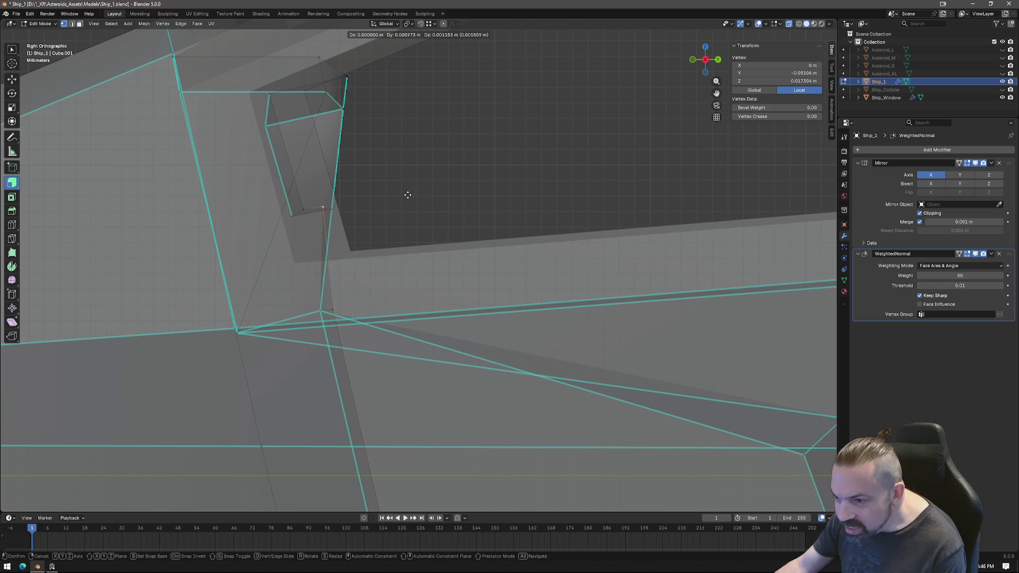
left_click(416, 196)
middle_click_drag(416, 197, 410, 209)
Flatten the thin strip face to zero height on the Z axis.
key("3")
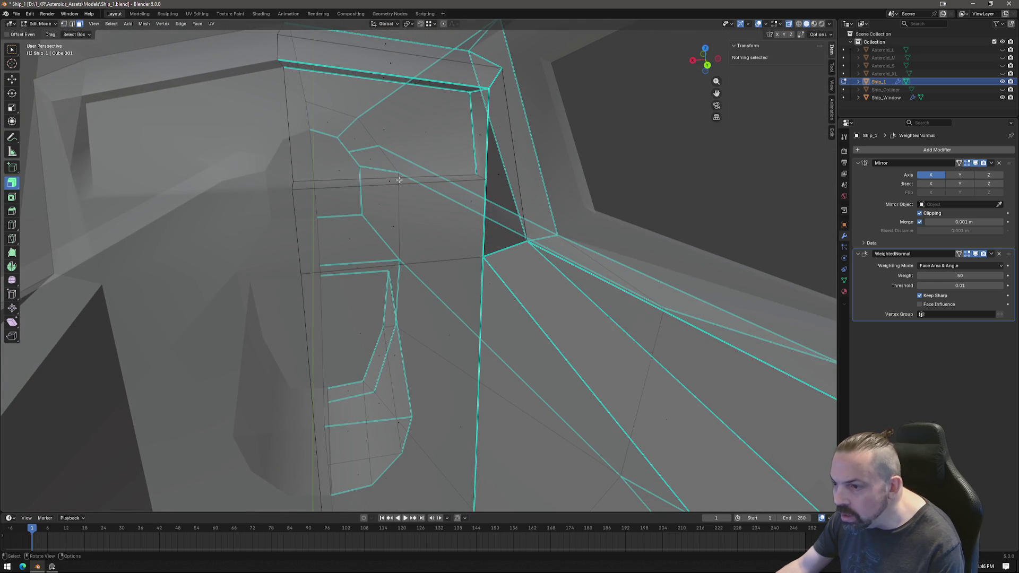
left_click(407, 187)
key("s")
key("z")
key("0")
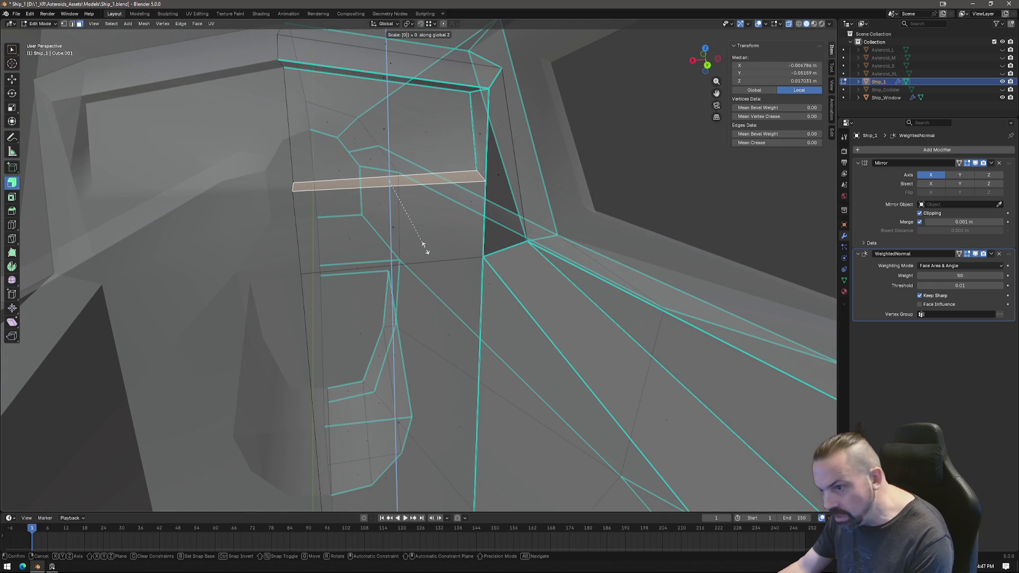
key("Return")
mouse_move(451, 174)
middle_mouse_down()
mouse_move(526, 154)
mouse_move(470, 162)
mouse_move(446, 334)
middle_mouse_up()
Mark the flattened strip's edges sharp.
key("2")
right_click(446, 335)
left_click(441, 399)
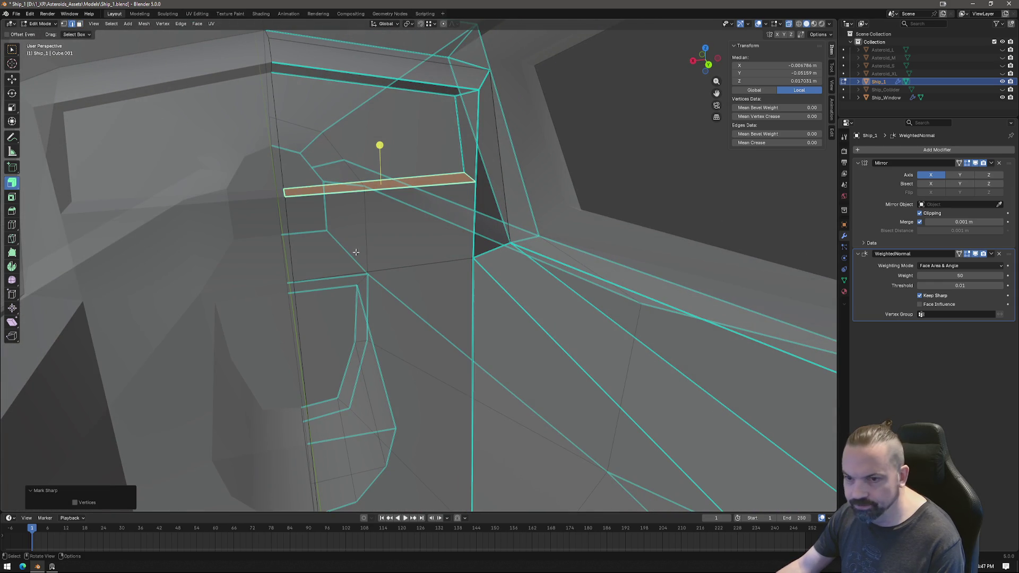
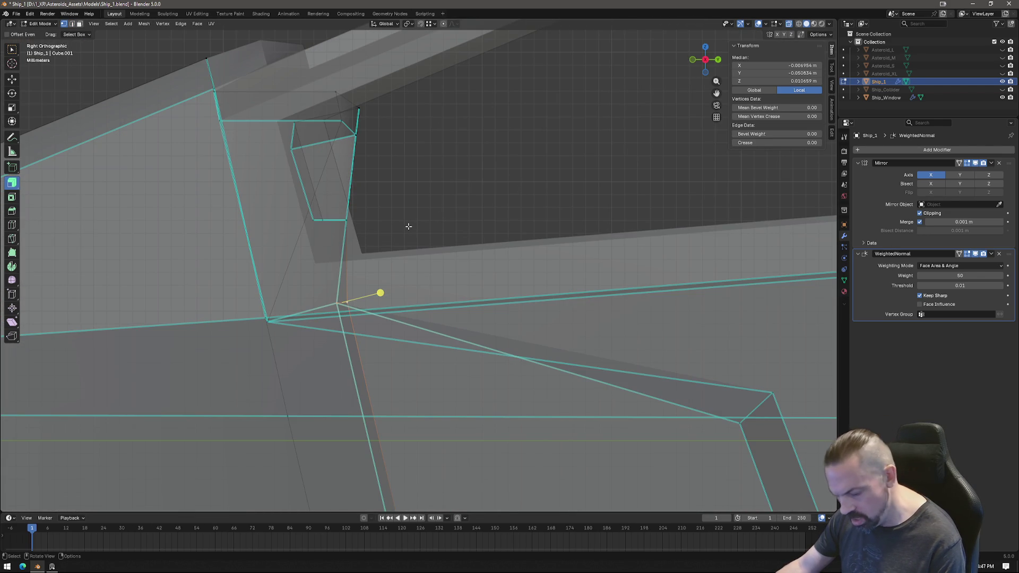
Nudge the selected frame geometry, then a single frame vertex, slightly along the Y axis.
key("g")
key("y")
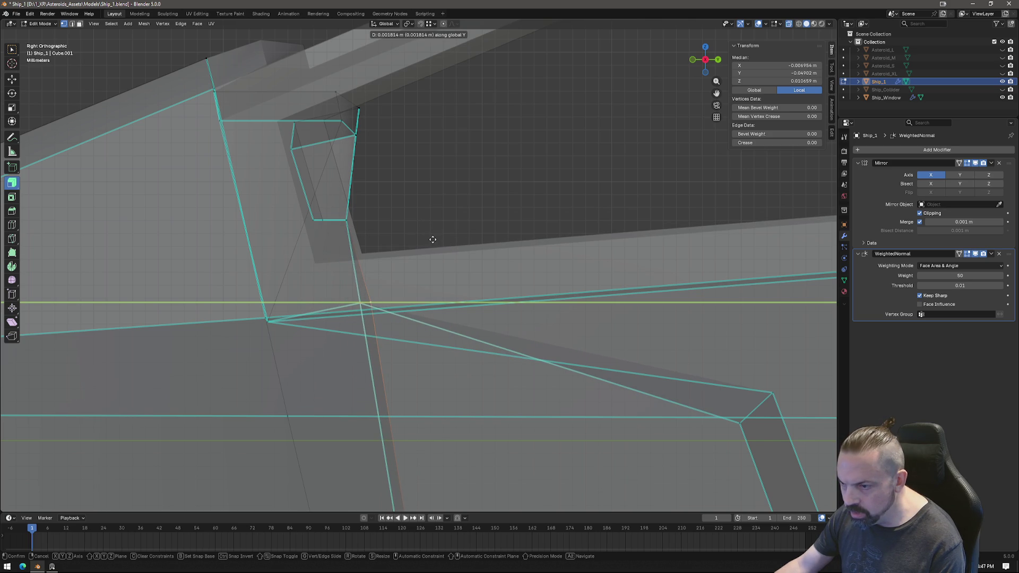
left_click(400, 289)
left_click(359, 305)
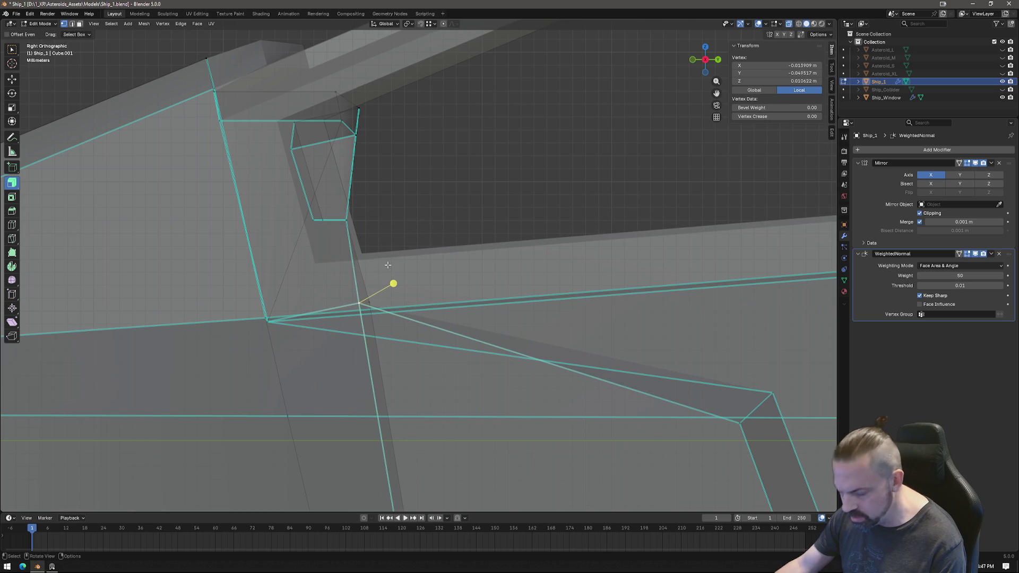
key("g")
key("y")
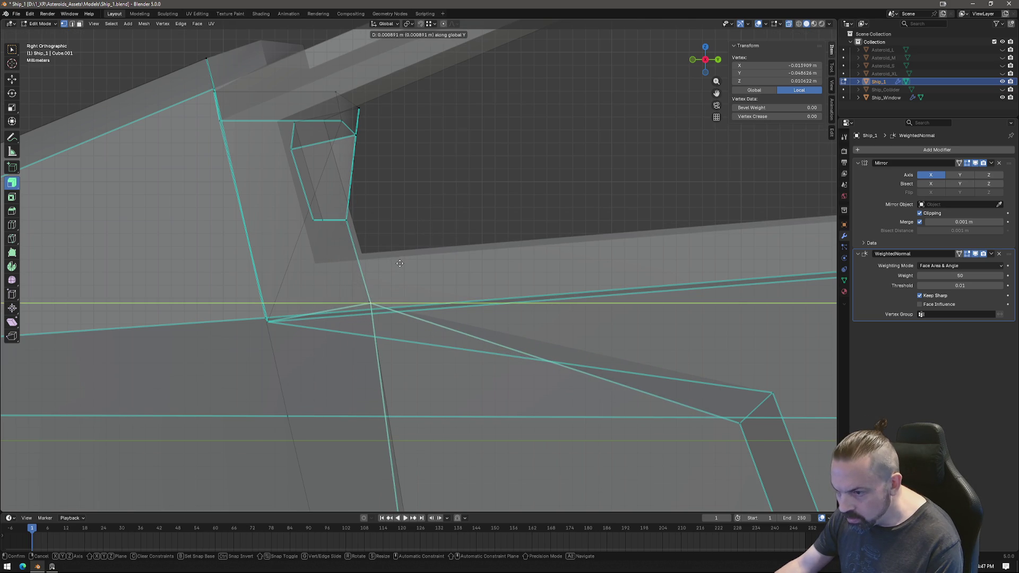
left_click(398, 263)
mouse_move(399, 263)
middle_mouse_down()
mouse_move(370, 254)
mouse_move(415, 243)
mouse_move(569, 254)
mouse_move(510, 247)
mouse_move(565, 252)
mouse_move(494, 335)
mouse_move(550, 336)
mouse_move(476, 300)
mouse_move(443, 298)
mouse_move(490, 296)
mouse_move(455, 300)
mouse_move(408, 159)
mouse_move(399, 314)
middle_mouse_up()
key("Tab")
key("Tab")
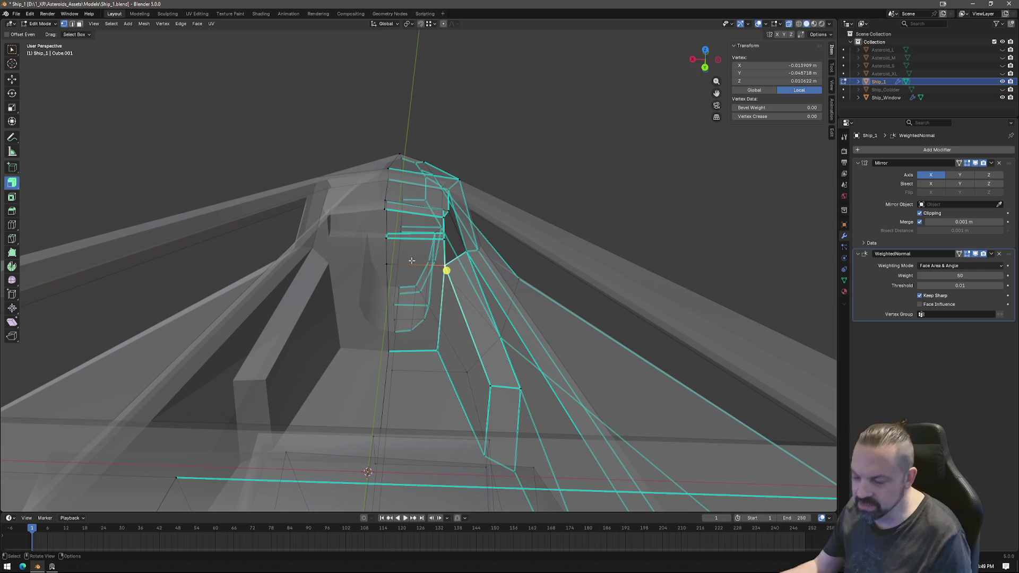
mouse_move(402, 317)
middle_mouse_down()
mouse_move(455, 313)
mouse_move(409, 324)
mouse_move(412, 334)
mouse_move(461, 321)
mouse_move(419, 325)
mouse_move(444, 339)
mouse_move(446, 319)
mouse_move(430, 324)
middle_mouse_up()
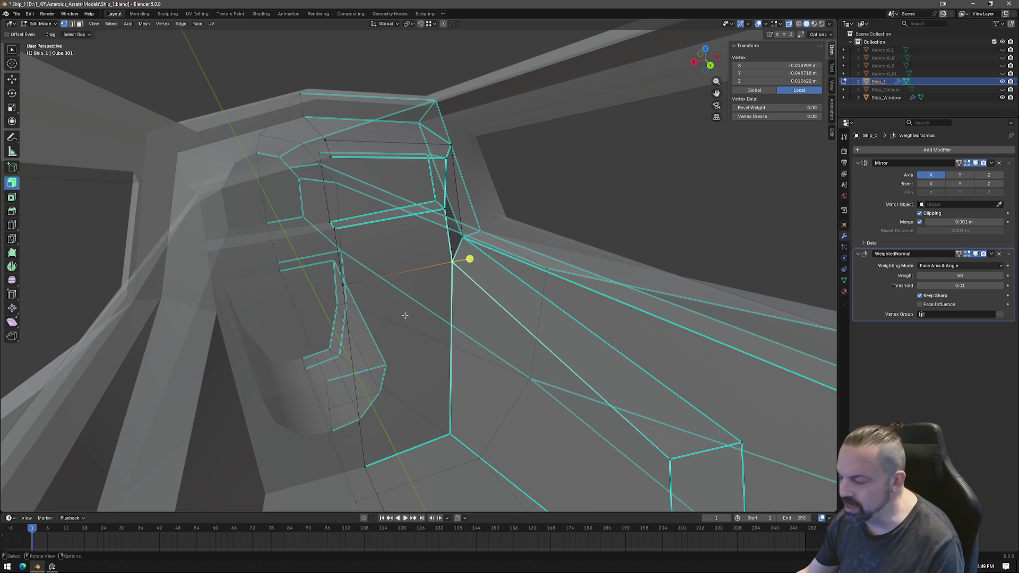
Flatten the frame's vertical edge loop to zero Z scale so it lies level.
mouse_move(400, 337)
middle_mouse_down()
mouse_move(462, 314)
mouse_move(438, 324)
mouse_move(447, 342)
mouse_move(391, 325)
mouse_move(445, 349)
mouse_move(425, 345)
mouse_move(462, 291)
mouse_move(415, 241)
middle_mouse_up()
left_click(348, 244, "alt")
key("s")
key("z")
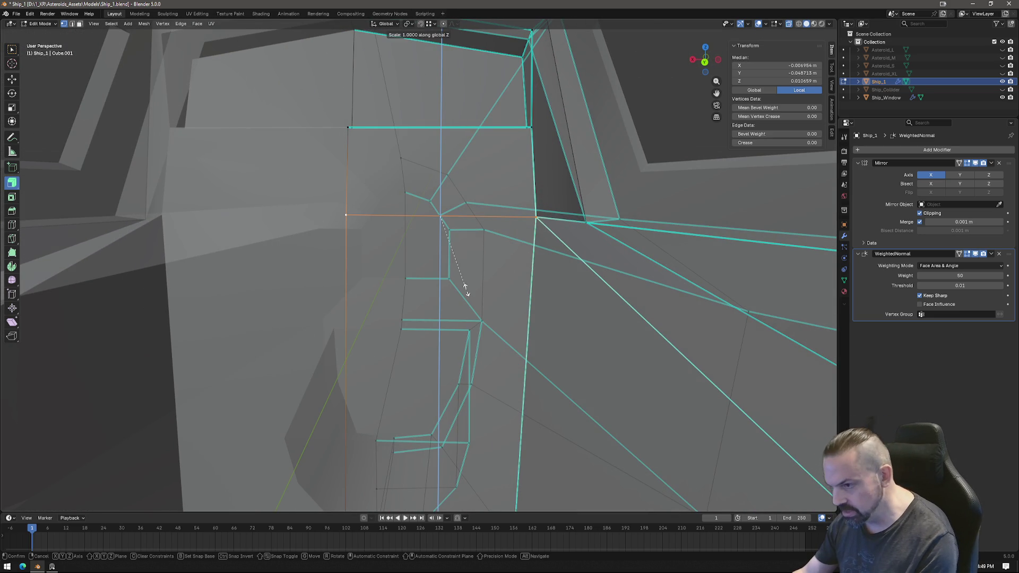
key("0")
key("Return")
mouse_move(526, 141)
middle_mouse_down()
mouse_move(531, 154)
mouse_move(569, 148)
mouse_move(496, 341)
mouse_move(521, 265)
mouse_move(495, 296)
middle_mouse_up()
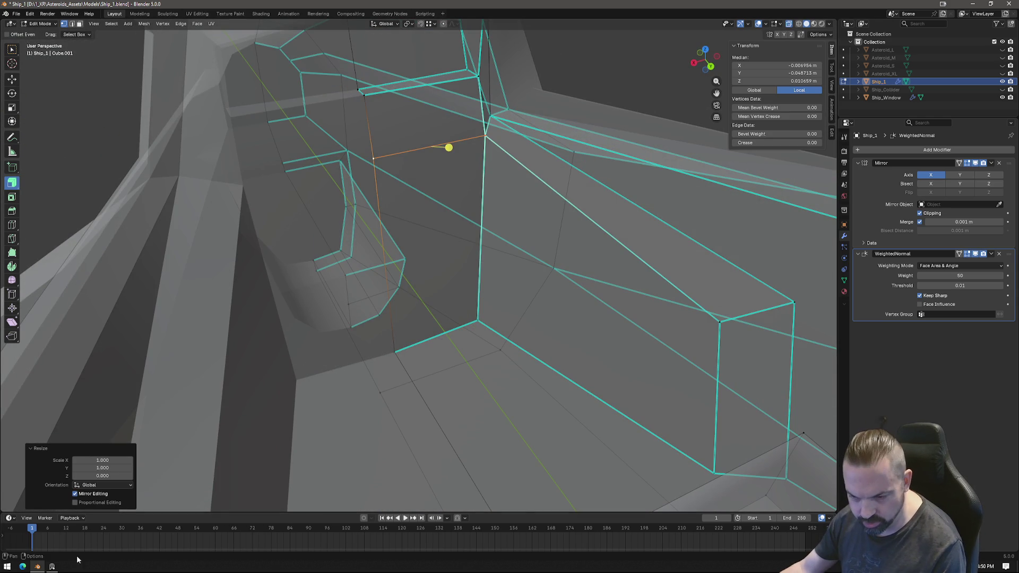
Show the Spaceship Cockpit reference image and pan up to its upper cockpit designs.
left_click(52, 566)
left_click_drag(507, 469, 517, 378)
left_click_drag(497, 278, 498, 488)
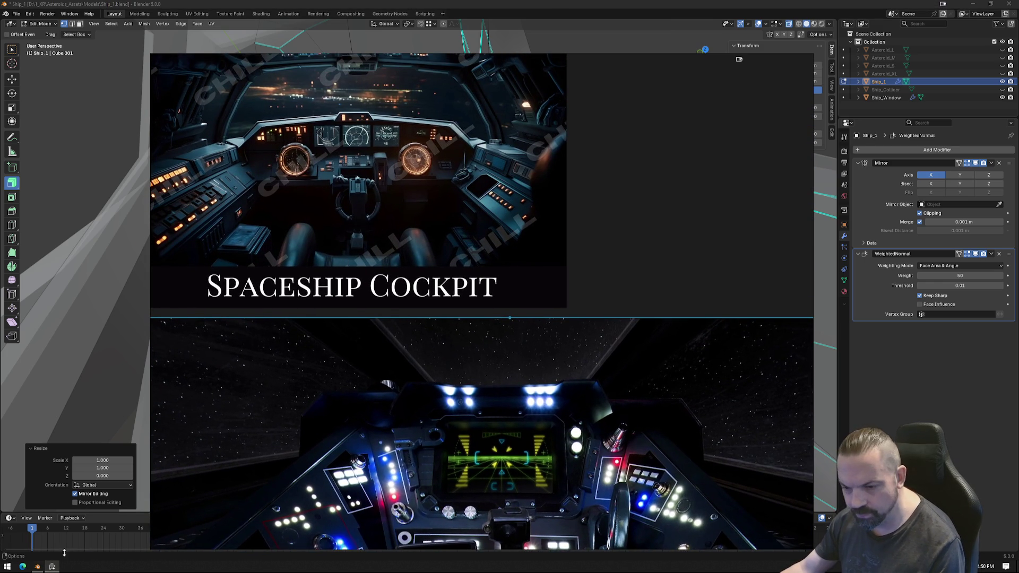
Hide the PureRef image and go back to the Ship_1 frame in Blender.
left_click(37, 566)
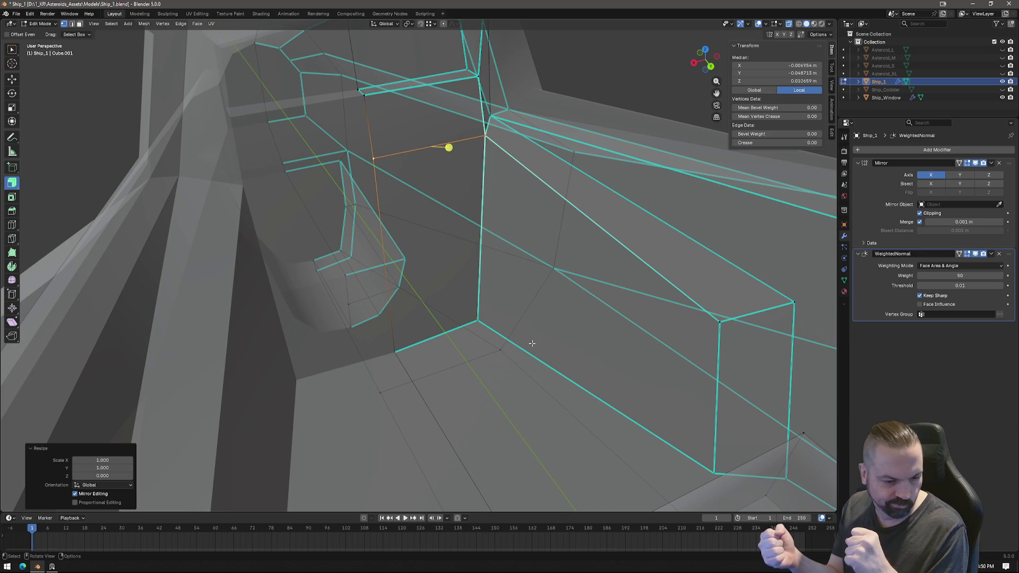
Knife a diagonal edge from the top corner to the lower corner of the side panel.
mouse_move(498, 272)
middle_mouse_down()
mouse_move(505, 230)
mouse_move(485, 232)
middle_mouse_up()
key("k")
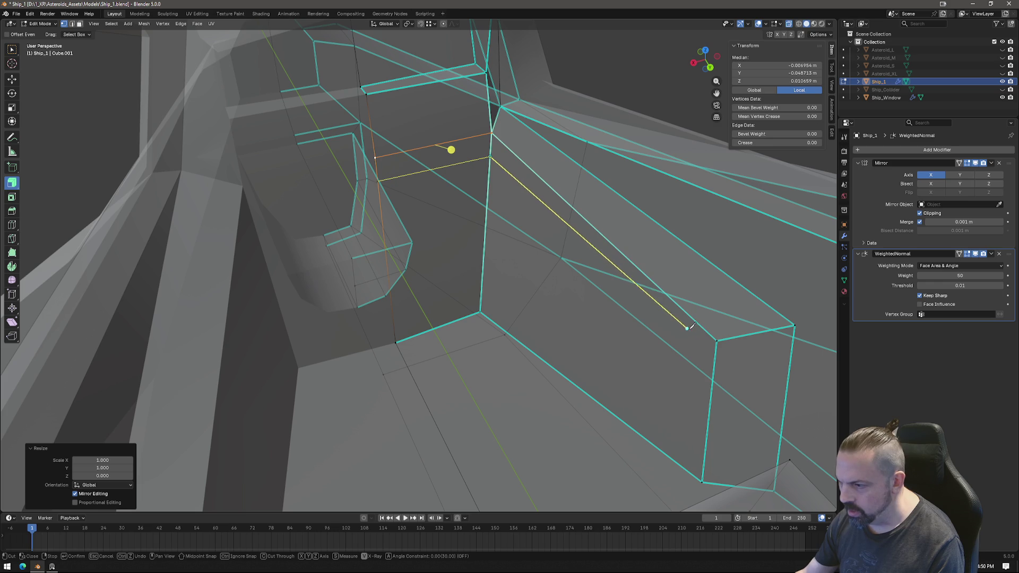
left_click(717, 341)
key("Return")
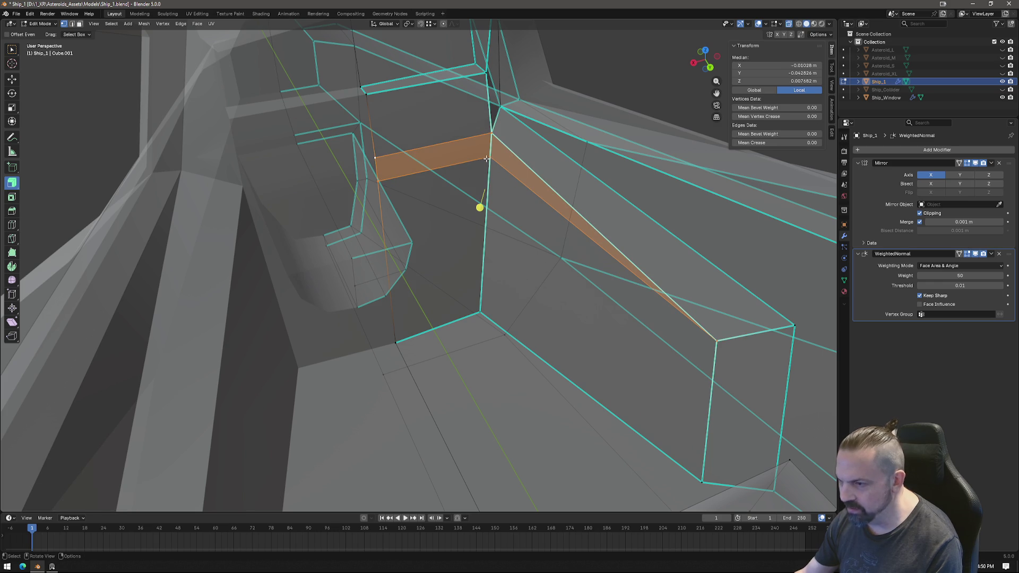
Select the new face's four corners and shift it about 0.0088 m along Y.
left_click(486, 160)
left_click(380, 180, "shift")
left_click(479, 312, "shift")
left_click(396, 343, "shift")
middle_click_drag(396, 342, 511, 333)
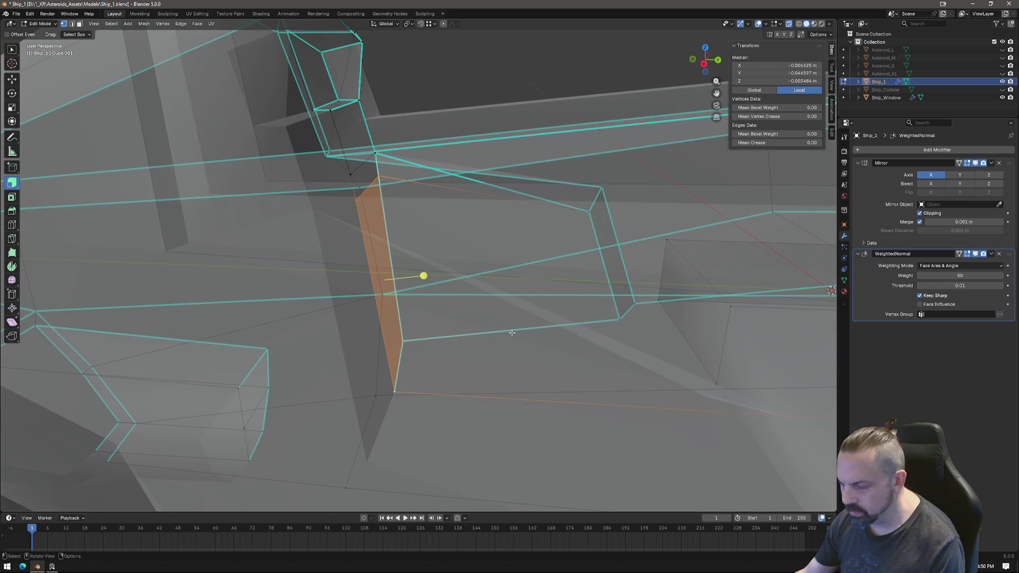
key("g")
key("y")
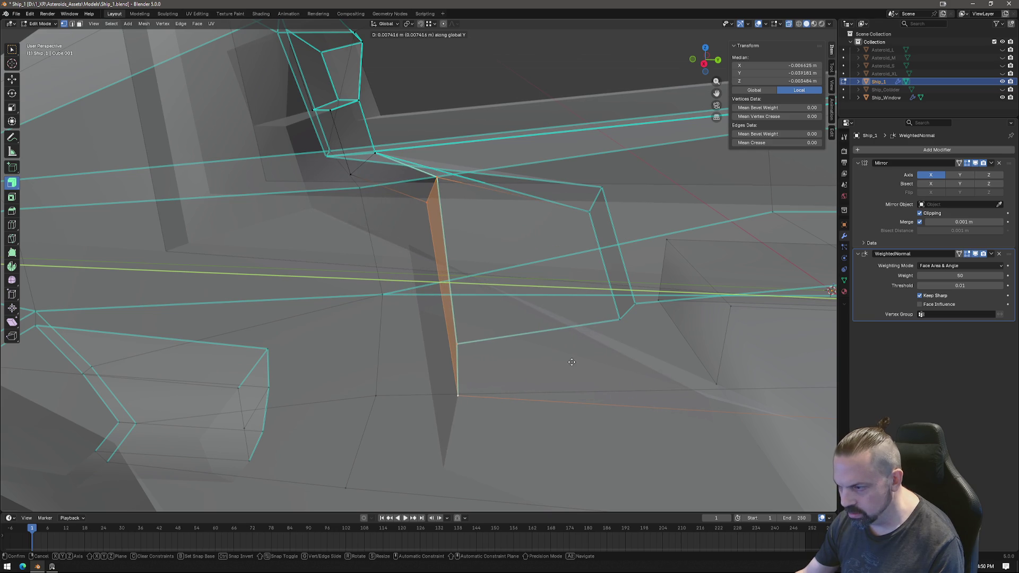
left_click(581, 364)
Switch to edge selection and select an edge of the panel.
mouse_move(643, 333)
middle_mouse_down()
mouse_move(555, 352)
mouse_move(557, 343)
middle_mouse_up()
key("2")
left_click(547, 196)
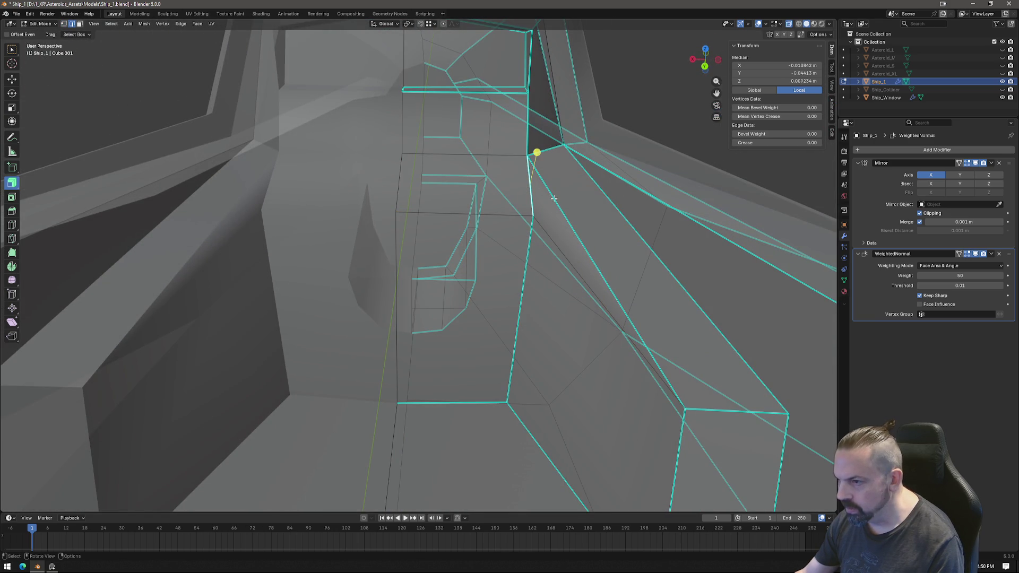
Mark the long diagonal and horizontal panel edges as sharp.
left_click(559, 206, "shift")
right_click(588, 266)
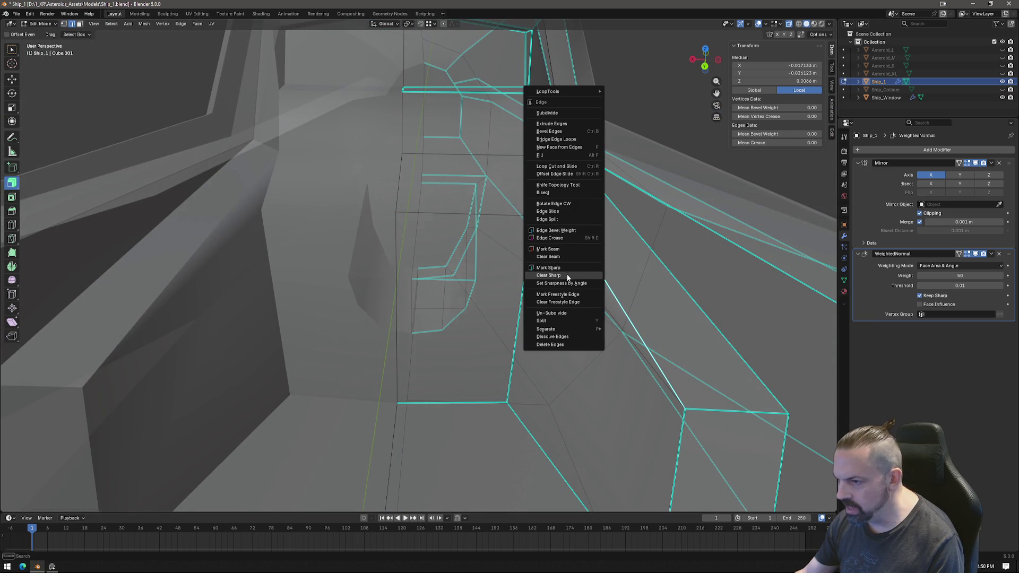
left_click(576, 268)
left_click(499, 216, "shift")
right_click(497, 230)
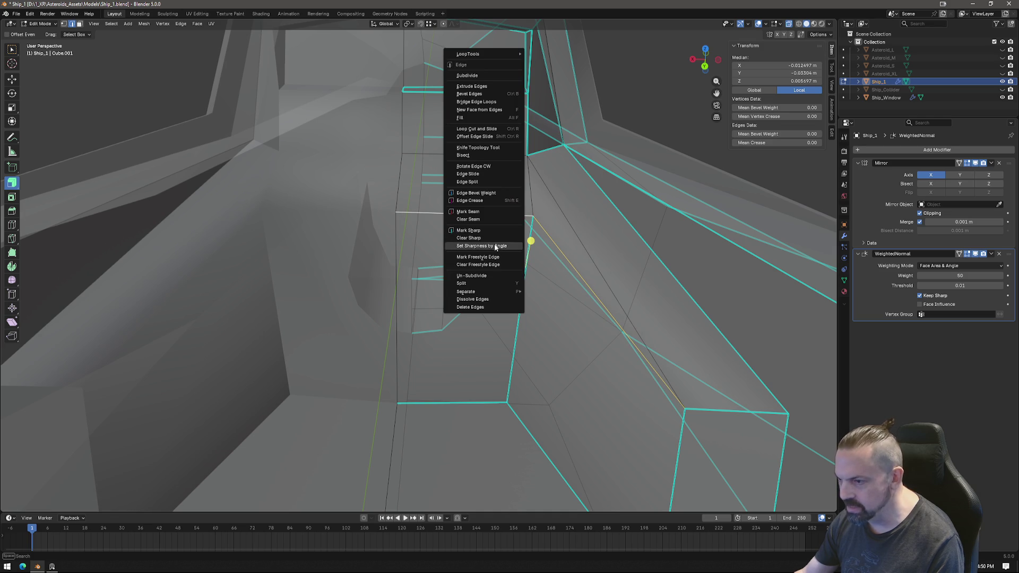
left_click(487, 231)
mouse_move(490, 236)
middle_mouse_down()
mouse_move(546, 313)
mouse_move(523, 281)
mouse_move(518, 294)
middle_mouse_up()
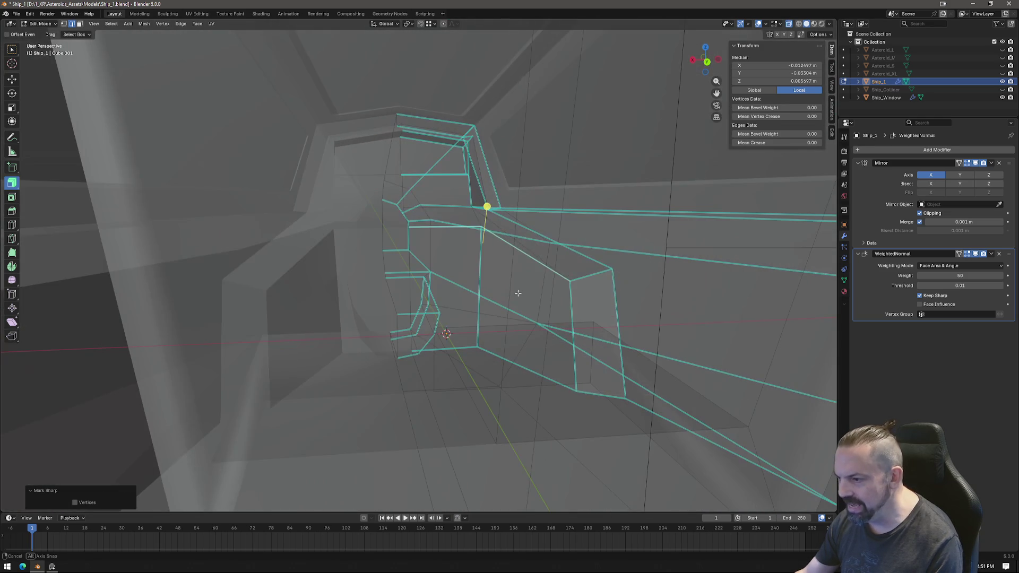
Level two corner vertices of the panel to zero Z scale.
left_click(567, 285)
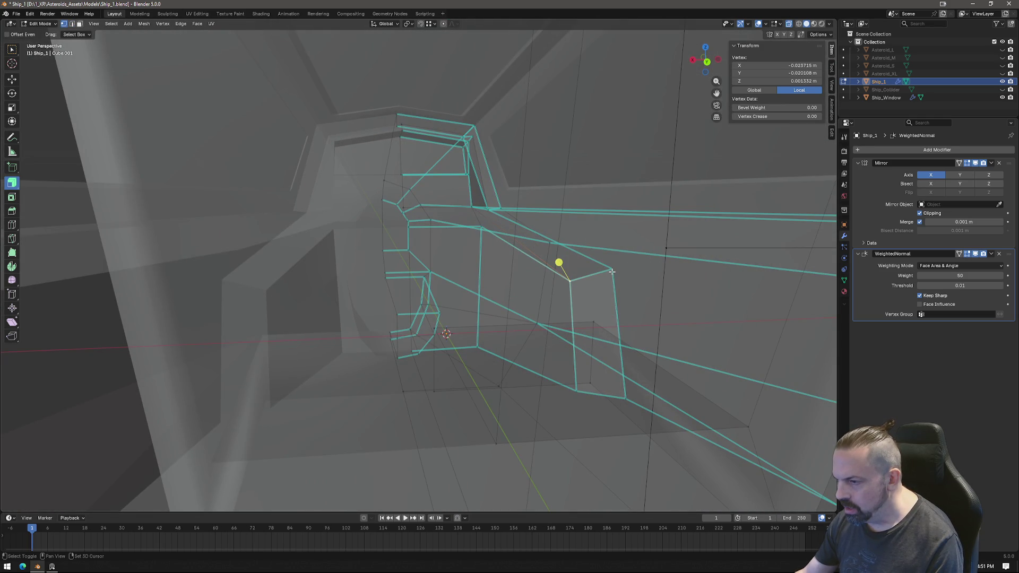
left_click(612, 271, "shift")
middle_click_drag(612, 271, 591, 303)
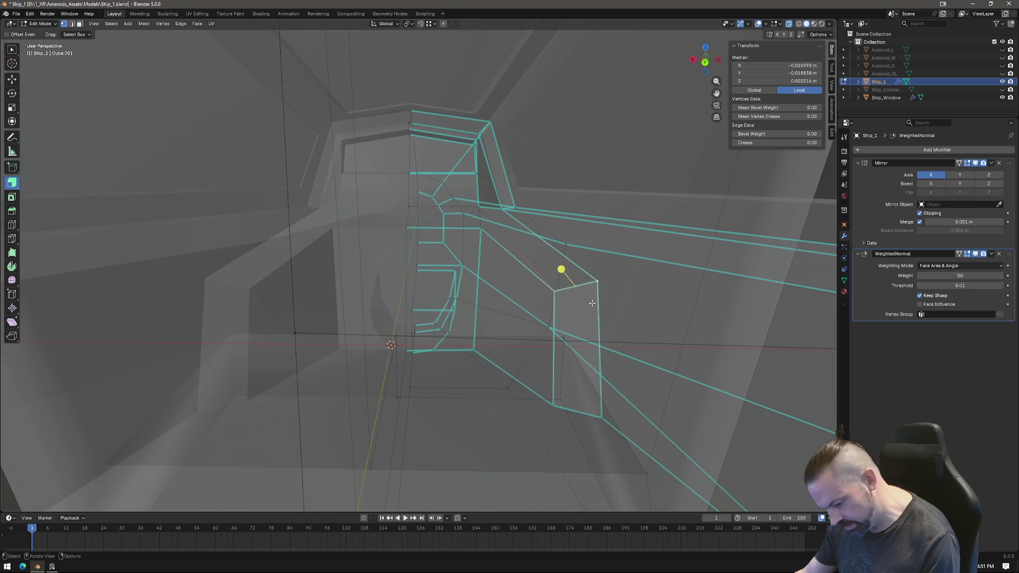
key("s")
key("z")
key("0")
key("Return")
Dissolve the unwanted stray edge in the panel.
mouse_move(571, 271)
middle_mouse_down()
mouse_move(564, 336)
mouse_move(583, 362)
middle_mouse_up()
mouse_move(517, 272)
middle_mouse_down()
mouse_move(507, 274)
mouse_move(530, 289)
middle_mouse_up()
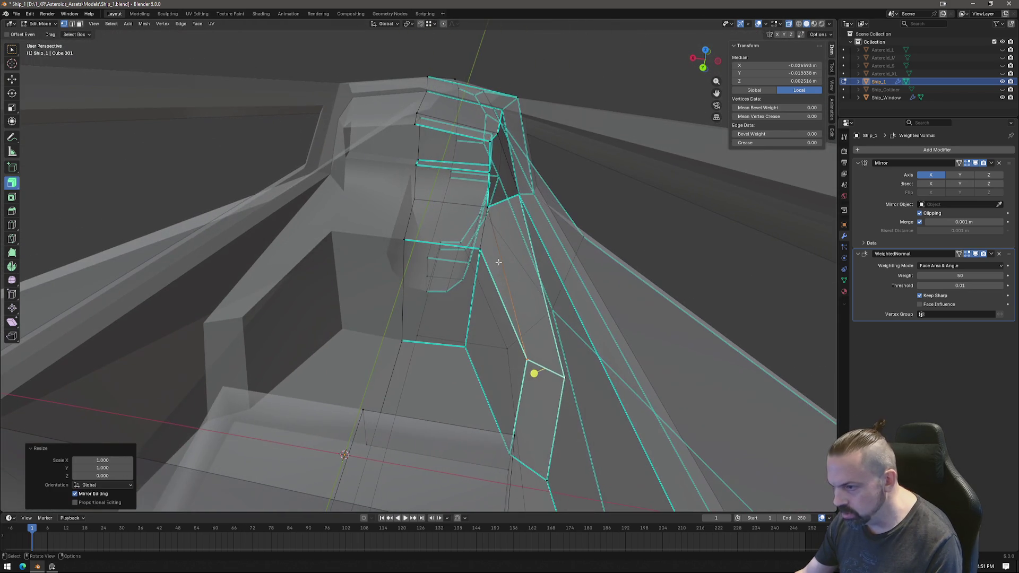
left_click(531, 290)
key("x")
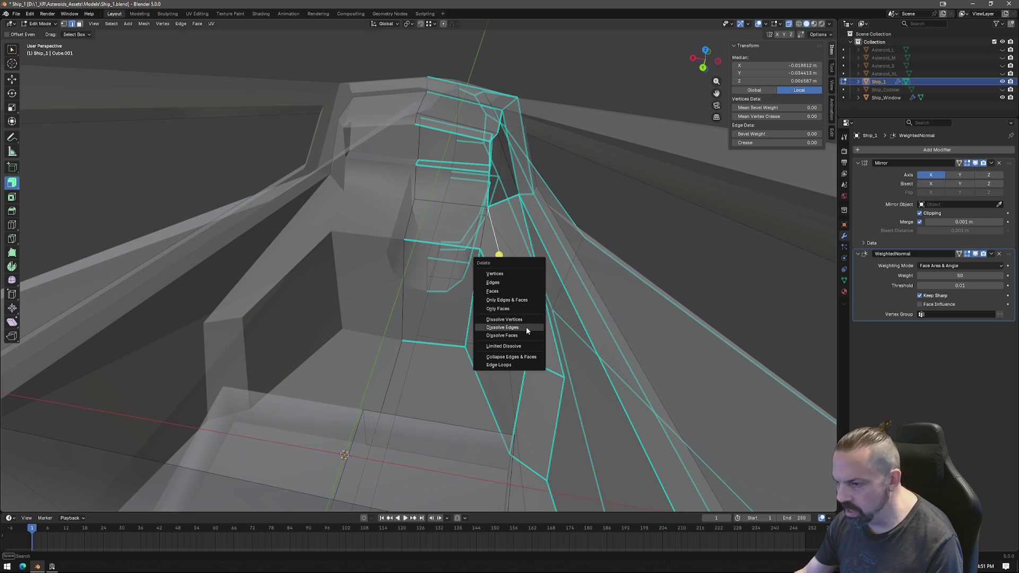
left_click(527, 326)
mouse_move(532, 270)
middle_mouse_down()
mouse_move(562, 270)
mouse_move(527, 250)
middle_mouse_up()
Knife a replacement edge up to the panel's upper vertex.
key("k")
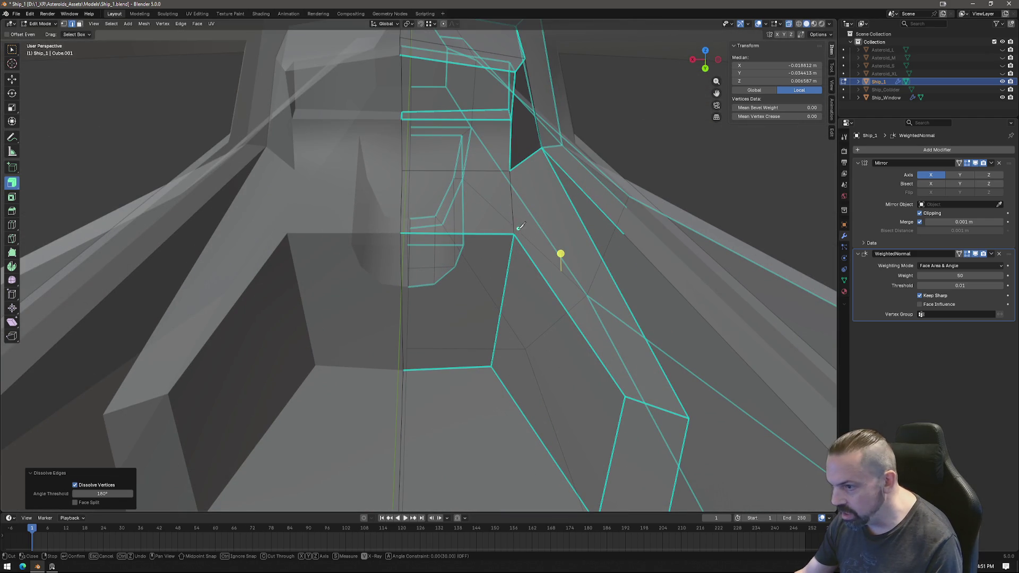
left_click(542, 147)
mouse_move(533, 249)
middle_mouse_down()
mouse_move(546, 265)
mouse_move(534, 247)
middle_mouse_up()
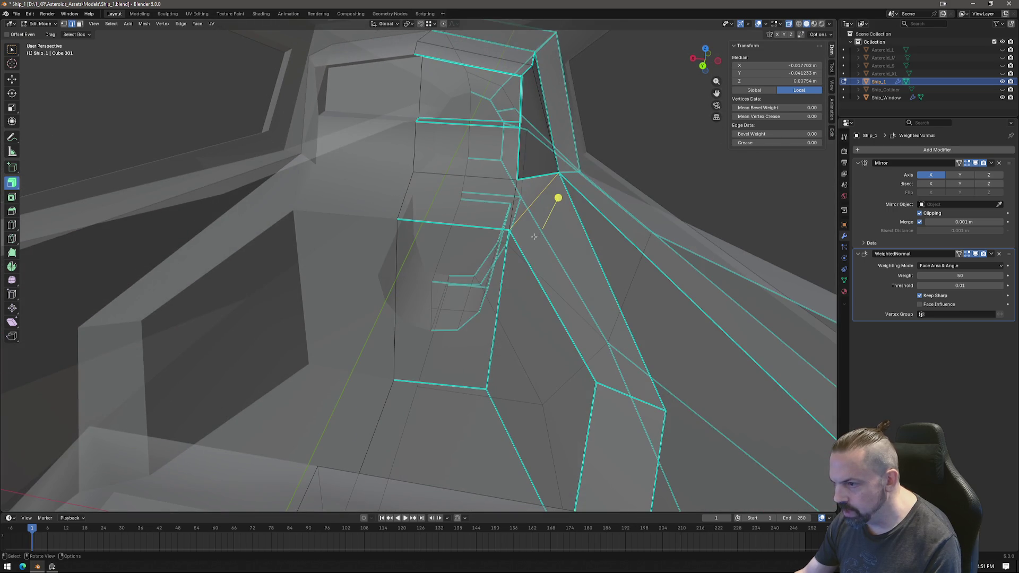
right_click(536, 202)
key("Escape")
Mark more cockpit edges sharp, checking the shading outside Edit Mode between edits.
key("Tab")
middle_click_drag(566, 290, 590, 274)
key("Tab")
right_click(511, 203)
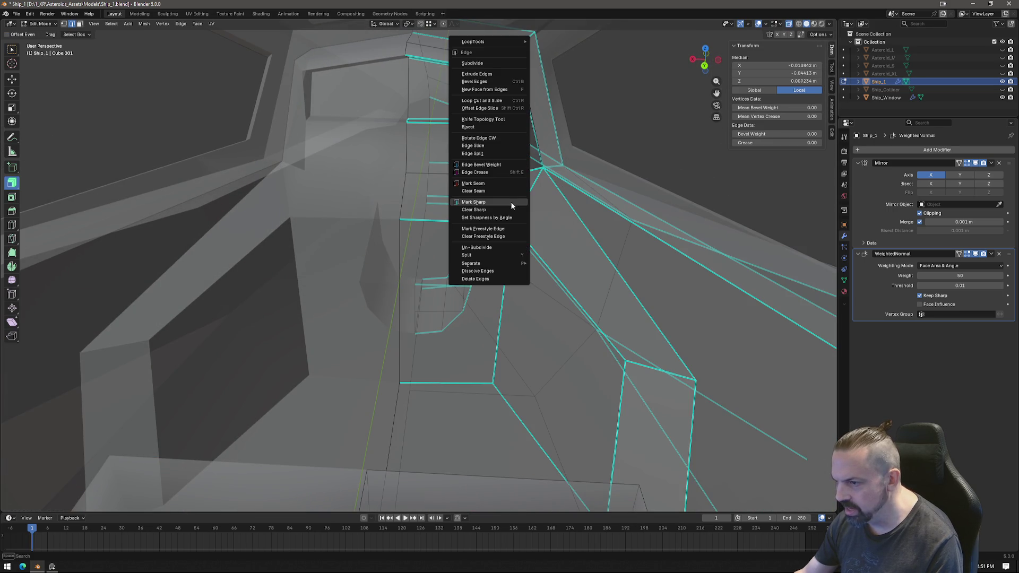
left_click(510, 201)
key("Tab")
mouse_move(563, 306)
middle_mouse_down()
mouse_move(581, 305)
mouse_move(527, 305)
mouse_move(609, 310)
mouse_move(578, 305)
middle_mouse_up()
key("Tab")
right_click(472, 220)
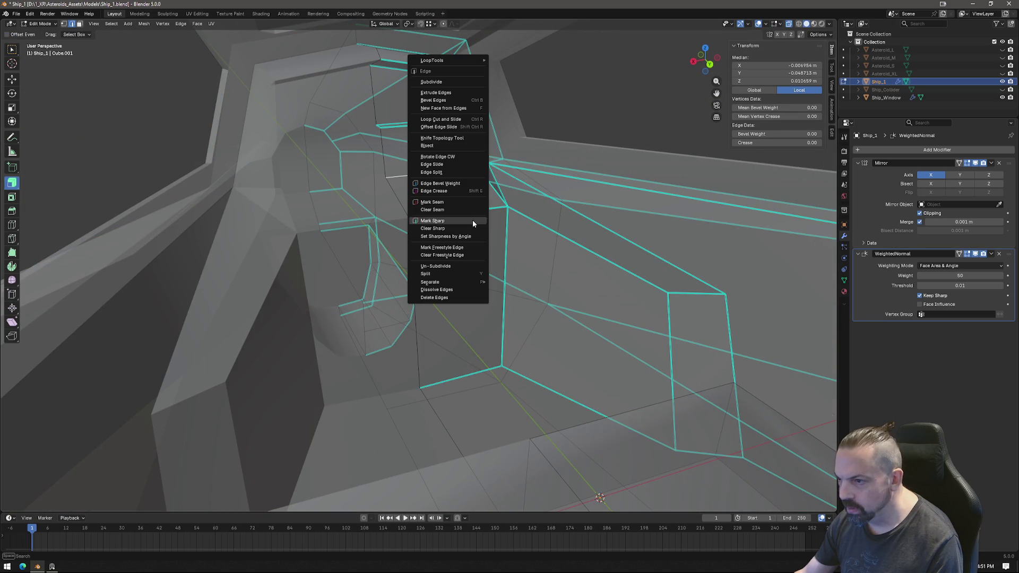
left_click(440, 220)
mouse_move(440, 225)
middle_mouse_down()
mouse_move(475, 357)
mouse_move(530, 348)
mouse_move(453, 366)
mouse_move(472, 355)
mouse_move(541, 359)
mouse_move(446, 323)
middle_mouse_up()
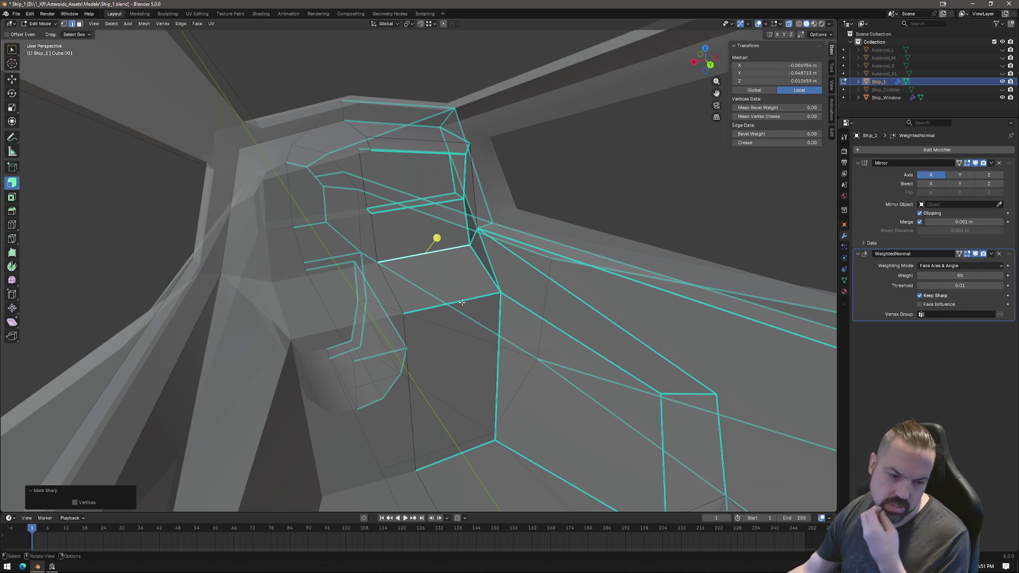
mouse_move(493, 328)
middle_mouse_down()
mouse_move(469, 272)
mouse_move(404, 292)
middle_mouse_up()
Level the console top face's lower and upper edges to zero Z scale.
key("3")
left_click(467, 276)
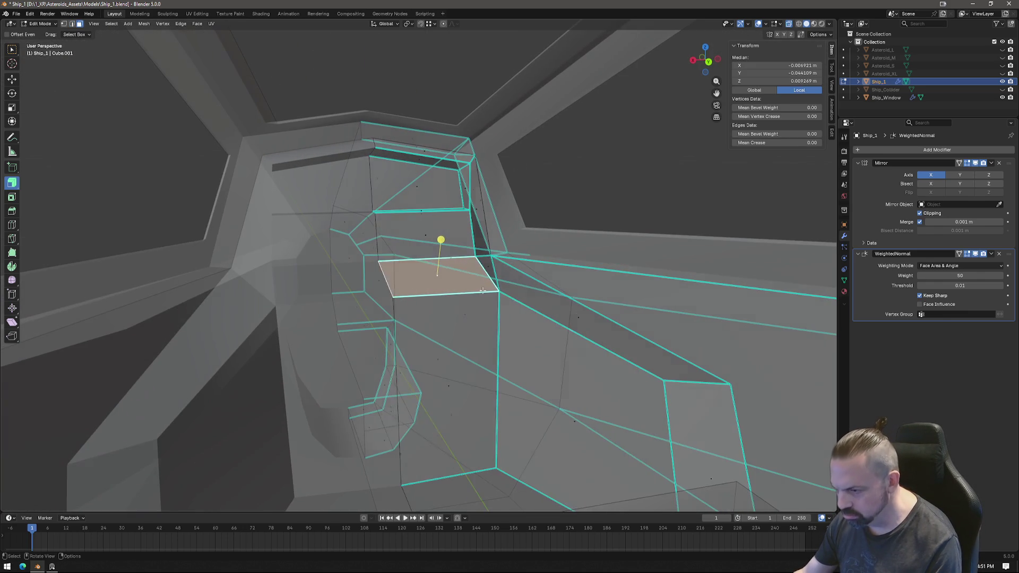
key("2")
left_click(391, 297)
key("s")
key("z")
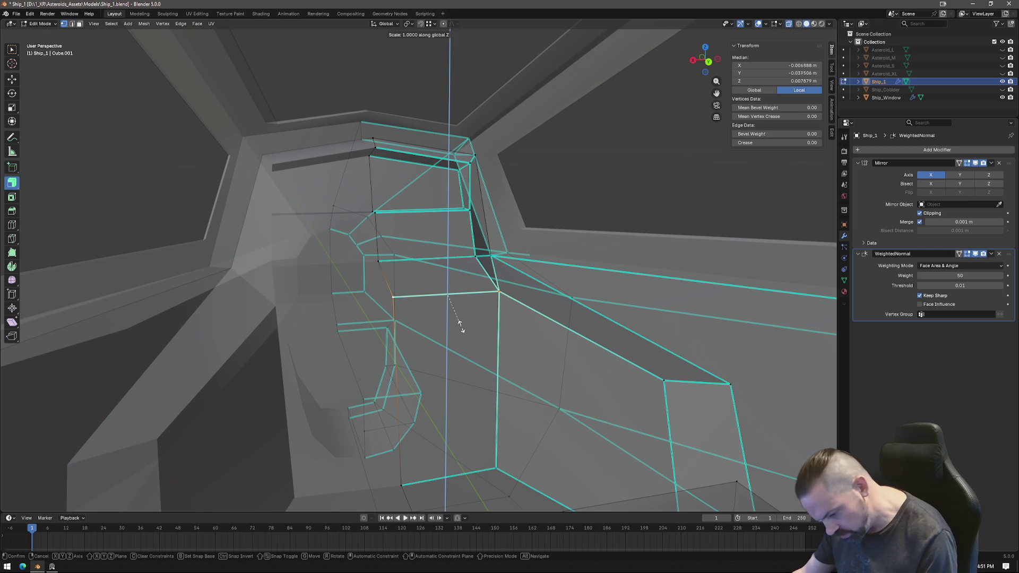
key("0")
key("Return")
left_click(470, 259)
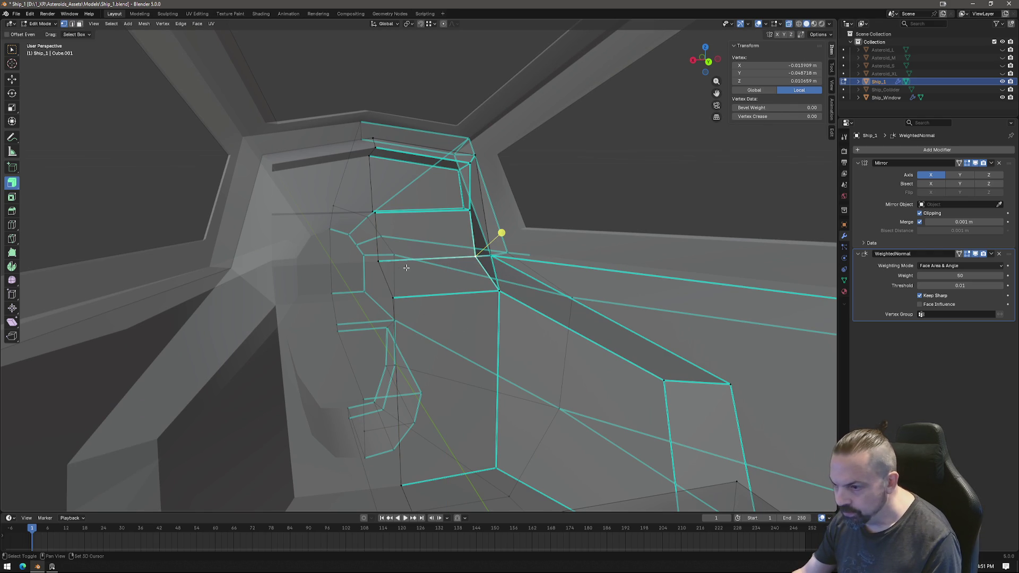
key("s")
key("z")
key("Return")
middle_click_drag(496, 330, 508, 313)
Straighten the side edge, then the vertical edge line, to zero X scale.
left_click(491, 281)
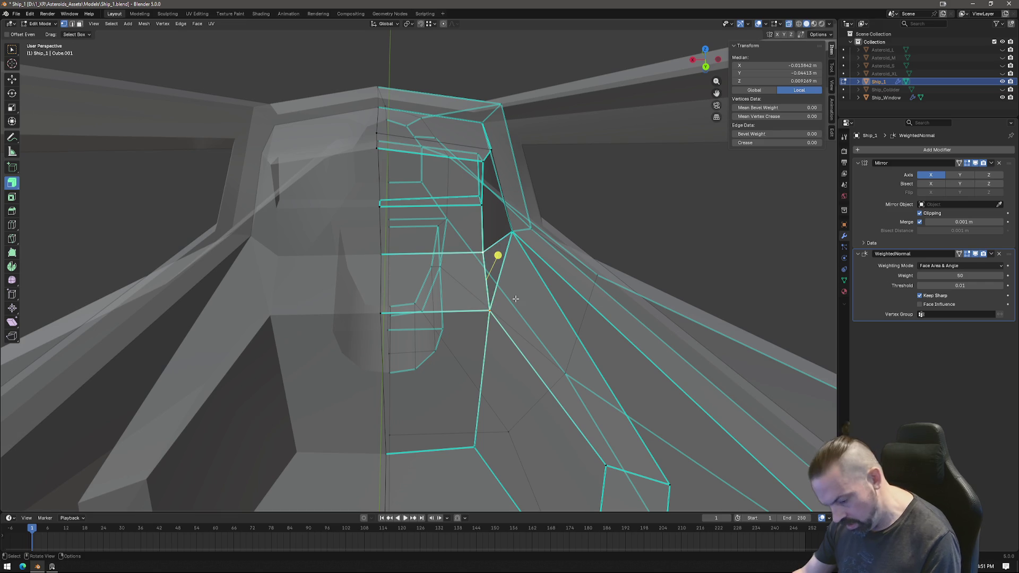
key("s")
key("x")
key("0")
key("Return")
middle_click_drag(509, 319, 484, 445)
left_click(471, 445, "shift")
left_click(487, 275, "shift")
key("s")
key("x")
key("0")
key("Return")
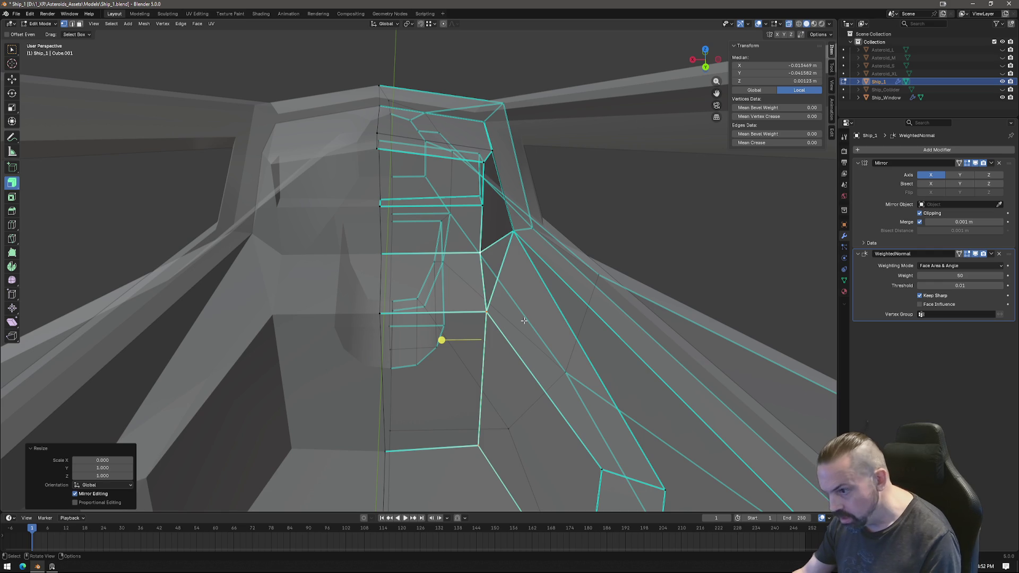
Flatten the currently selected console edges to zero X scale again.
mouse_move(492, 273)
middle_mouse_down()
mouse_move(510, 364)
mouse_move(507, 313)
middle_mouse_up()
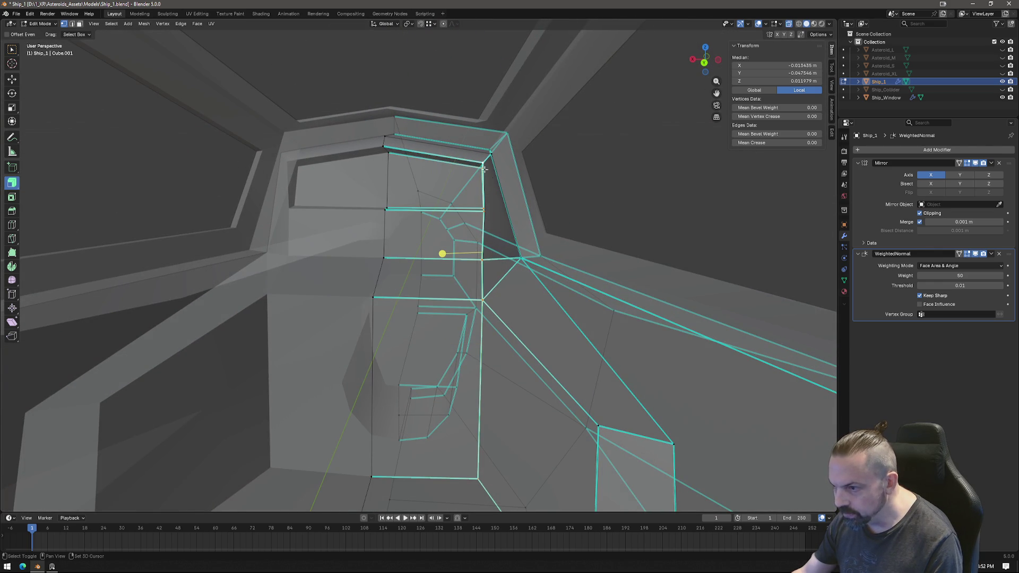
key("s")
key("x")
key("0")
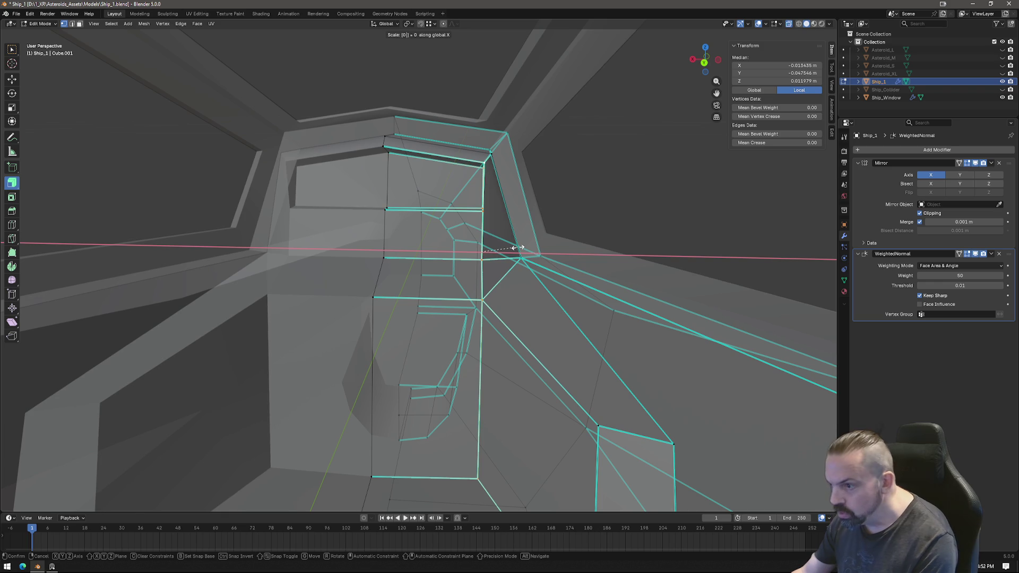
key("Return")
mouse_move(516, 246)
middle_mouse_down()
mouse_move(507, 295)
mouse_move(532, 298)
mouse_move(514, 309)
mouse_move(514, 350)
middle_mouse_up()
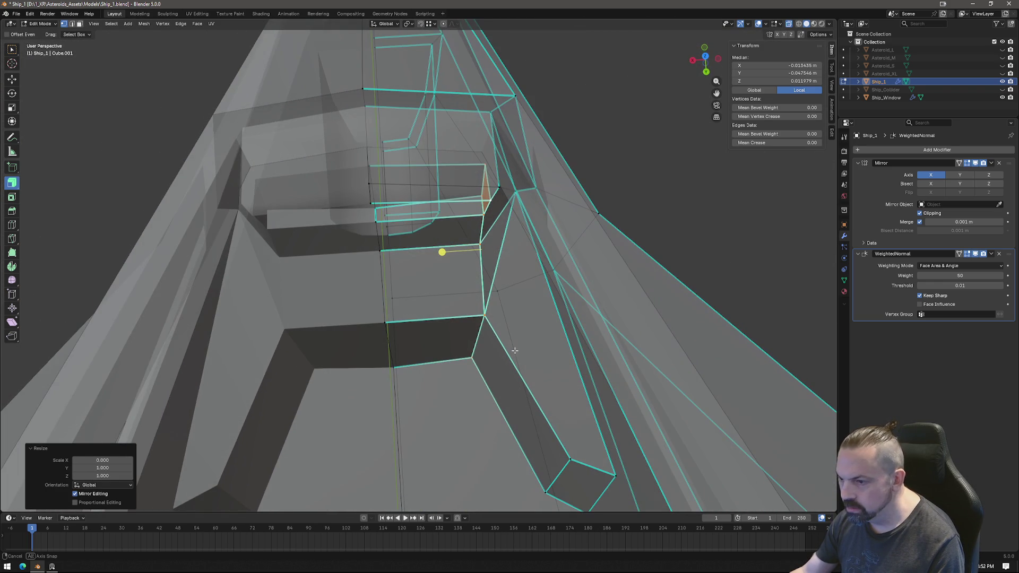
Flatten the panel's lower edges to zero Y scale.
left_click(477, 319)
left_click(390, 324, "shift")
key("s")
key("y")
key("Return")
left_click(473, 361)
left_click(387, 365, "shift")
key("s")
key("y")
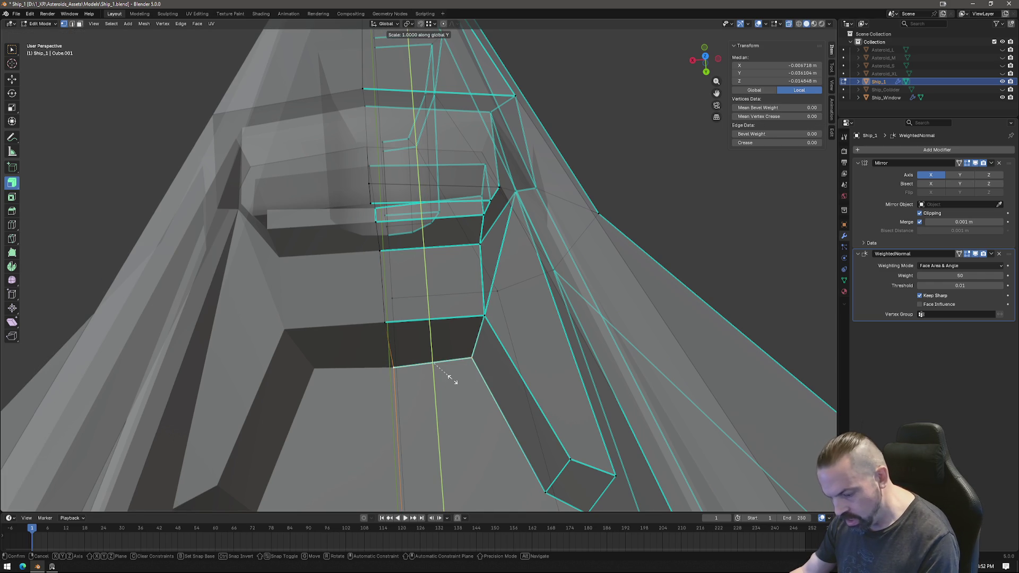
key("0")
key("Return")
mouse_move(415, 393)
middle_mouse_down()
mouse_move(441, 359)
mouse_move(459, 358)
mouse_move(371, 326)
mouse_move(416, 336)
mouse_move(364, 380)
mouse_move(500, 169)
mouse_move(477, 249)
mouse_move(556, 197)
mouse_move(532, 221)
mouse_move(540, 209)
middle_mouse_up()
Knife-cut a new edge across the cockpit side panel faces down to the lower vertex.
key("k")
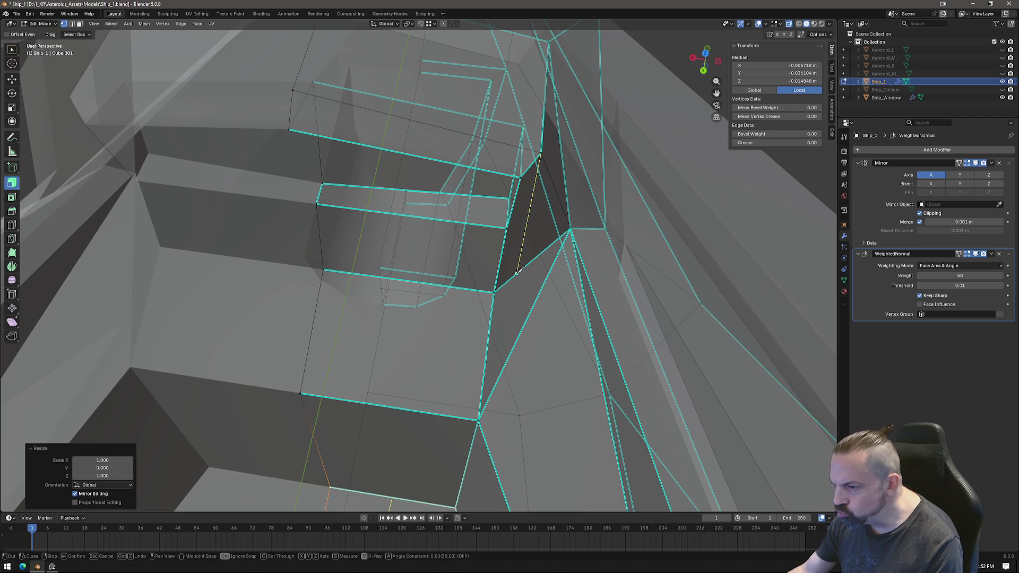
left_click(506, 365)
key("Return")
mouse_move(539, 246)
middle_mouse_down()
mouse_move(471, 177)
mouse_move(475, 208)
mouse_move(487, 205)
middle_mouse_up()
In side view, move the selected panel vertex along the Y axis.
left_click(464, 211)
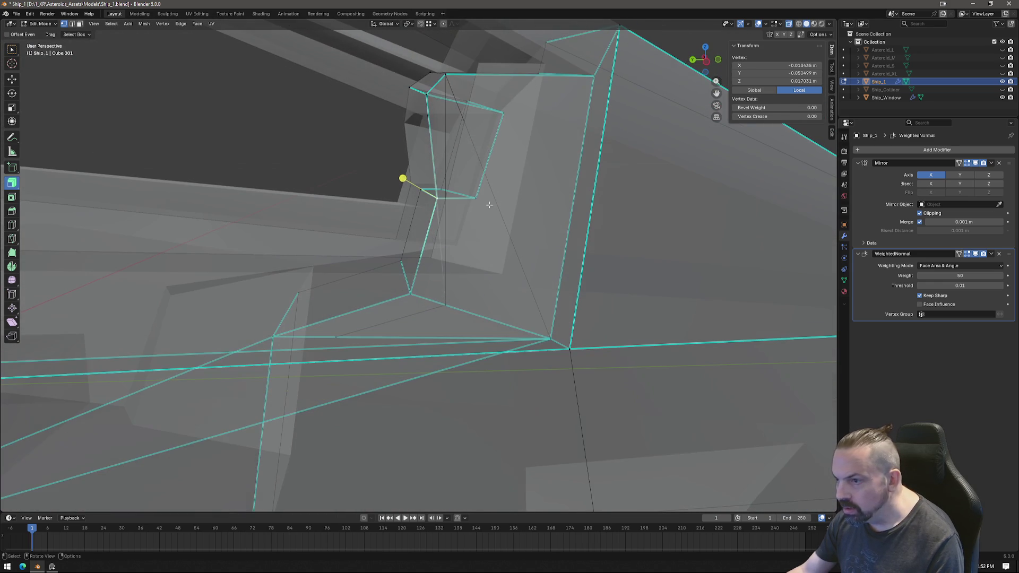
left_click(706, 62)
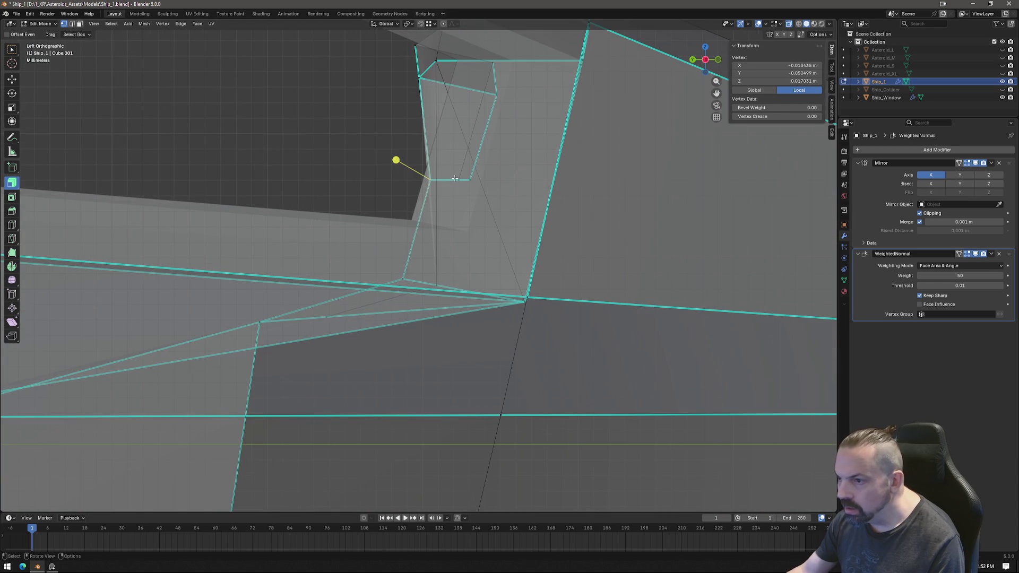
key("g")
key("y")
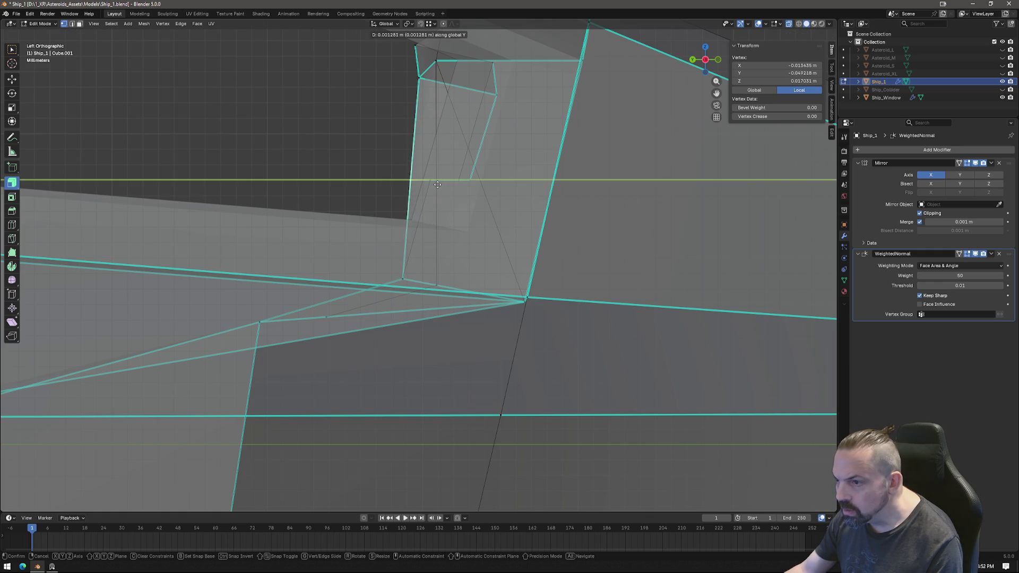
left_click(439, 184)
Slide the vertex along its edge, then move it along the X axis.
middle_click_drag(438, 184, 426, 201)
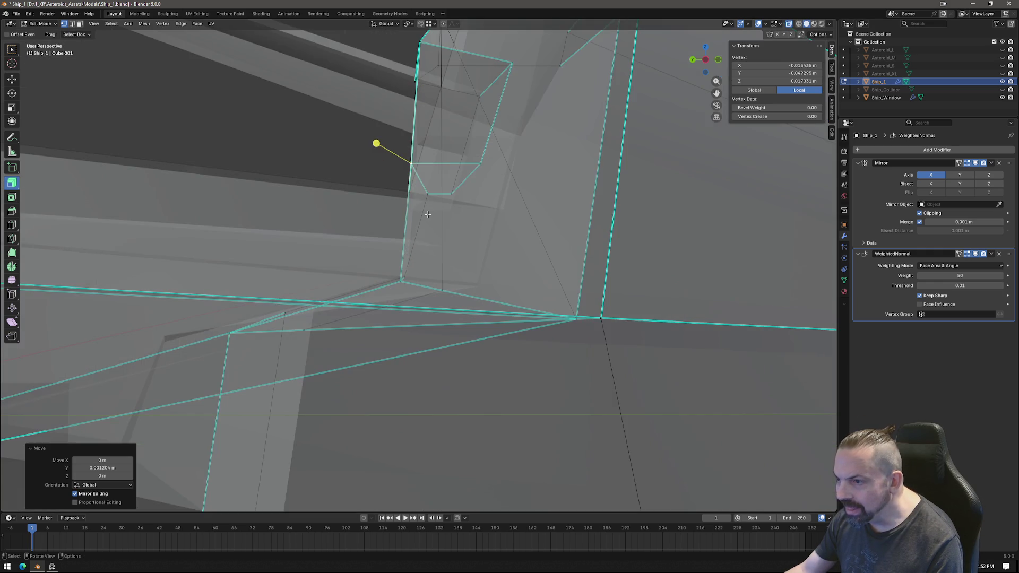
mouse_move(448, 252)
middle_mouse_down()
mouse_move(488, 288)
mouse_move(536, 309)
mouse_move(501, 308)
mouse_move(510, 282)
middle_mouse_up()
left_click(706, 72)
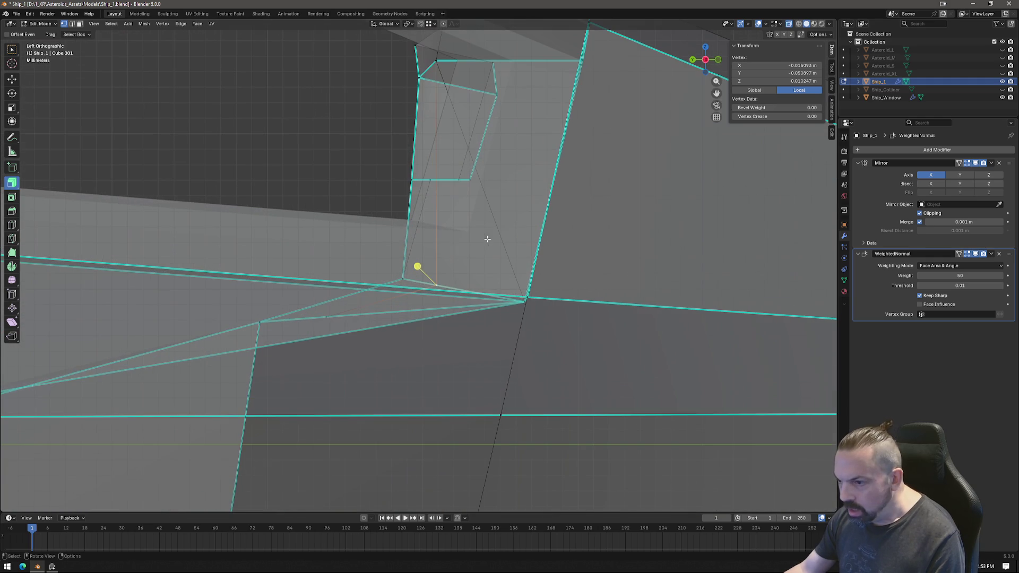
key("shift+v")
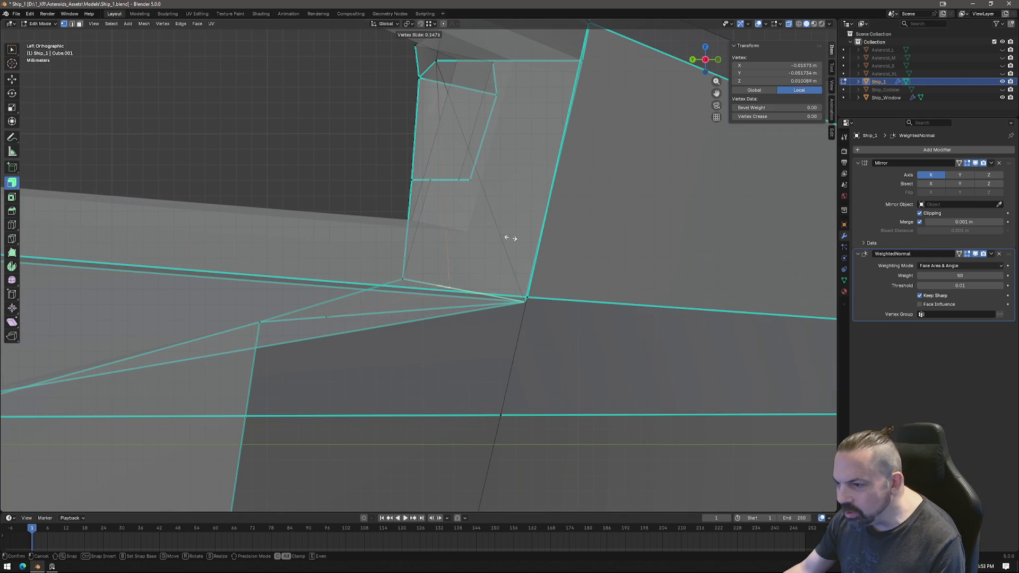
left_click(479, 234)
mouse_move(479, 234)
middle_mouse_down()
mouse_move(485, 264)
mouse_move(472, 261)
mouse_move(471, 287)
mouse_move(560, 312)
middle_mouse_up()
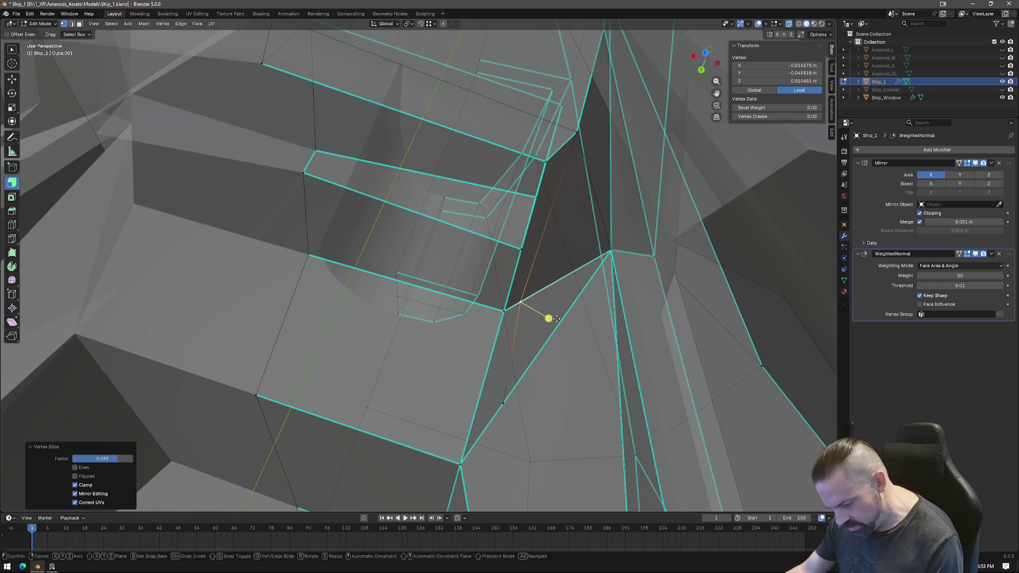
key("g")
key("x")
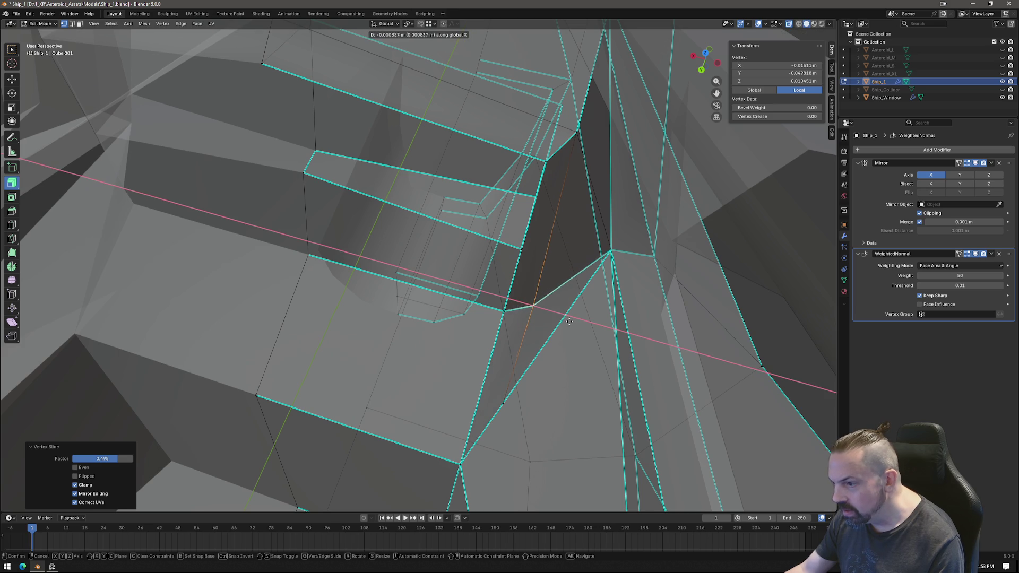
left_click(569, 322)
In edge select mode, mark the selected panel edge as sharp.
key("2")
middle_click_drag(569, 321, 514, 47)
right_click(508, 57)
left_click(474, 189)
mouse_move(474, 189)
middle_mouse_down()
mouse_move(548, 298)
mouse_move(509, 278)
mouse_move(522, 281)
mouse_move(531, 305)
mouse_move(529, 356)
middle_mouse_up()
Back in vertex mode, slide a panel vertex along its edge by a 0.453 factor.
key("1")
mouse_move(500, 410)
middle_mouse_down()
mouse_move(578, 321)
mouse_move(514, 357)
mouse_move(537, 384)
mouse_move(469, 419)
mouse_move(439, 394)
mouse_move(529, 334)
mouse_move(536, 364)
mouse_move(509, 321)
mouse_move(528, 341)
mouse_move(525, 332)
mouse_move(501, 336)
mouse_move(519, 347)
middle_mouse_up()
key("shift+v")
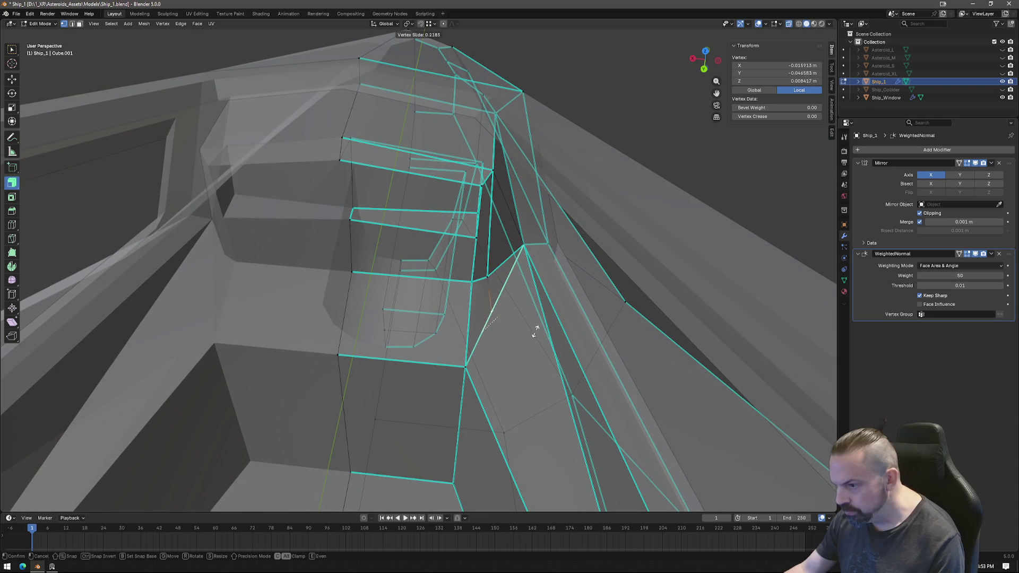
left_click(550, 311)
mouse_move(519, 273)
middle_mouse_down()
mouse_move(488, 337)
mouse_move(491, 371)
mouse_move(566, 320)
mouse_move(445, 345)
middle_mouse_up()
Re-enter mesh editing and select the flat console top face in face mode.
key("Tab")
key("Tab")
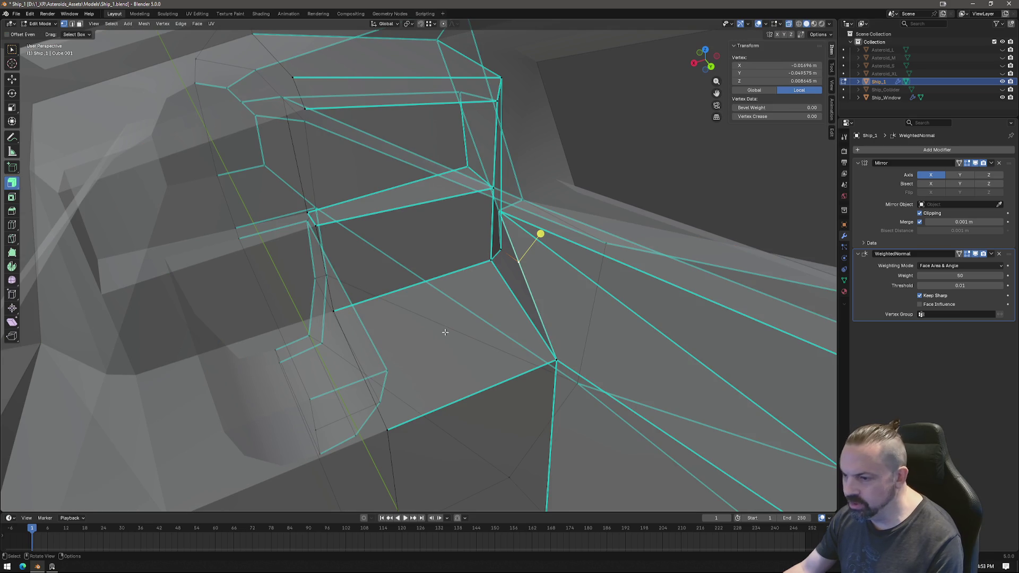
key("3")
left_click(476, 344)
middle_click_drag(476, 344, 494, 335)
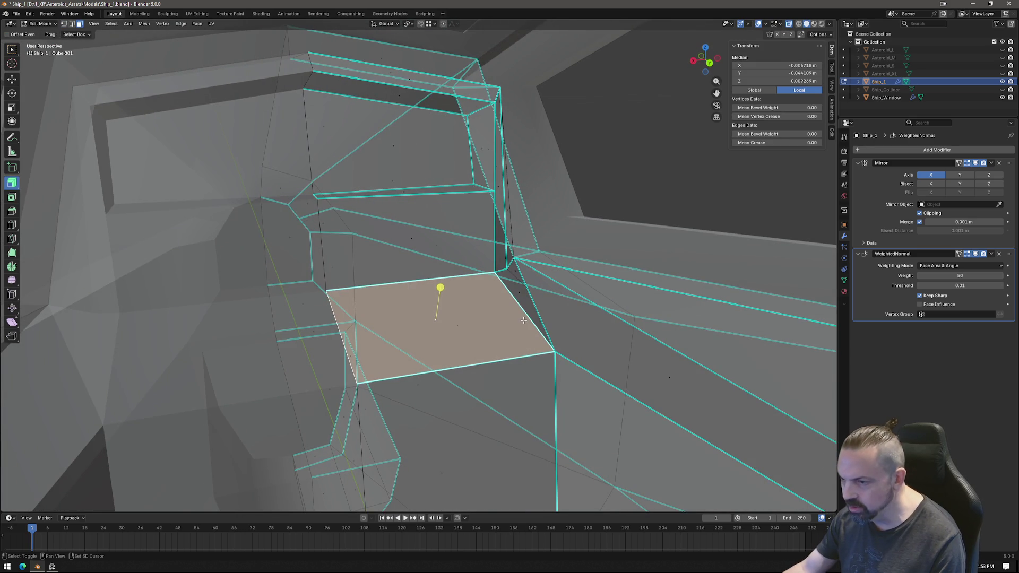
Duplicate the console top face, disable mirror clipping, and shrink the copy to a small square.
key("shift+d")
key("Escape")
key("s")
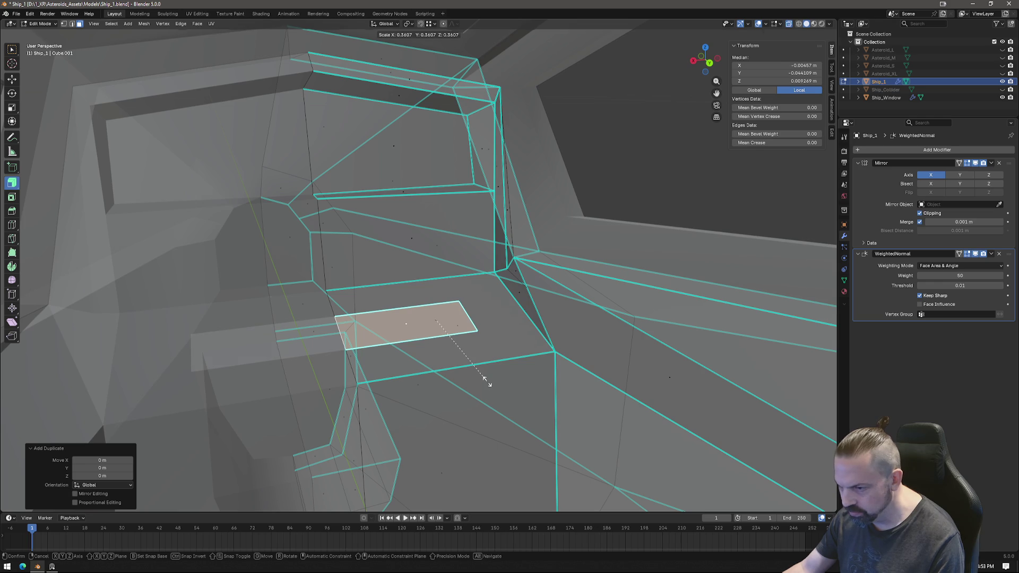
key("Escape")
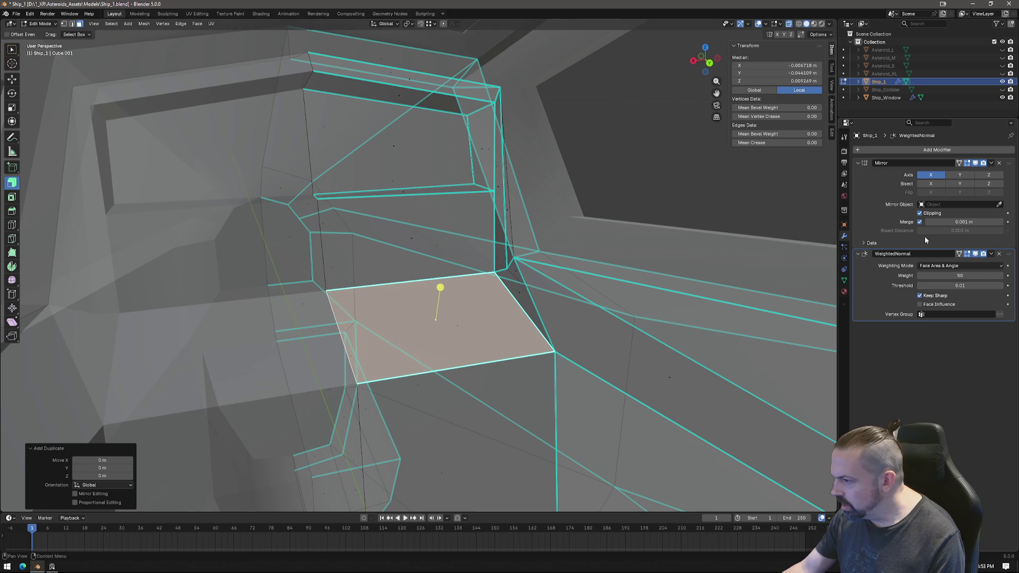
left_click(920, 213)
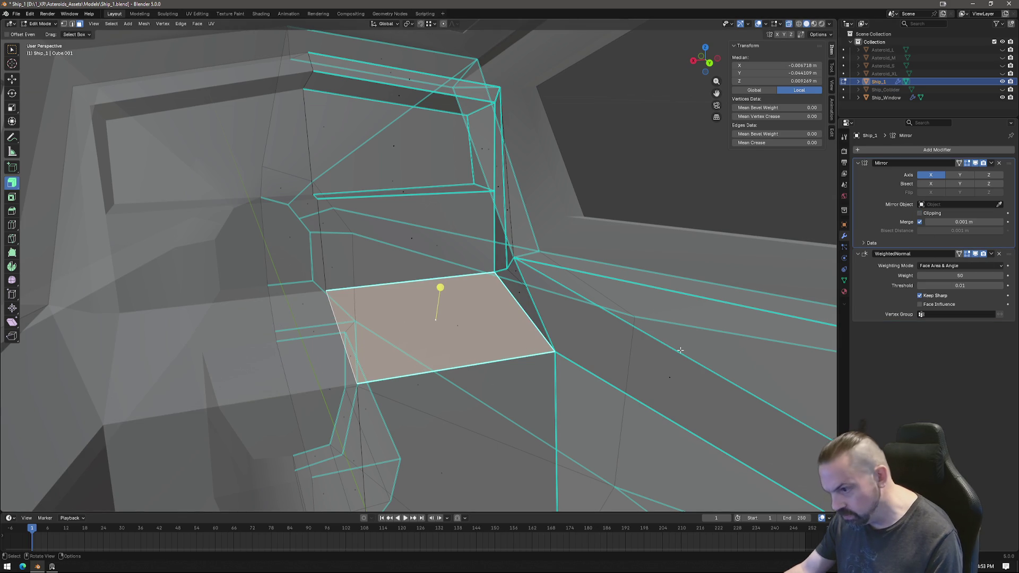
key("s")
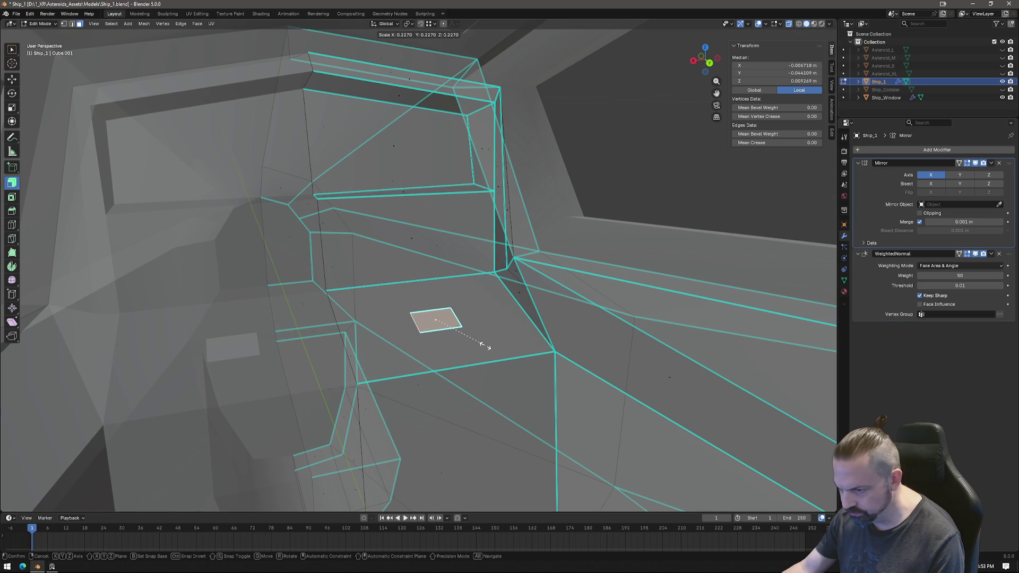
left_click(481, 343)
Make the small face regular with LoopTools Circle.
right_click(467, 322)
mouse_move(494, 321)
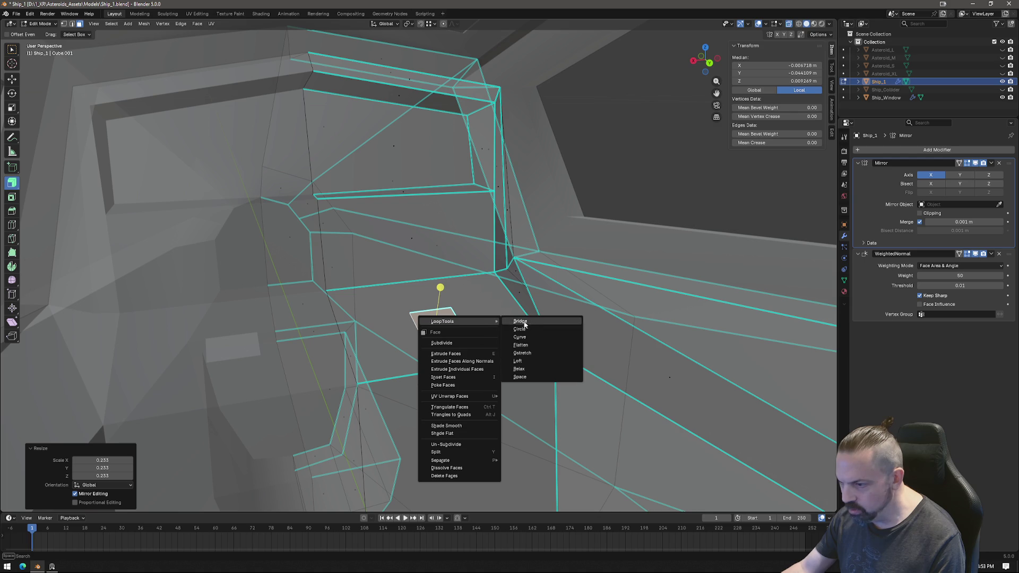
left_click(534, 328)
mouse_move(546, 335)
middle_mouse_down()
mouse_move(568, 337)
mouse_move(555, 359)
mouse_move(565, 339)
middle_mouse_up()
Turn on snapping with Snap Target set to Face, then select a square vertex.
left_click(420, 23)
left_click(429, 23)
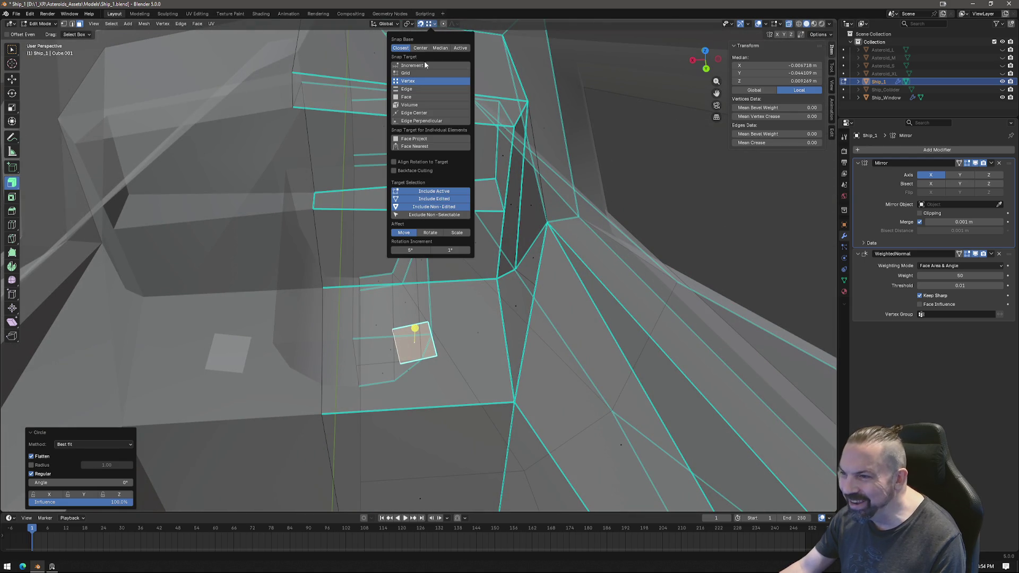
left_click(412, 97)
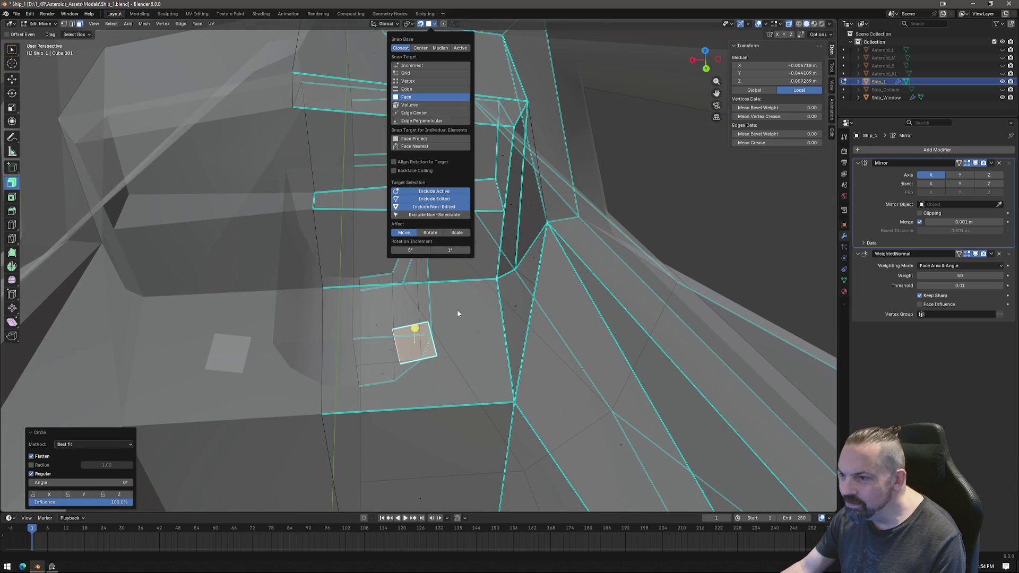
key("1")
left_click(408, 358)
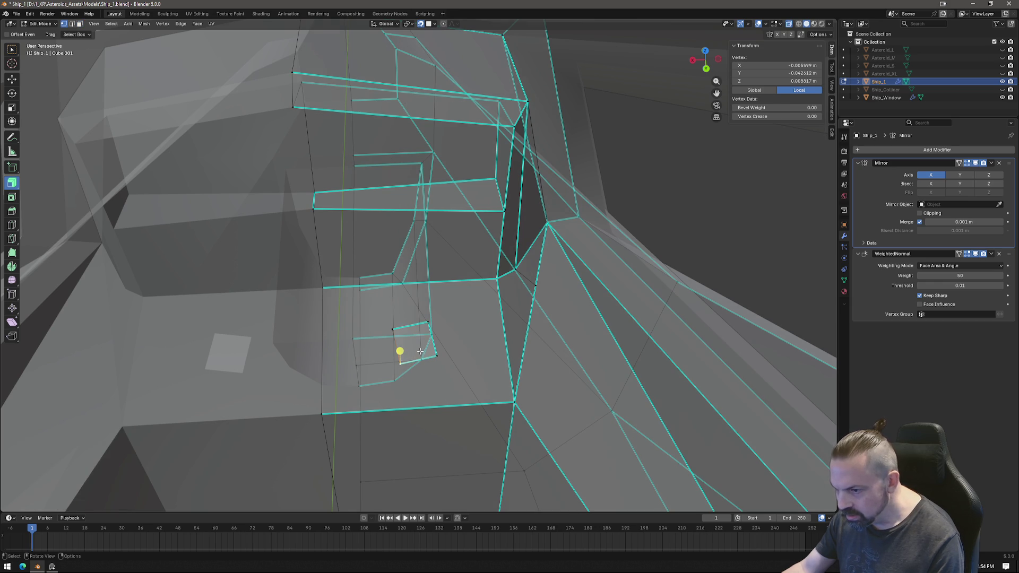
Select the small square face and flatten it with a Z scale of 0.
key("3")
left_click(421, 344)
mouse_move(445, 343)
middle_mouse_down()
mouse_move(471, 318)
mouse_move(478, 284)
mouse_move(514, 273)
mouse_move(544, 280)
mouse_move(580, 312)
middle_mouse_up()
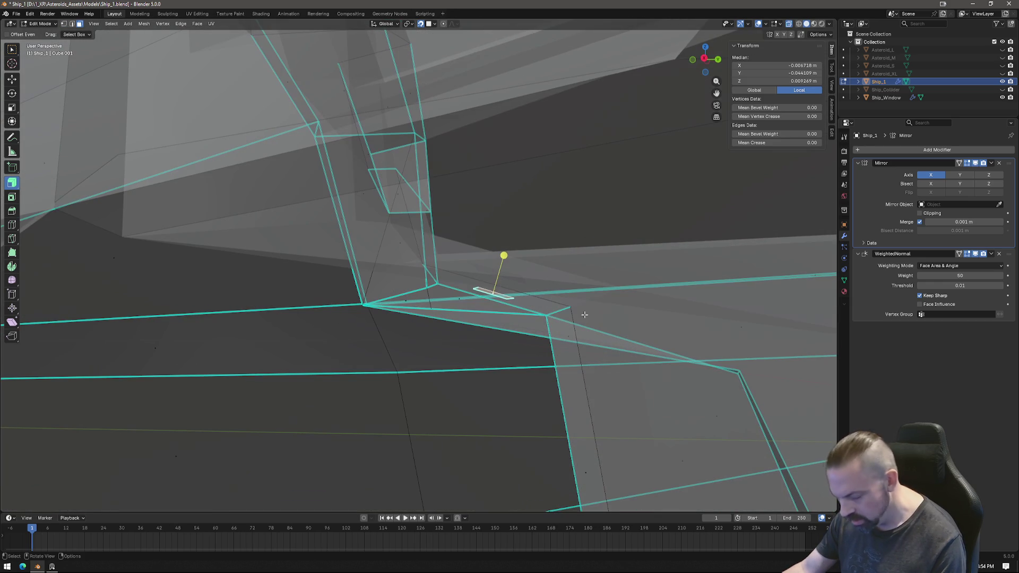
key("s")
type("z")
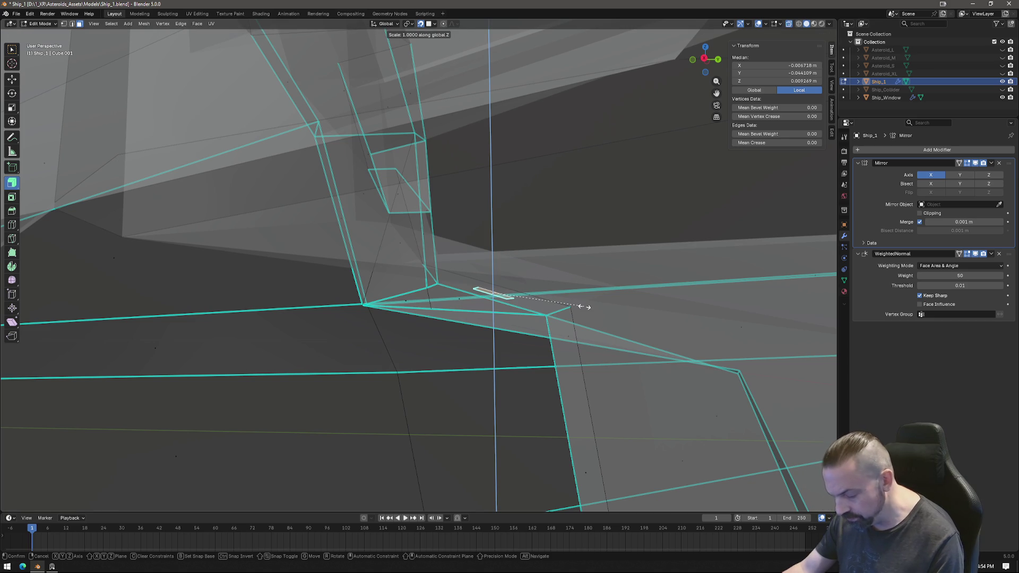
type("0")
key("Return")
mouse_move(580, 304)
middle_mouse_down()
mouse_move(504, 276)
mouse_move(437, 354)
middle_mouse_up()
In top view, straighten the bottom and top edges with Y scale 0.
key("2")
left_click(408, 361)
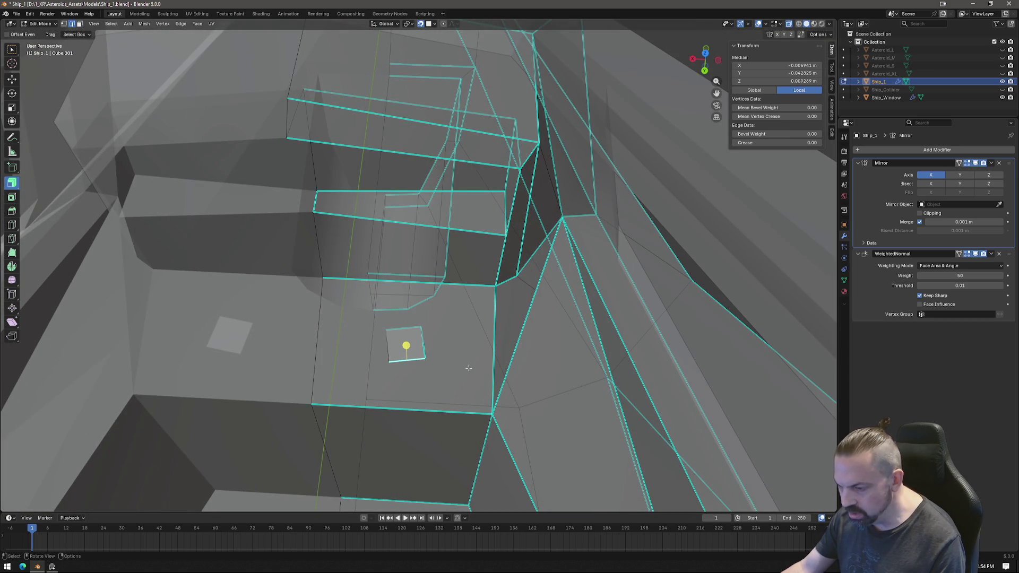
left_click(705, 52)
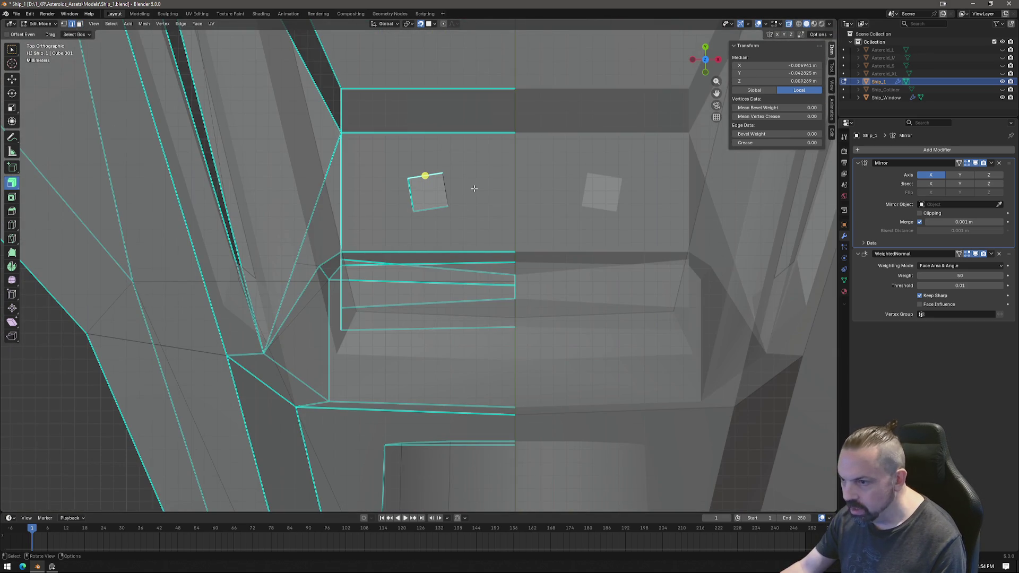
type("sy0")
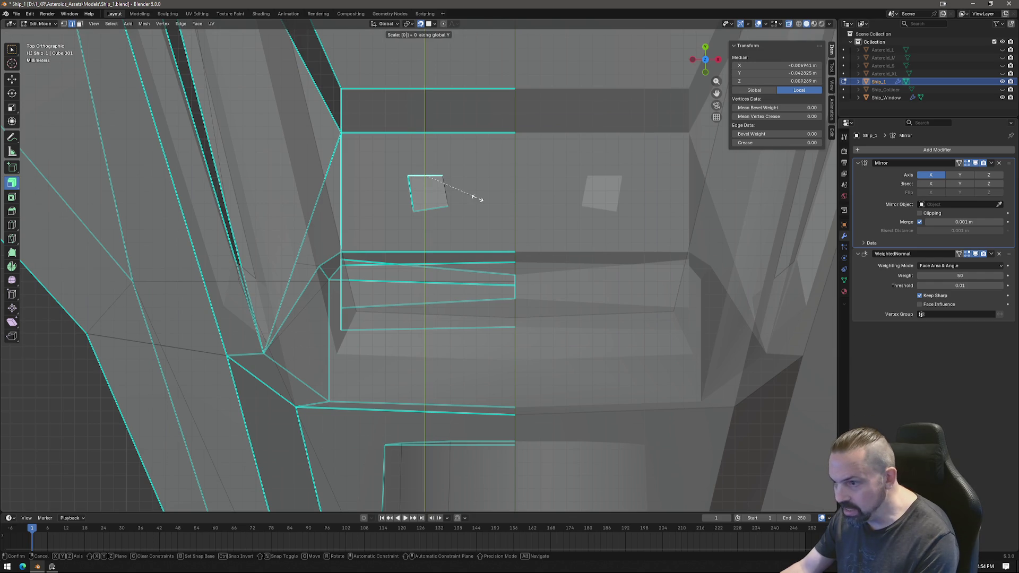
key("Return")
left_click(437, 208)
type("sy0")
key("Return")
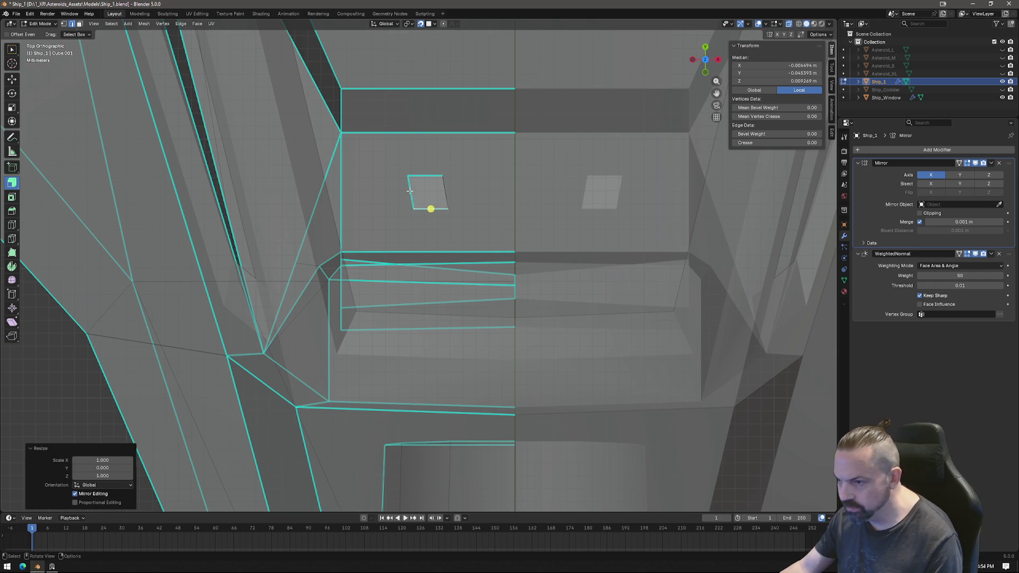
Straighten the left and right edges with X scale 0, then reselect the square face.
left_click(409, 191)
type("sx0")
key("Return")
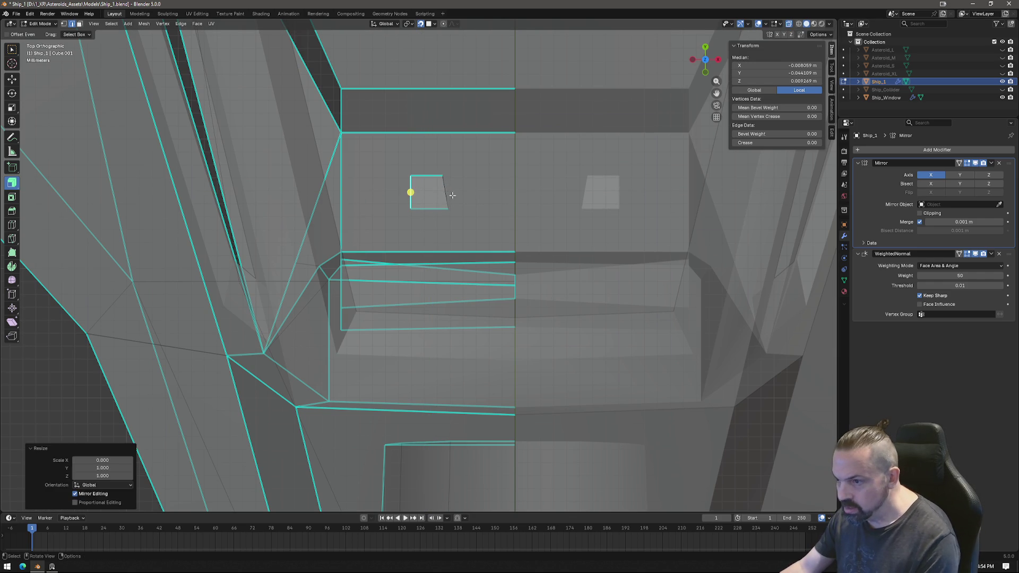
type("sx0")
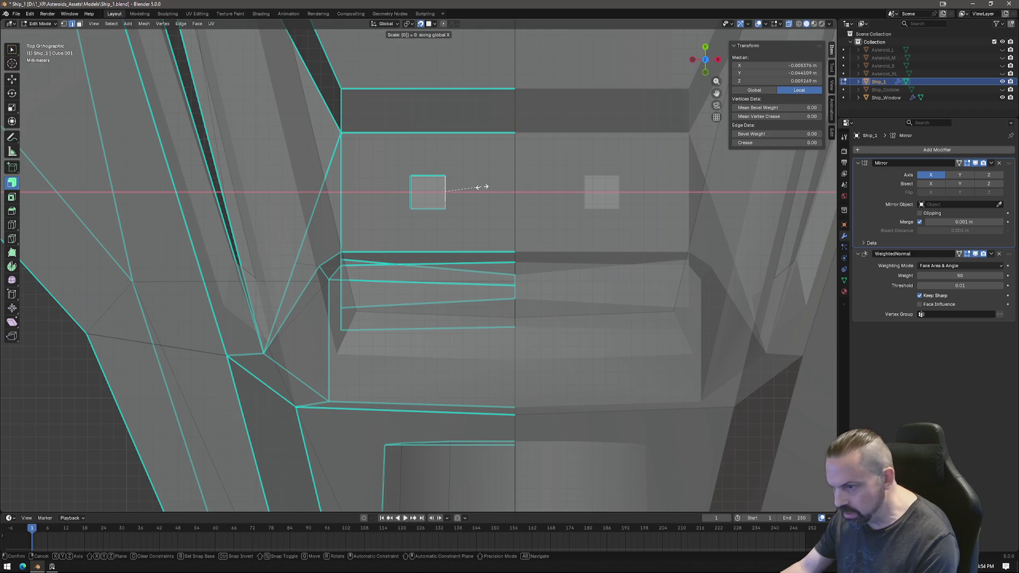
key("Return")
key("3")
left_click(443, 188)
mouse_move(442, 188)
middle_mouse_down()
mouse_move(630, 164)
mouse_move(502, 284)
middle_mouse_up()
Extrude the small square face upward into a tall column after undoing a stray attempt.
key("e")
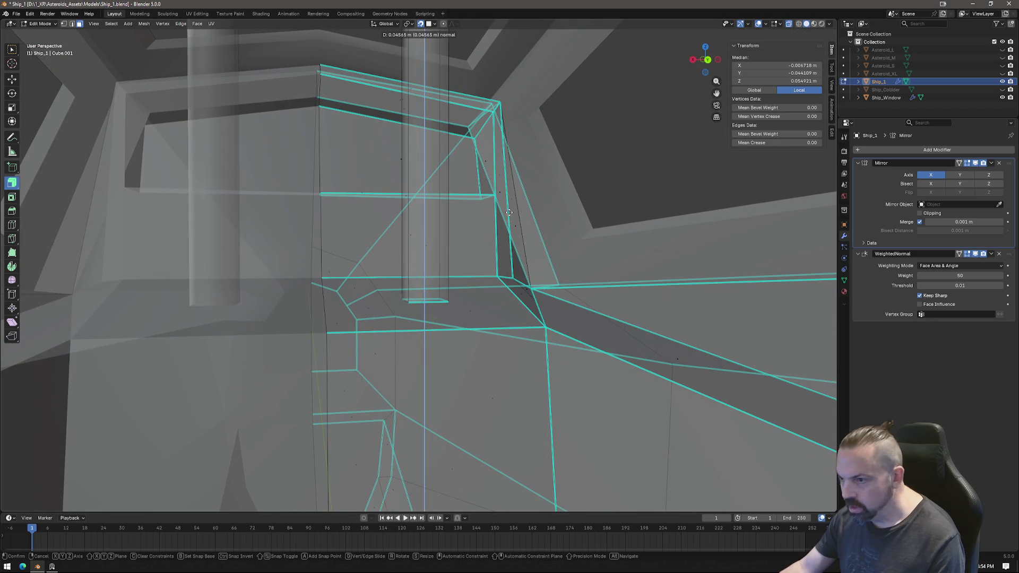
key("Escape")
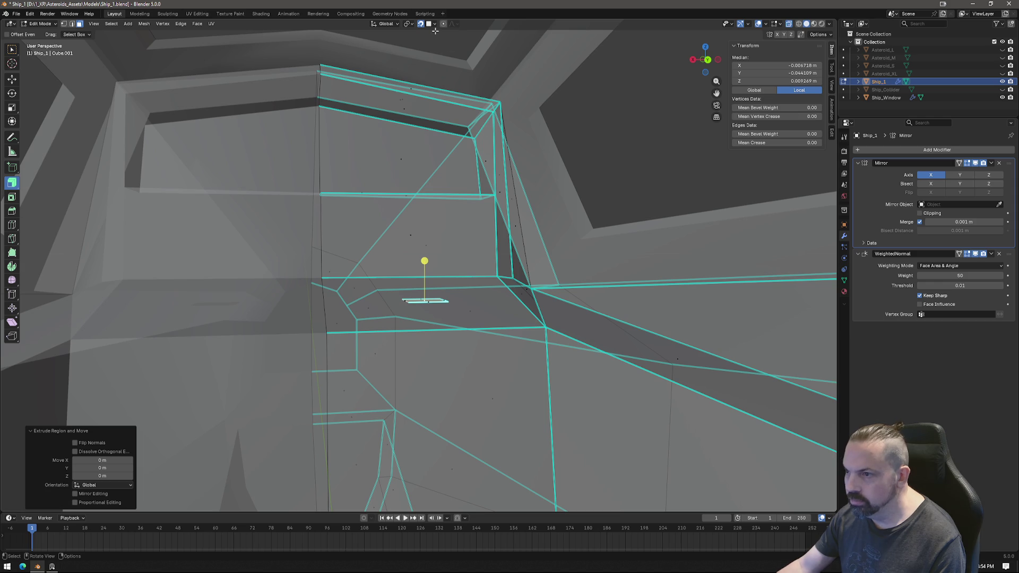
key("ctrl+z")
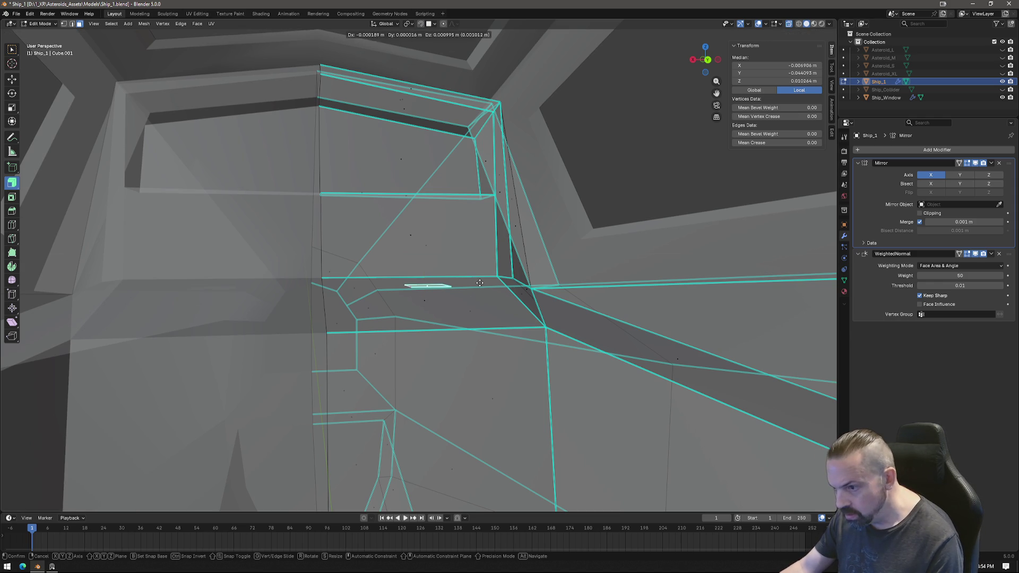
key("e")
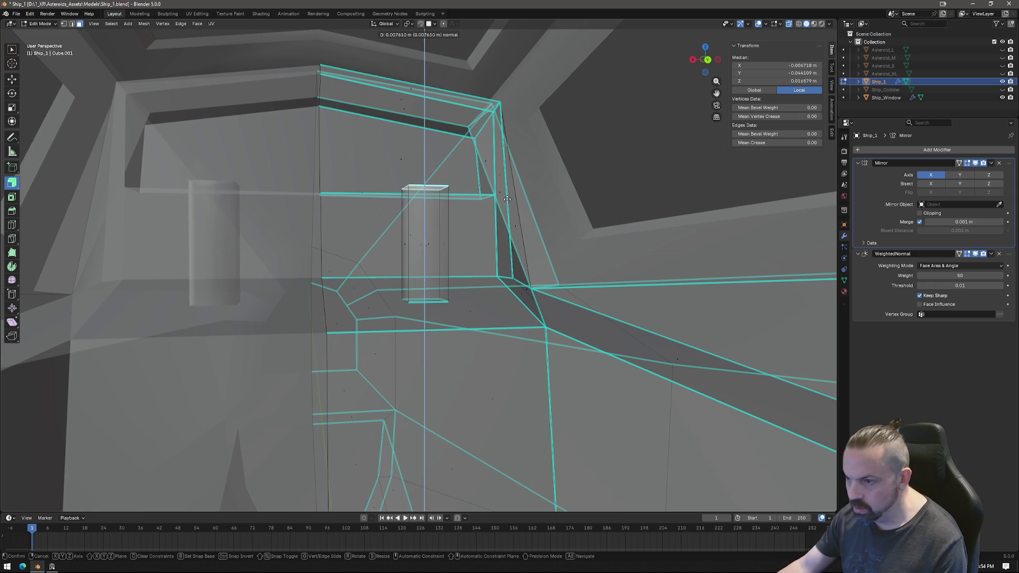
left_click(488, 226)
mouse_move(488, 226)
middle_mouse_down()
mouse_move(556, 298)
mouse_move(496, 305)
middle_mouse_up()
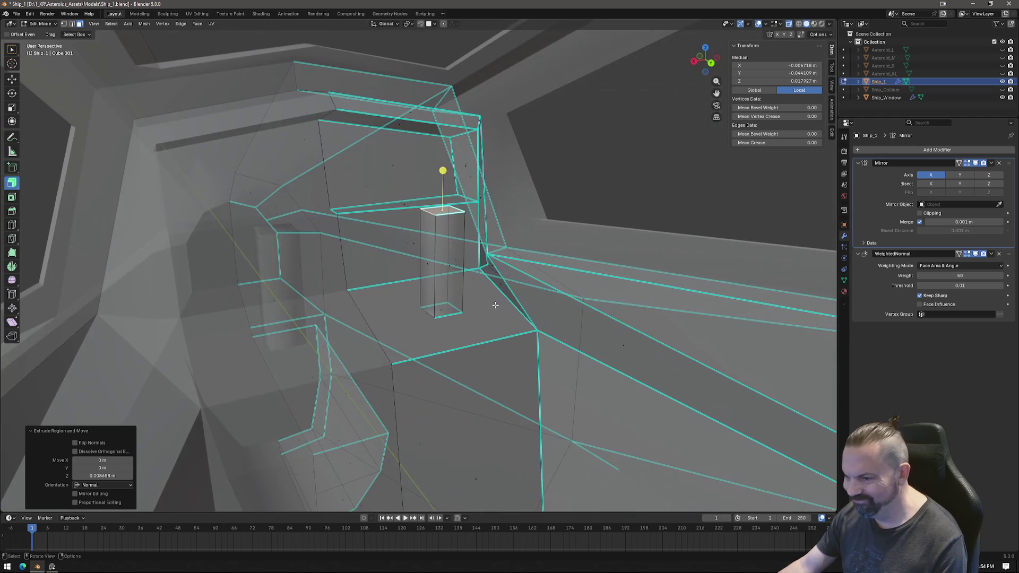
Extrude the column's top face about 0.0015 m to add a thin cap segment.
key("e")
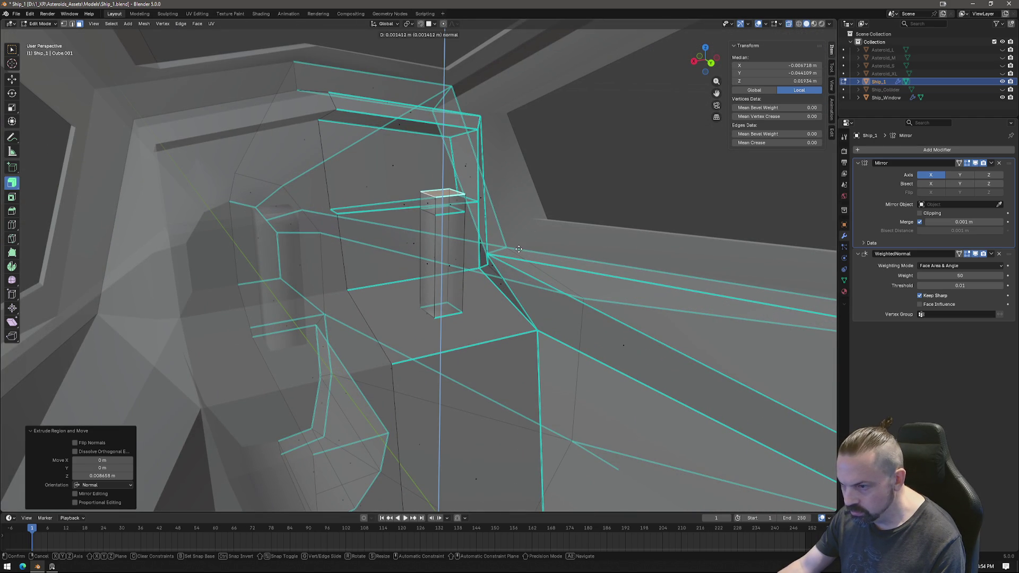
left_click(518, 247)
middle_click_drag(437, 316, 612, 310)
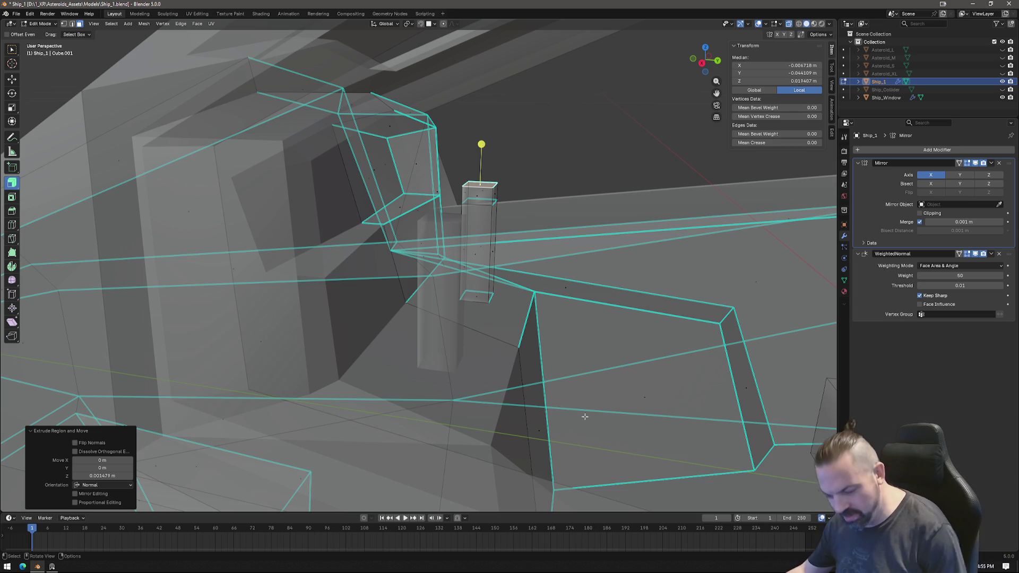
mouse_move(578, 314)
middle_mouse_down()
mouse_move(546, 336)
mouse_move(467, 236)
middle_mouse_up()
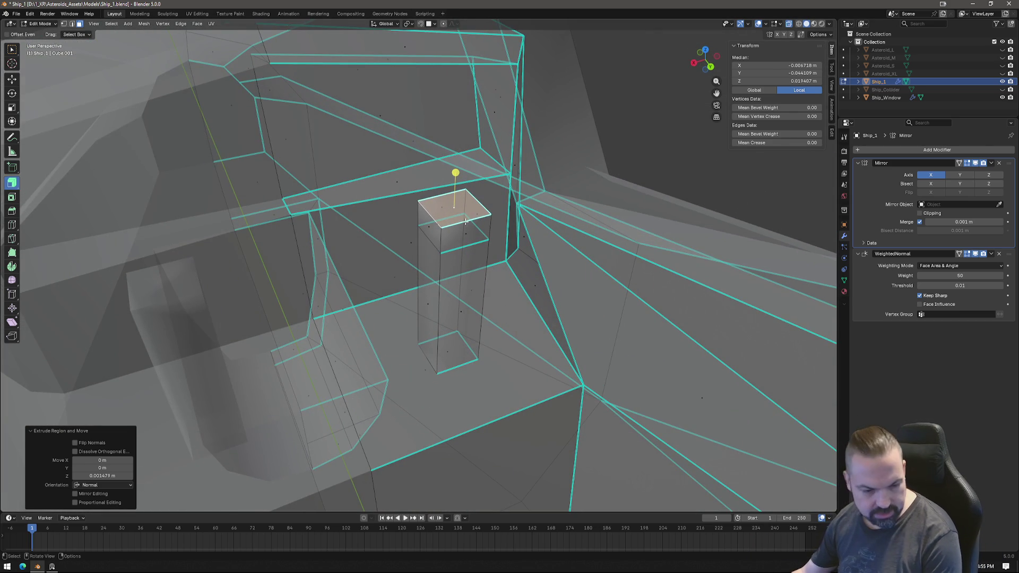
Add two vertical loop cuts around the pillar, then undo them.
key("ctrl+r")
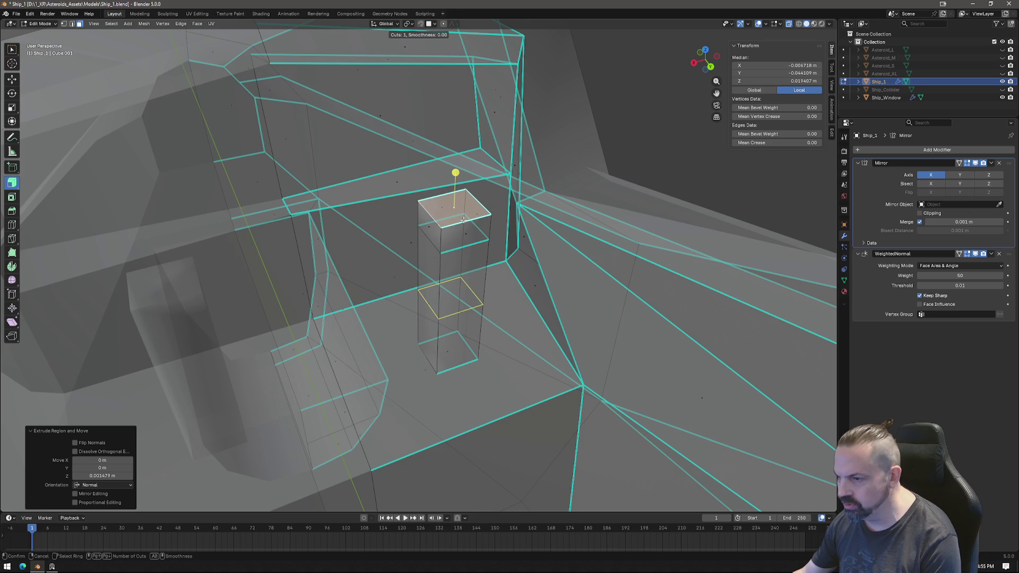
scroll(462, 214, "up", 1)
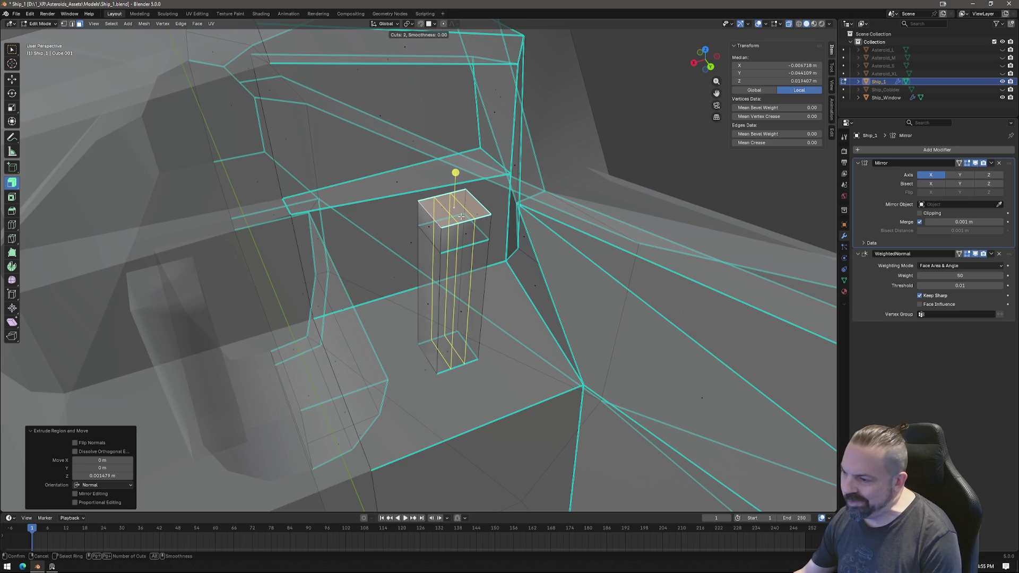
left_click(461, 216)
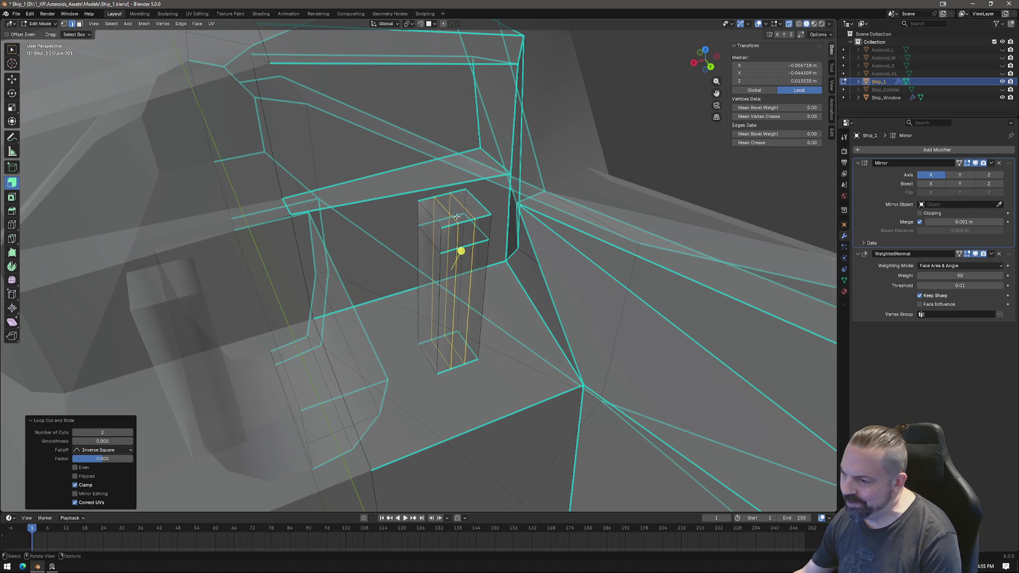
left_click(427, 214)
key("ctrl+z")
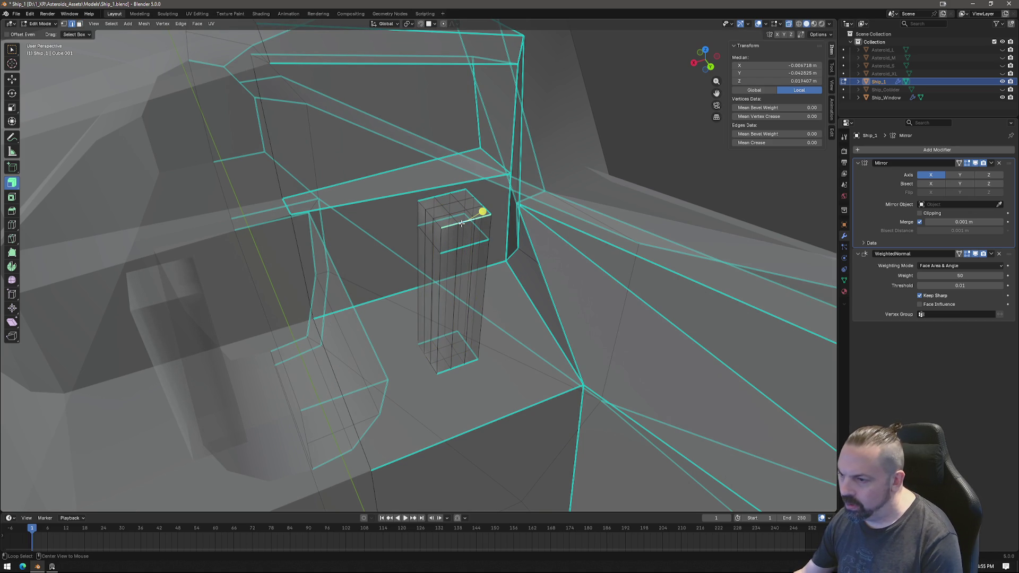
Round the pillar's top edge loop and the next loop with LoopTools Circle.
left_click(433, 215, "alt")
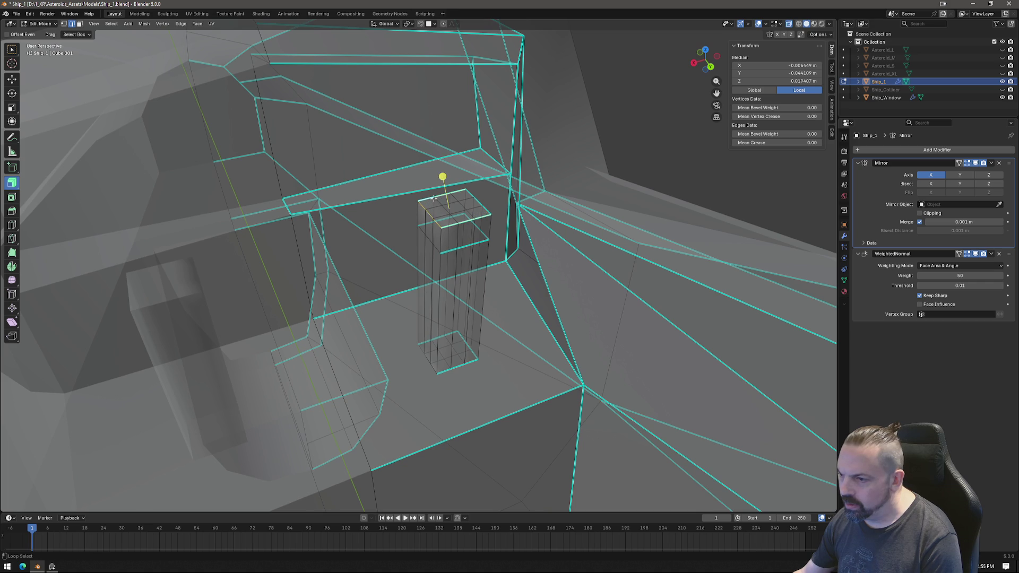
right_click(482, 198)
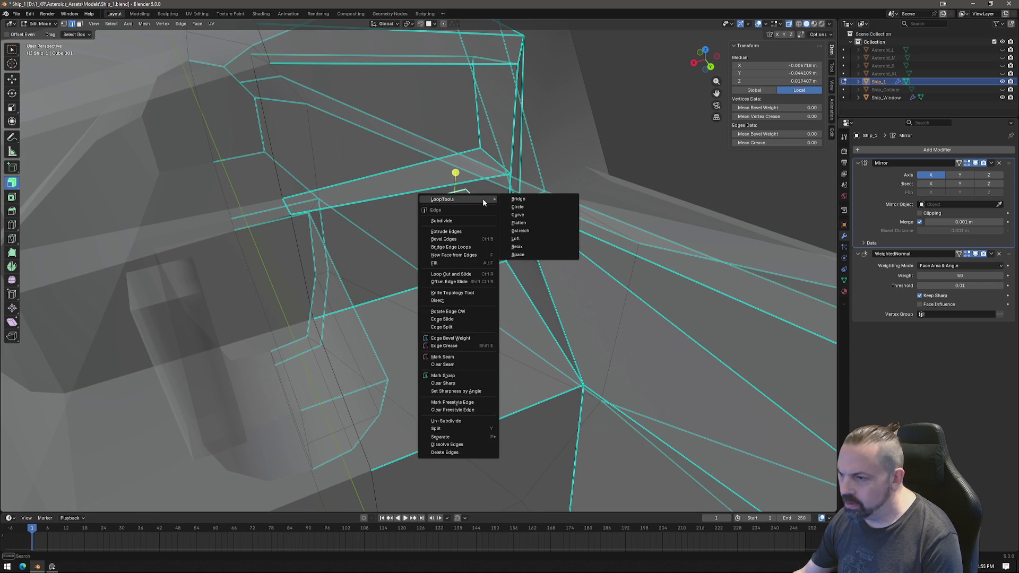
left_click(531, 208)
left_click(465, 243, "alt")
left_click(454, 248, "alt+shift")
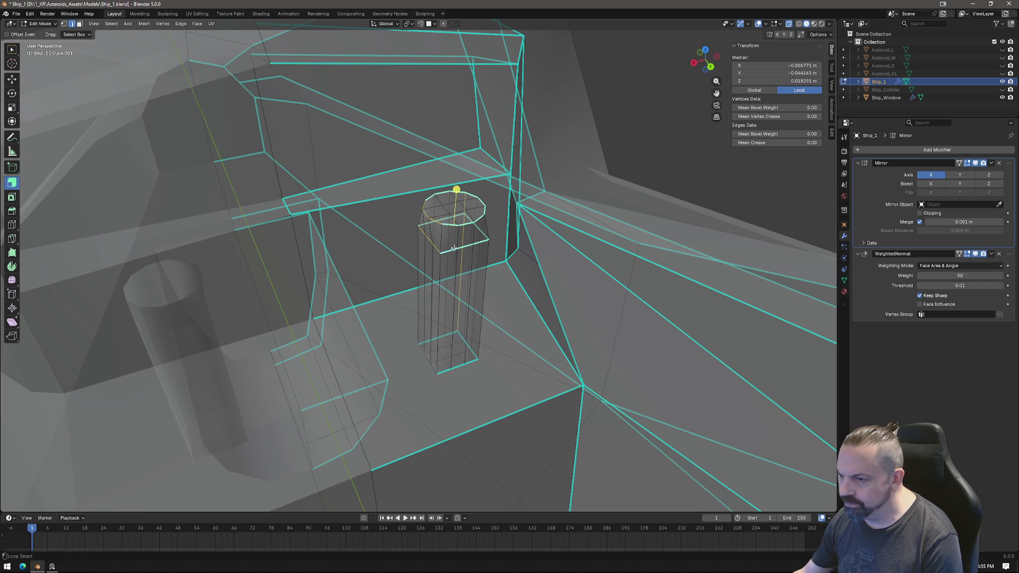
right_click(454, 249)
left_click(494, 255)
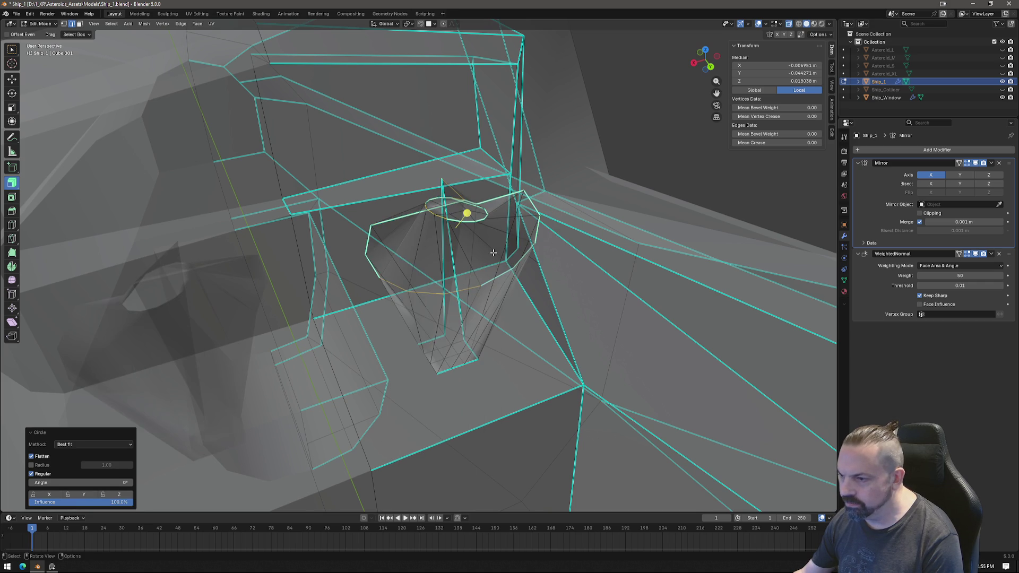
From a side view, make another pillar edge loop circular with LoopTools Circle.
middle_click_drag(517, 309, 457, 244)
left_click(449, 239, "alt")
right_click(486, 272)
mouse_move(501, 272)
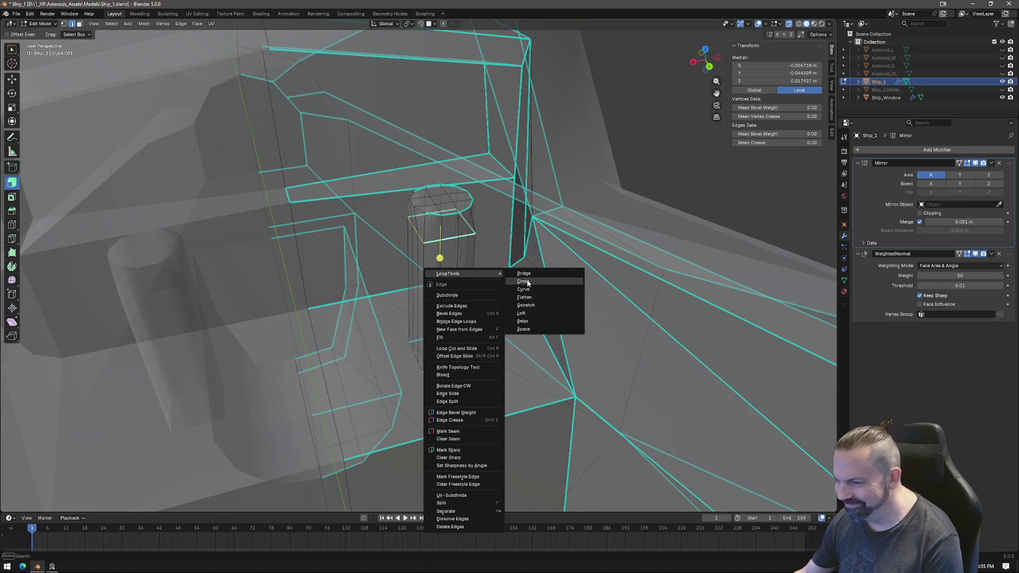
left_click(539, 281)
Select the pillar's bottom edge loop and make it circular with LoopTools Circle.
left_click(450, 365, "alt")
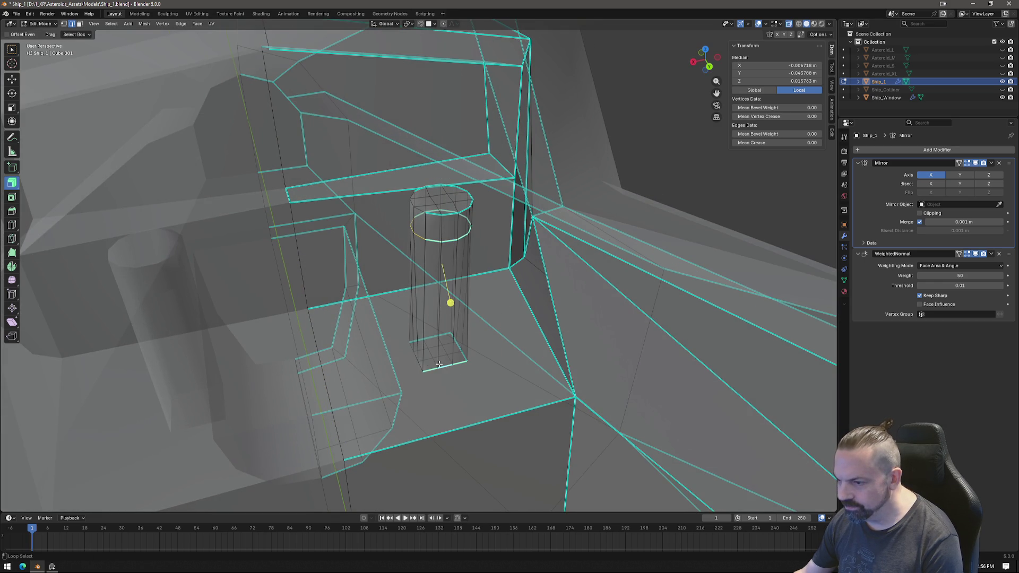
left_click(418, 366, "alt+shift")
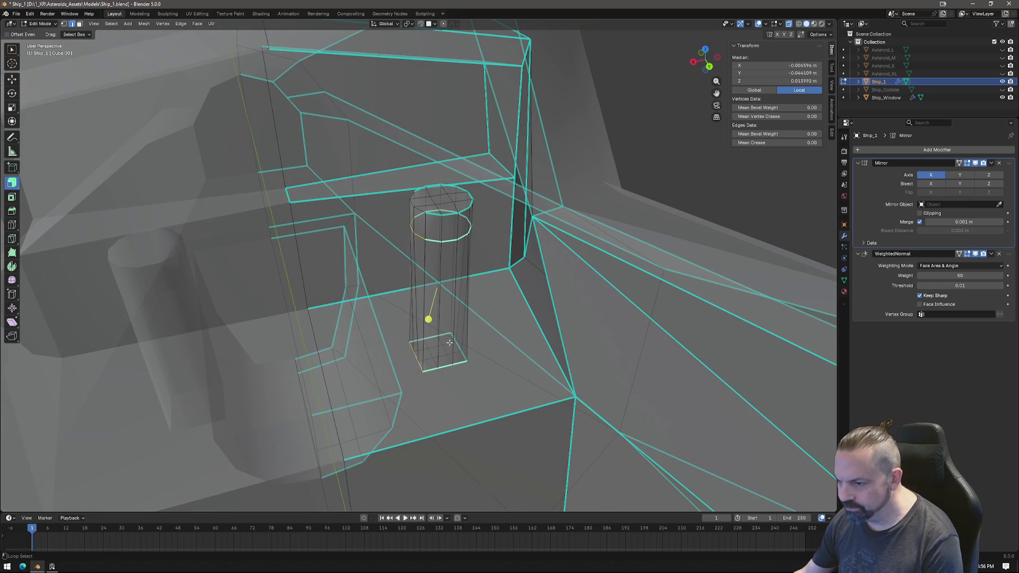
left_click(458, 347, "alt+shift")
right_click(448, 297)
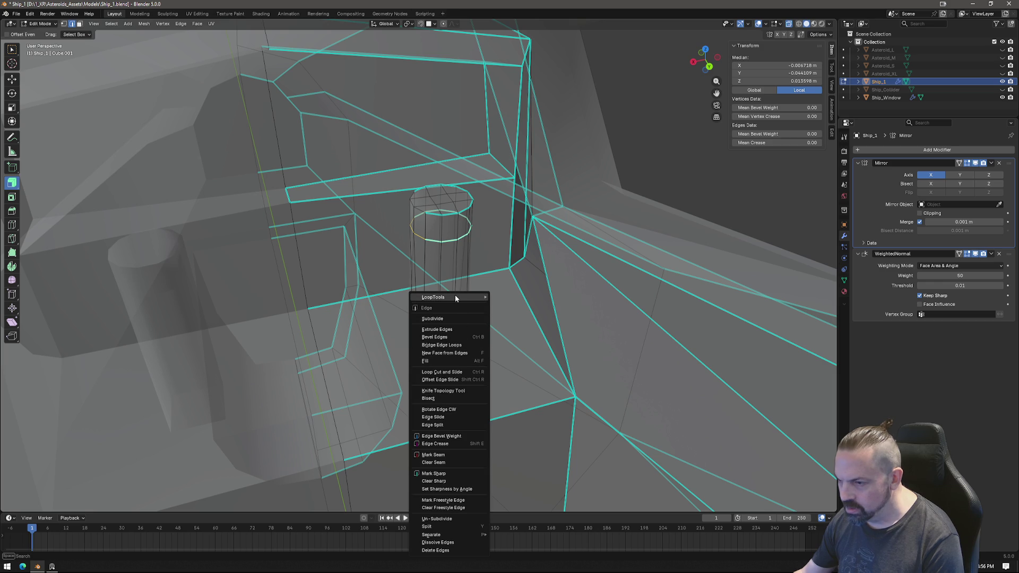
left_click(510, 304)
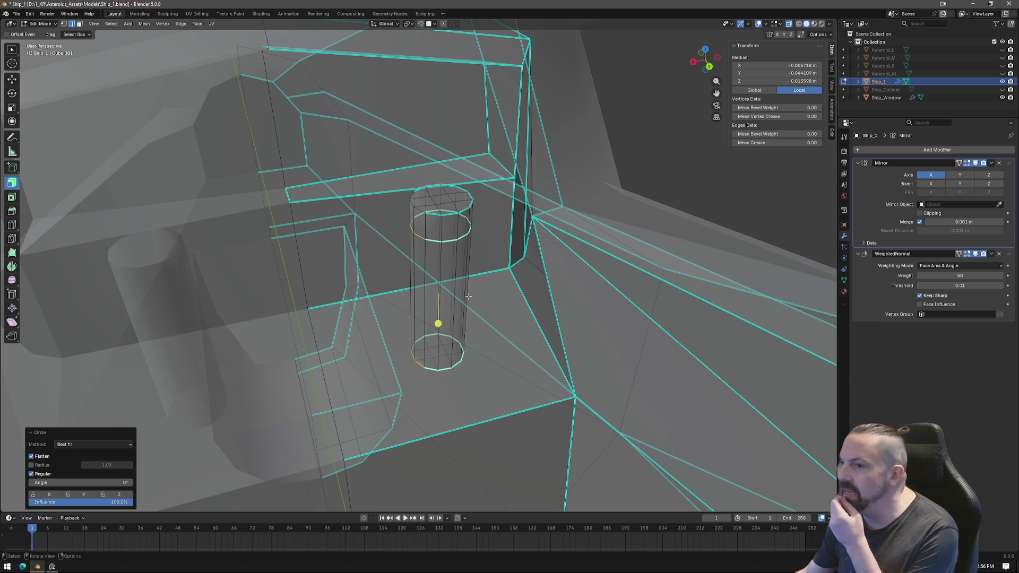
left_click(26, 14)
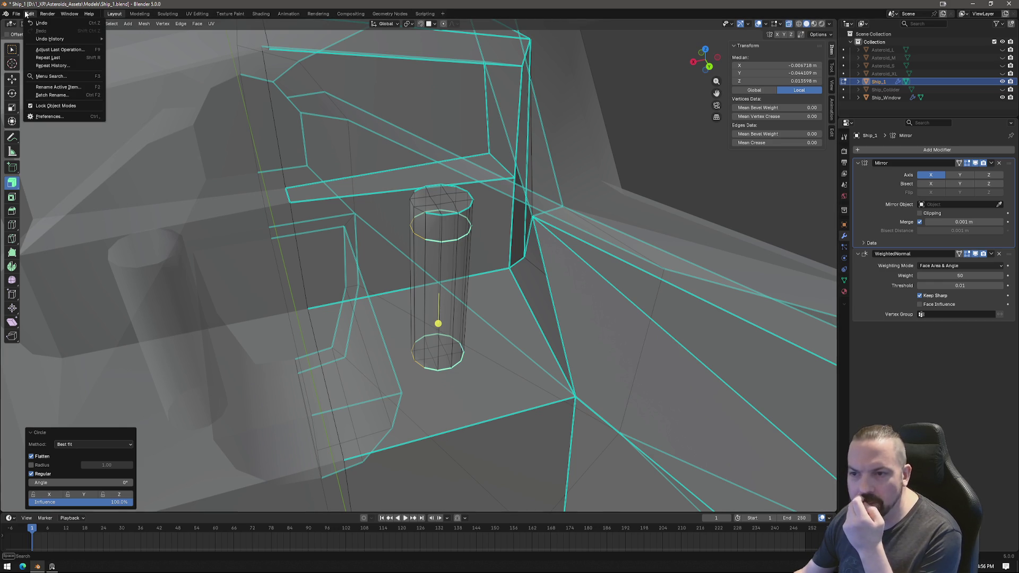
Check Preferences' Add-ons and Get Extensions lists for LoopTools, then close Preferences.
left_click(56, 117)
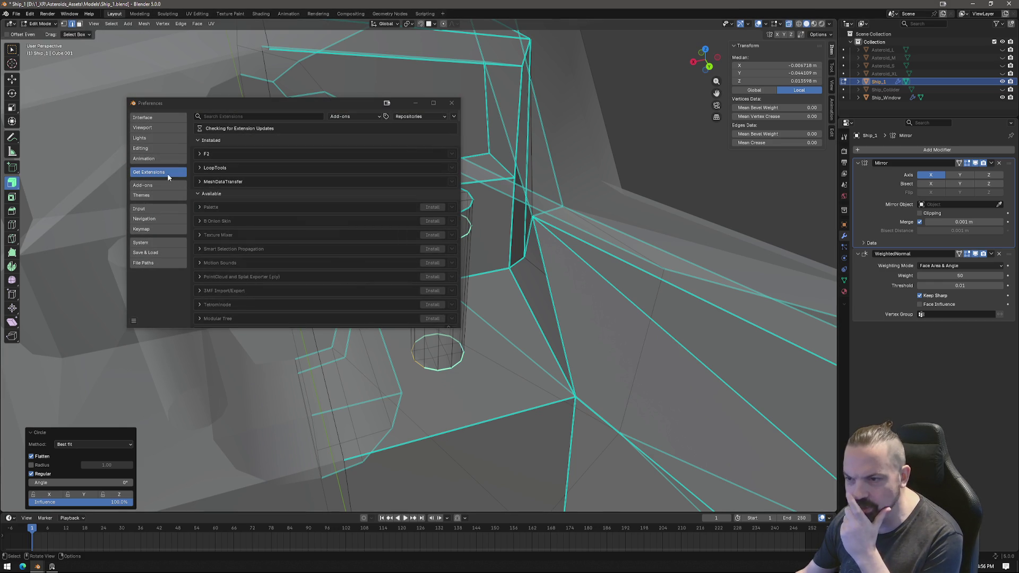
left_click(154, 184)
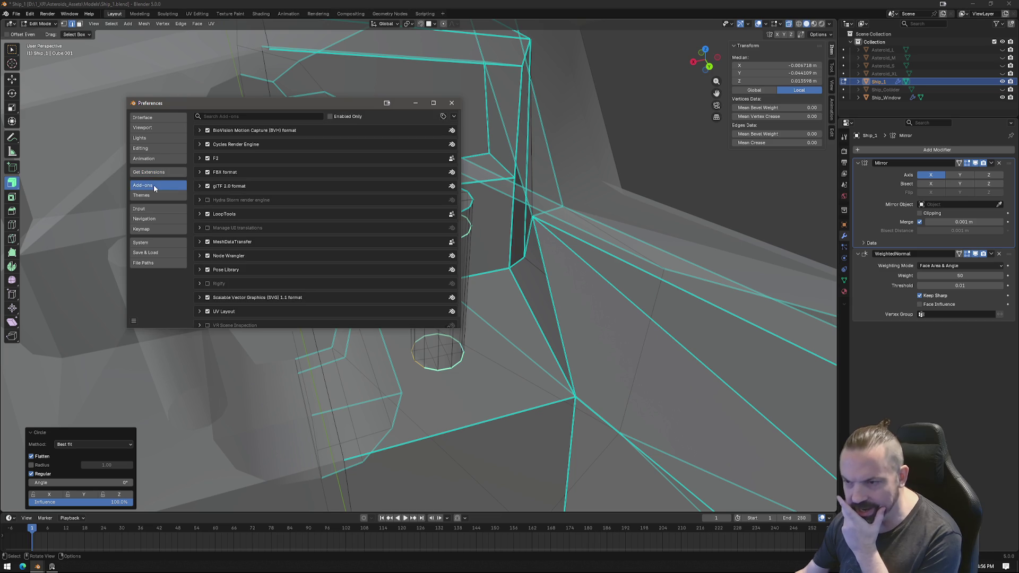
left_click(165, 172)
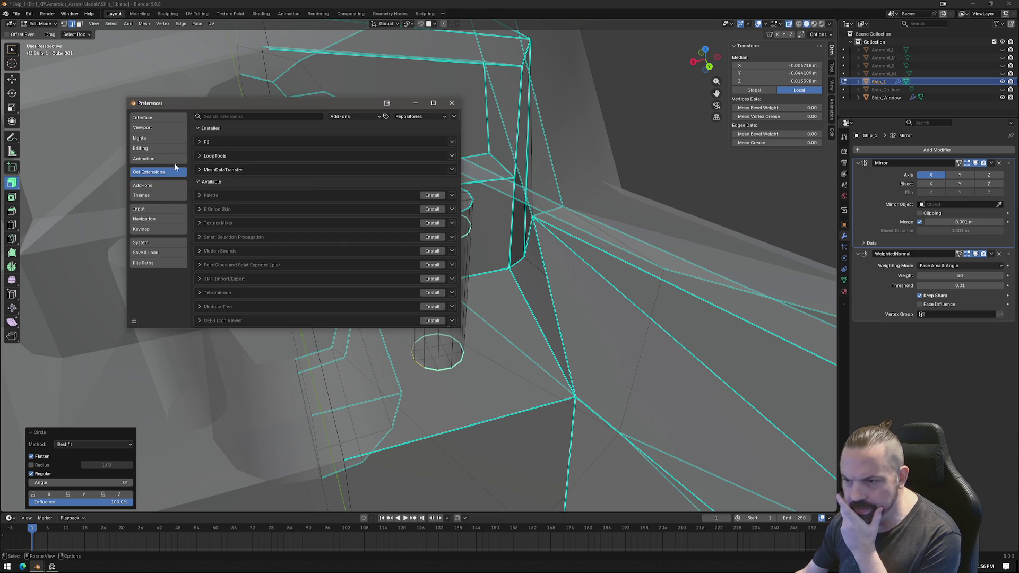
left_click(244, 118)
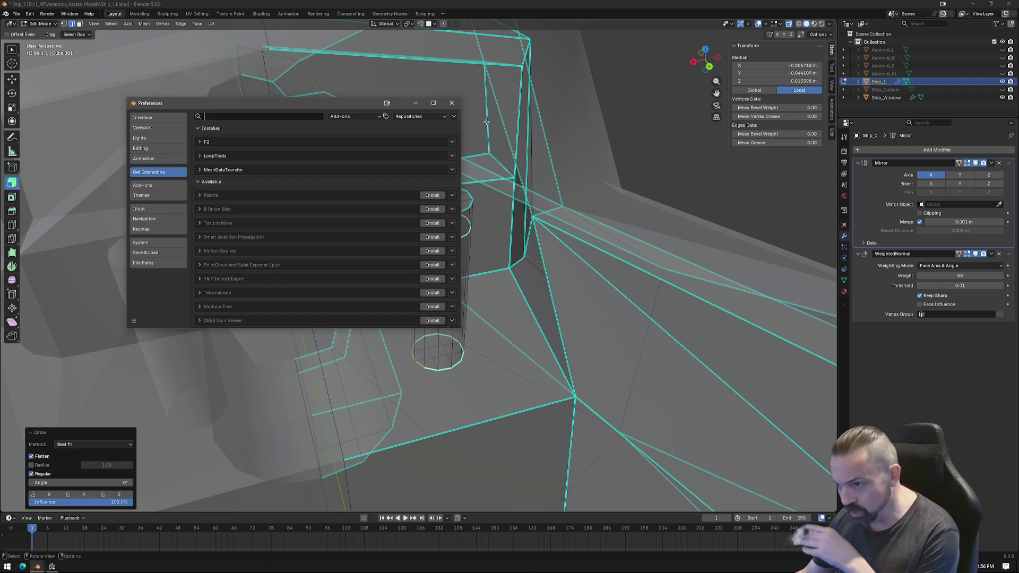
left_click(452, 104)
Select the cylinder's top rim loop and apply Clear Sharp from the Edge menu.
right_click(476, 126)
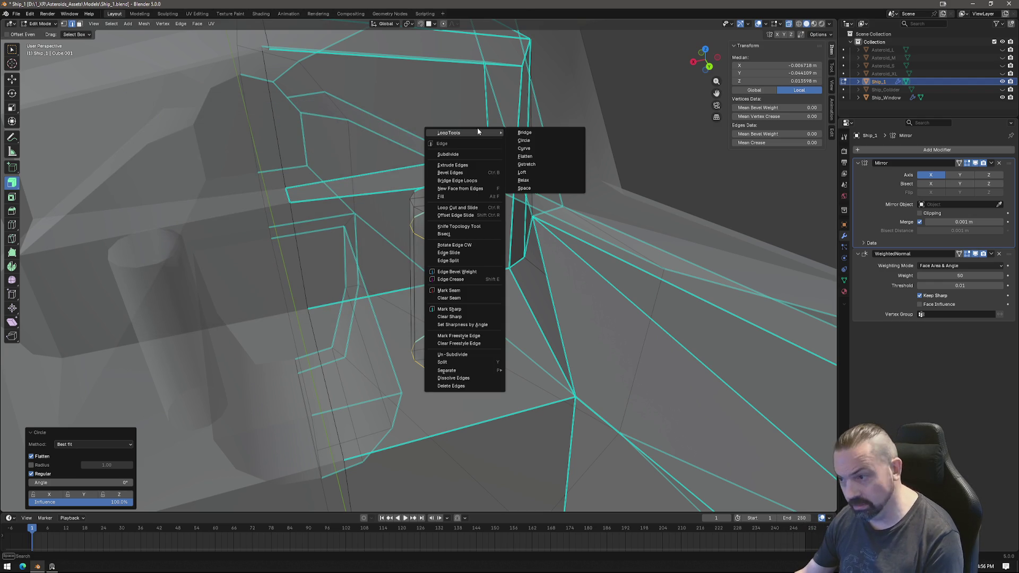
mouse_move(477, 133)
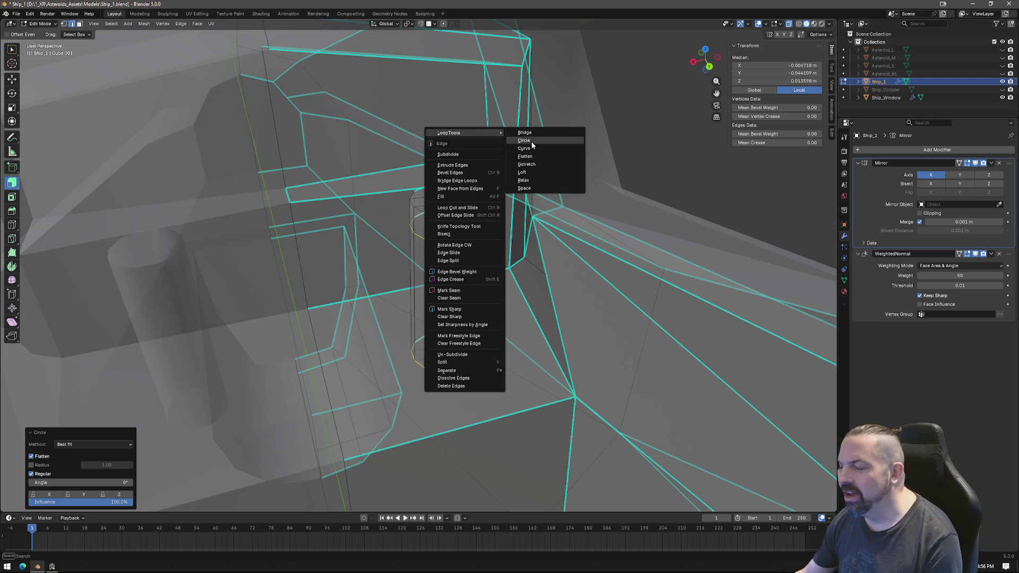
middle_click_drag(359, 166, 447, 210)
left_click(501, 154, "alt")
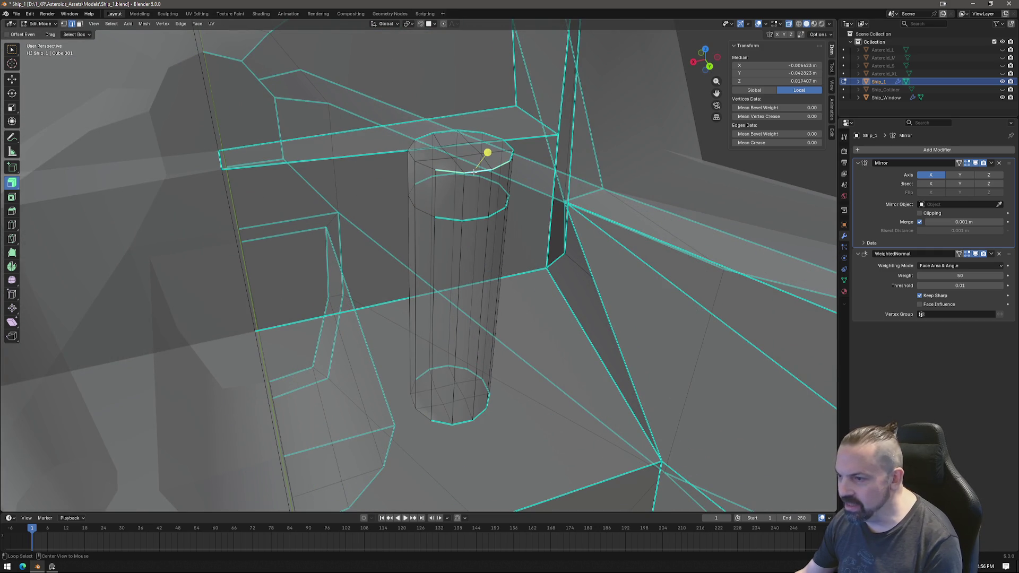
left_click(489, 138, "alt")
left_click(473, 132, "alt")
key("ctrl+e")
mouse_move(476, 173)
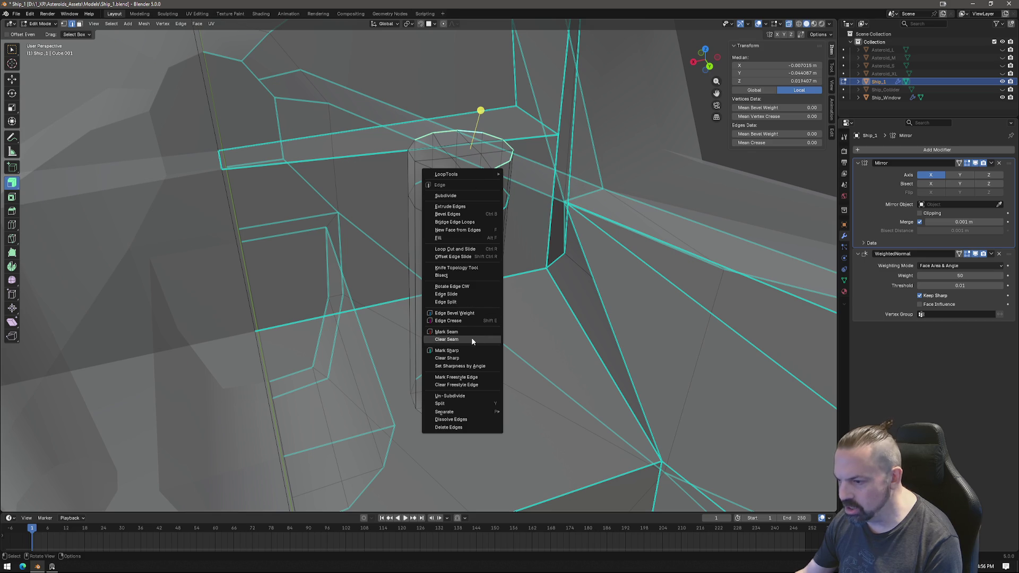
left_click(470, 358)
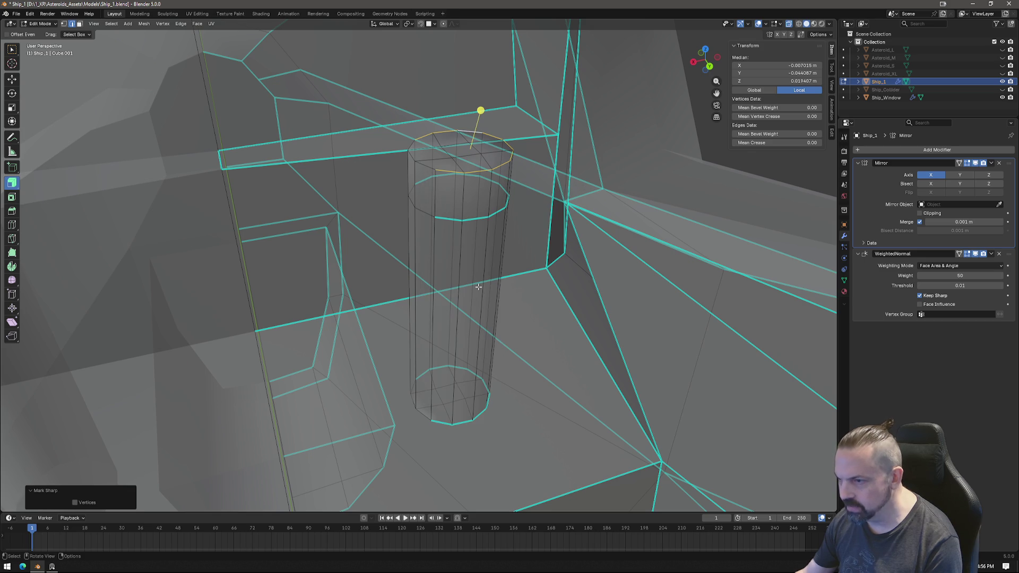
Clear the sharp marking from the cylinder's middle and bottom edge loops.
left_click(475, 218, "alt")
key("ctrl+e")
left_click(461, 212)
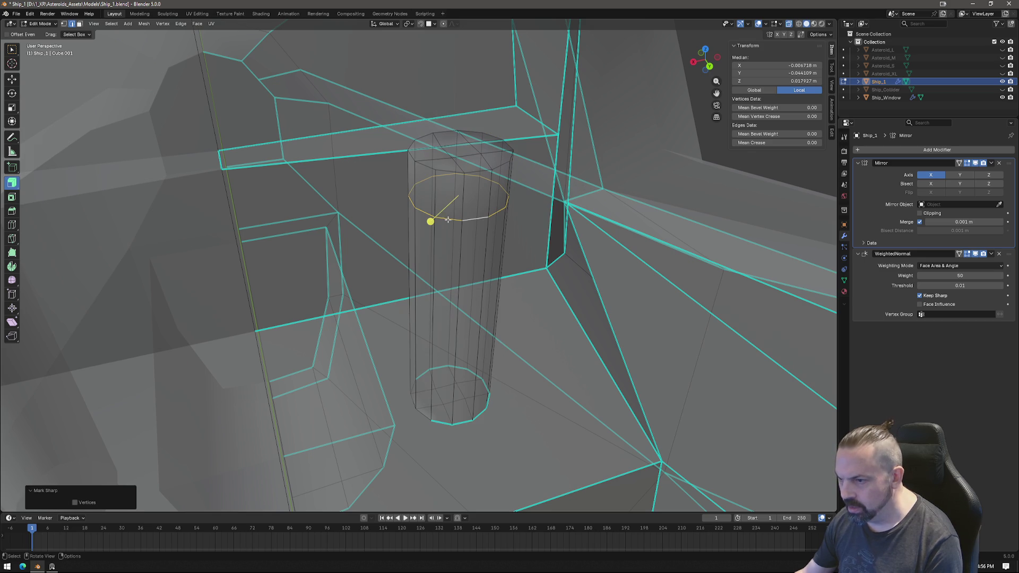
left_click(470, 423, "alt")
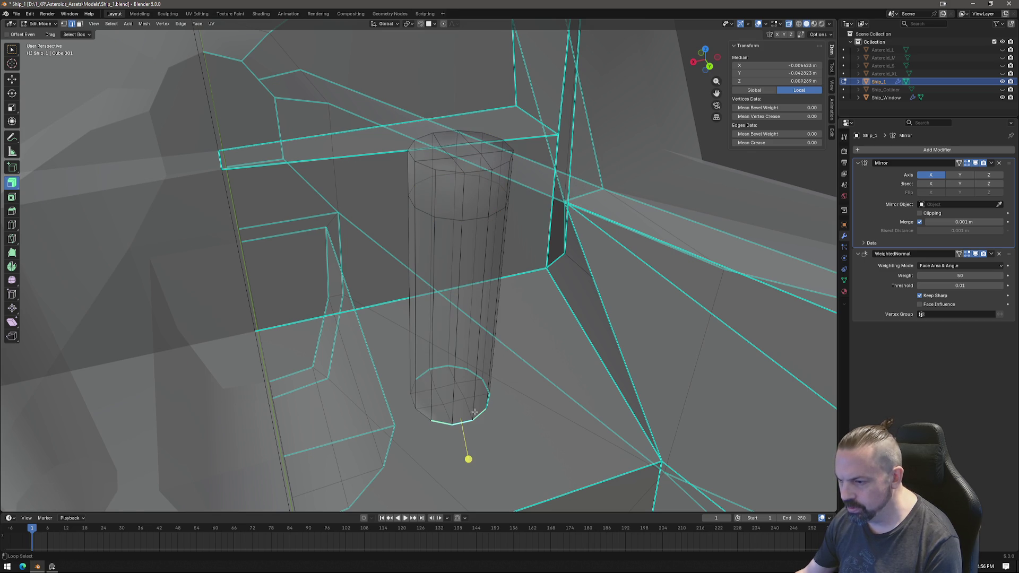
left_click(482, 389, "alt")
left_click(453, 369, "alt")
key("ctrl+e")
left_click(413, 370)
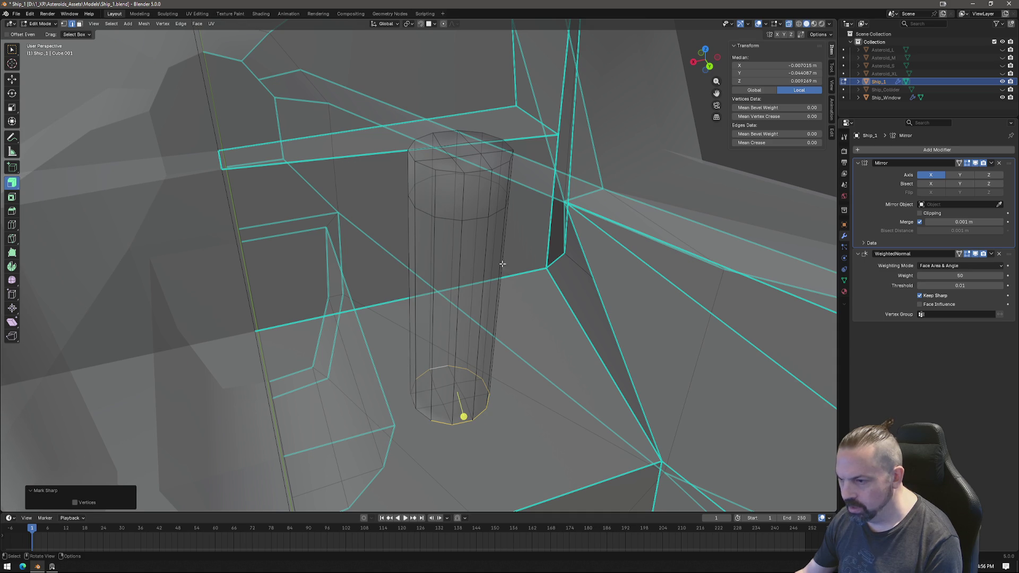
Select the cylinder's top rim edge loop.
left_click(476, 171, "alt")
left_click(422, 167, "alt")
left_click(457, 136, "alt")
left_click(493, 136, "alt")
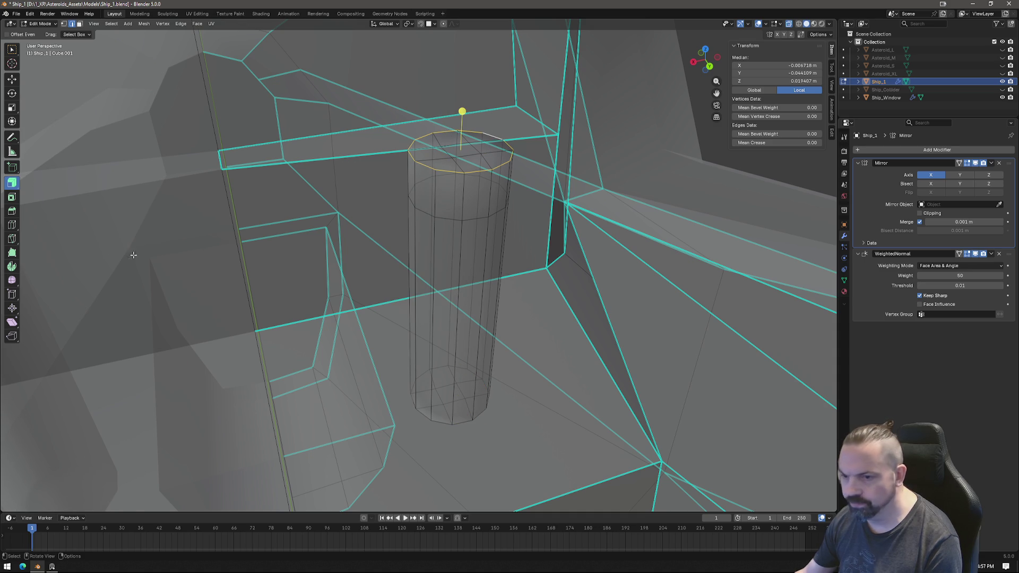
left_click(13, 211)
Bevel the cylinder's top rim, then bevel an upper loop into a wide band.
left_click_drag(462, 110, 462, 100)
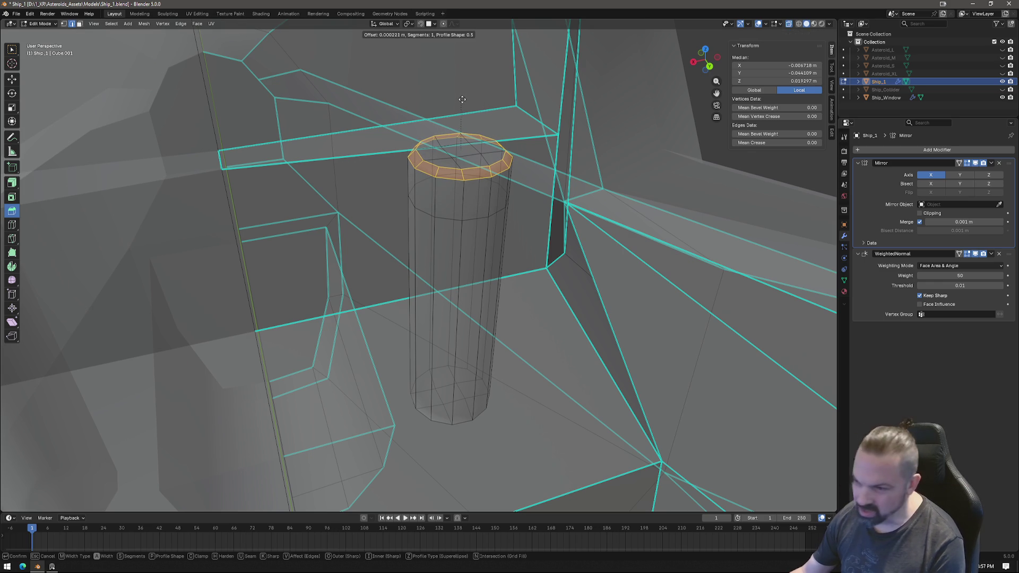
left_click(462, 99)
mouse_move(532, 227)
middle_mouse_down()
mouse_move(531, 297)
mouse_move(529, 237)
mouse_move(505, 227)
mouse_move(499, 244)
middle_mouse_up()
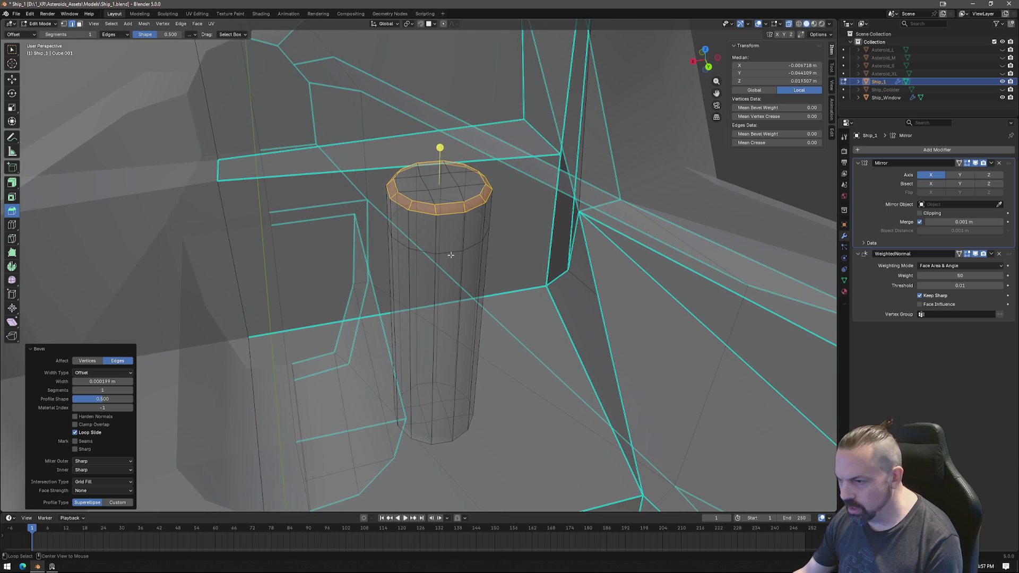
left_click(451, 255, "alt")
left_click_drag(410, 253, 406, 271)
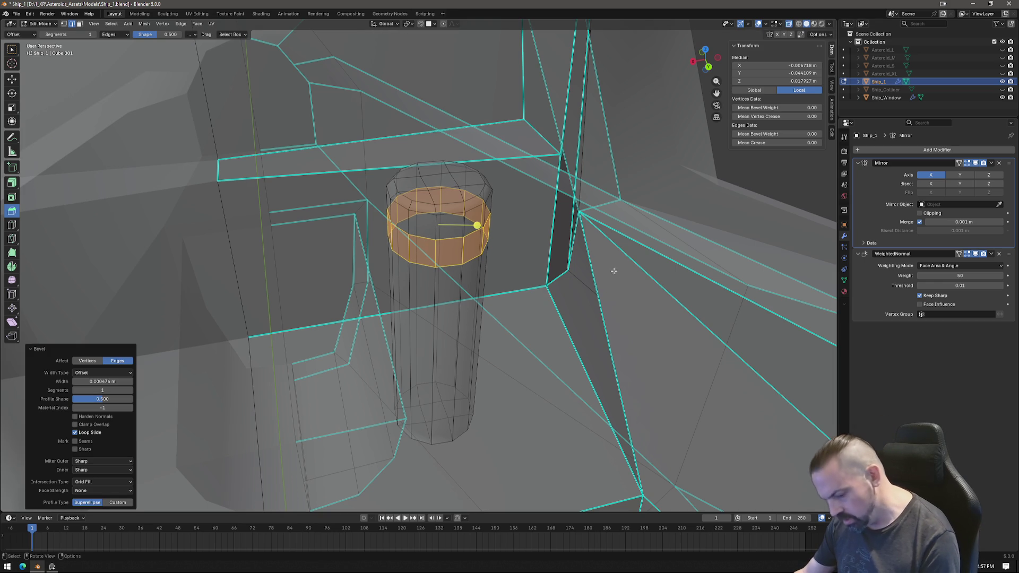
Add the bottom and lower loops to the band selection, leaving them unscaled, and view from top.
key("s")
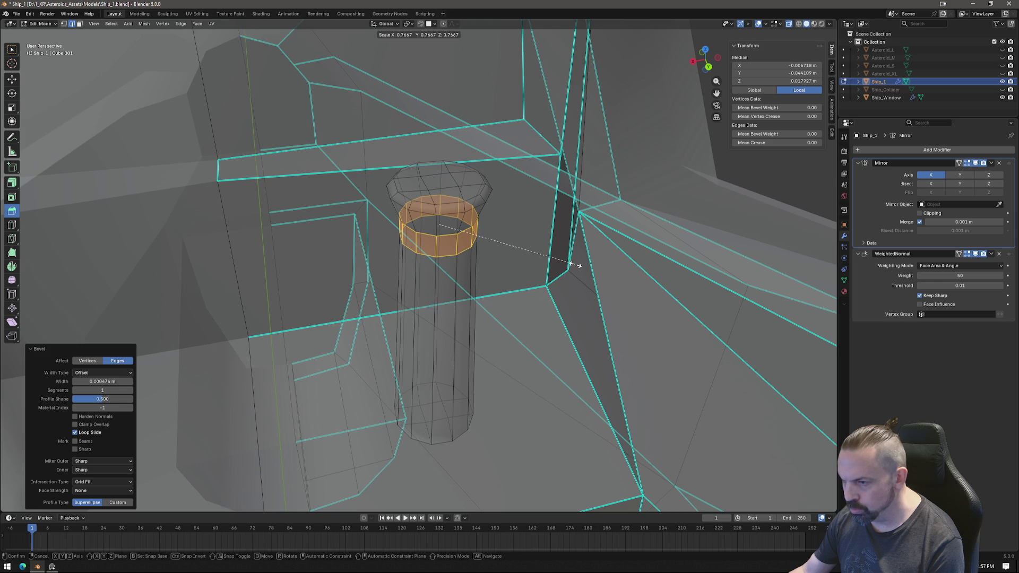
right_click(571, 264)
left_click(446, 438, "alt+shift")
left_click(442, 384, "alt+shift")
left_click(399, 430, "alt+shift")
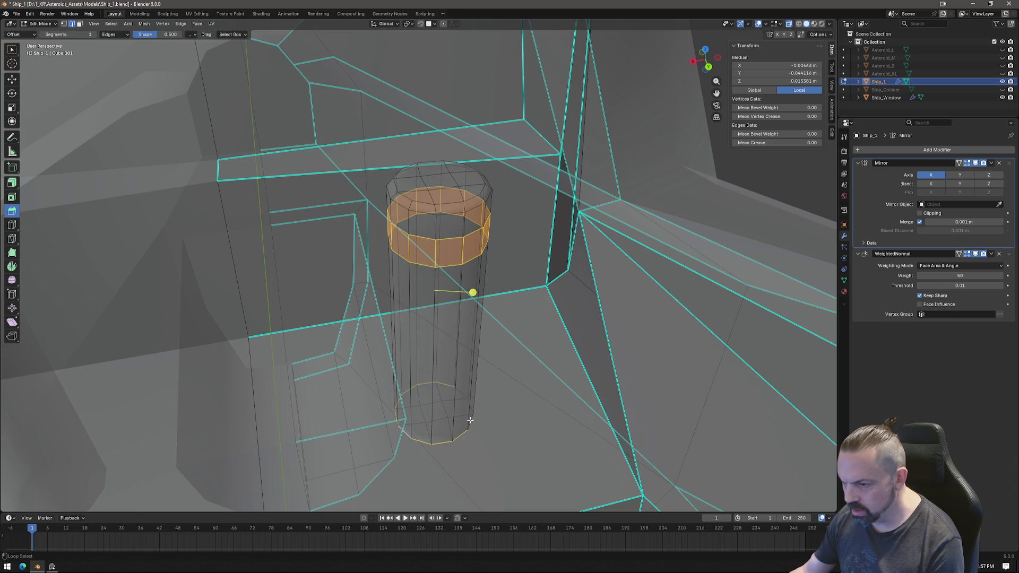
key("s")
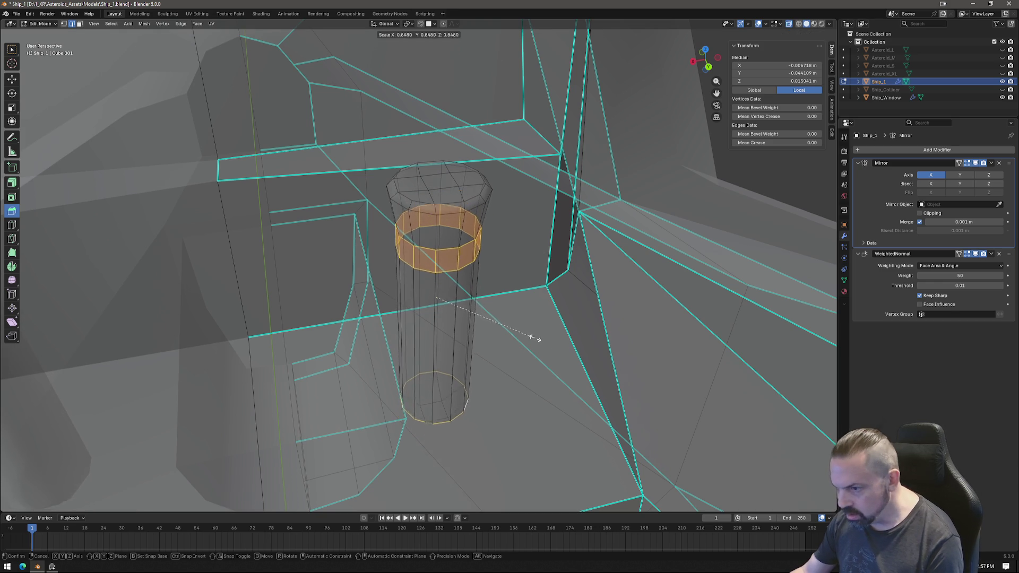
key("Escape")
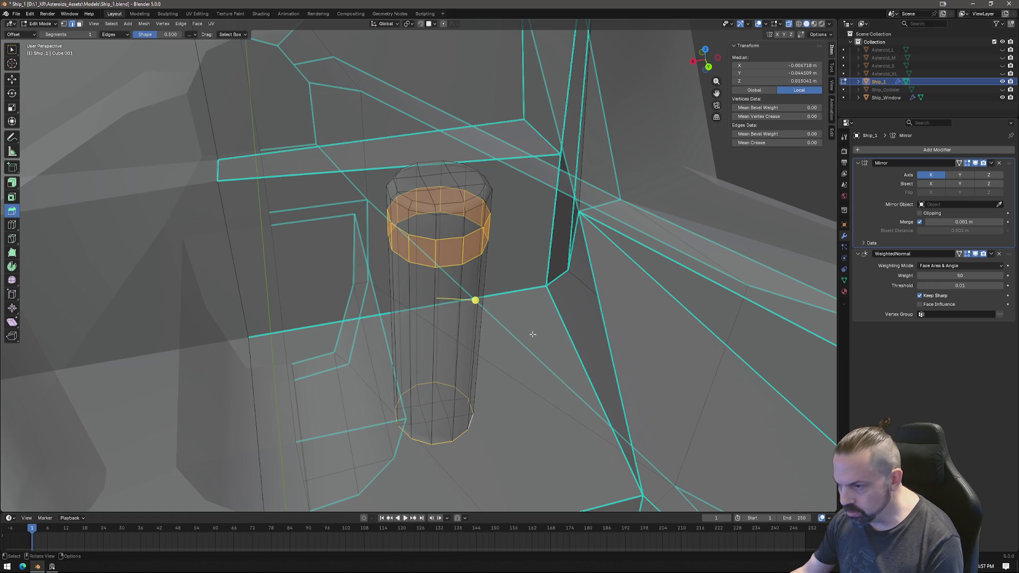
mouse_move(540, 332)
middle_mouse_down()
mouse_move(596, 291)
mouse_move(517, 307)
mouse_move(462, 298)
mouse_move(523, 307)
mouse_move(535, 360)
mouse_move(547, 339)
middle_mouse_up()
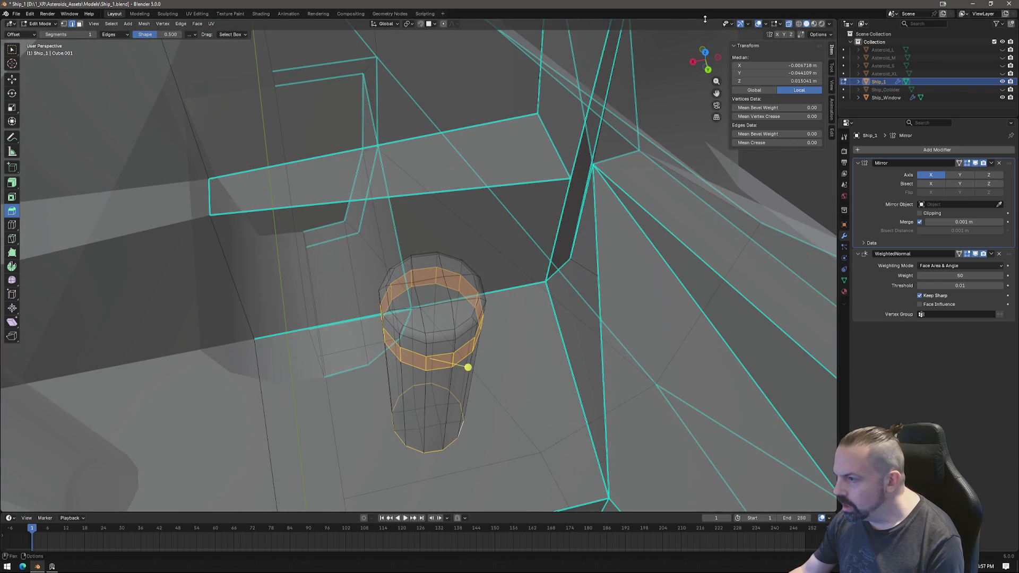
key("KP_7")
Scale the selected ring flat (excluding Z) to 0.651 and reposition it.
middle_click_drag(530, 164, 548, 271, "shift")
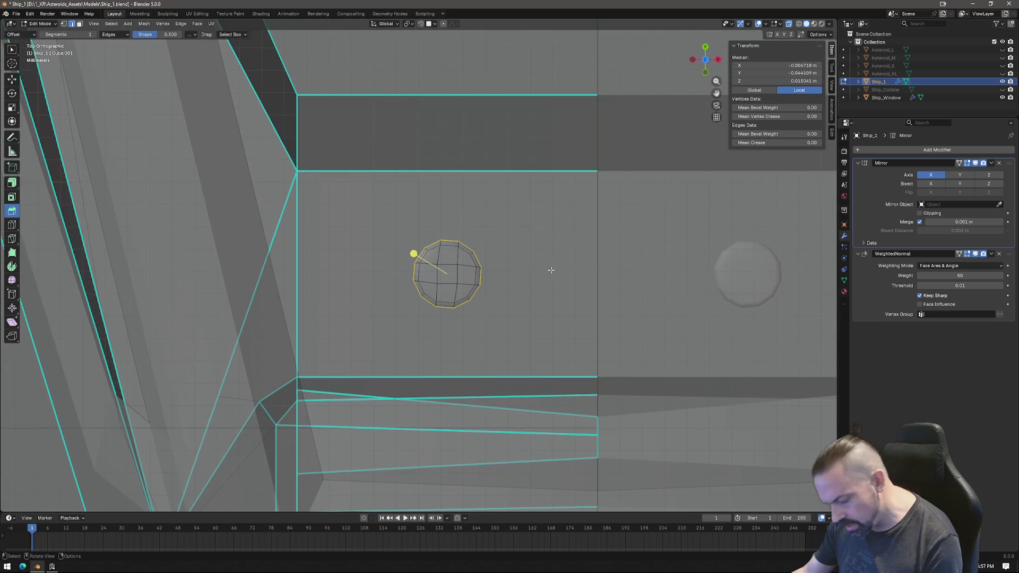
key("s")
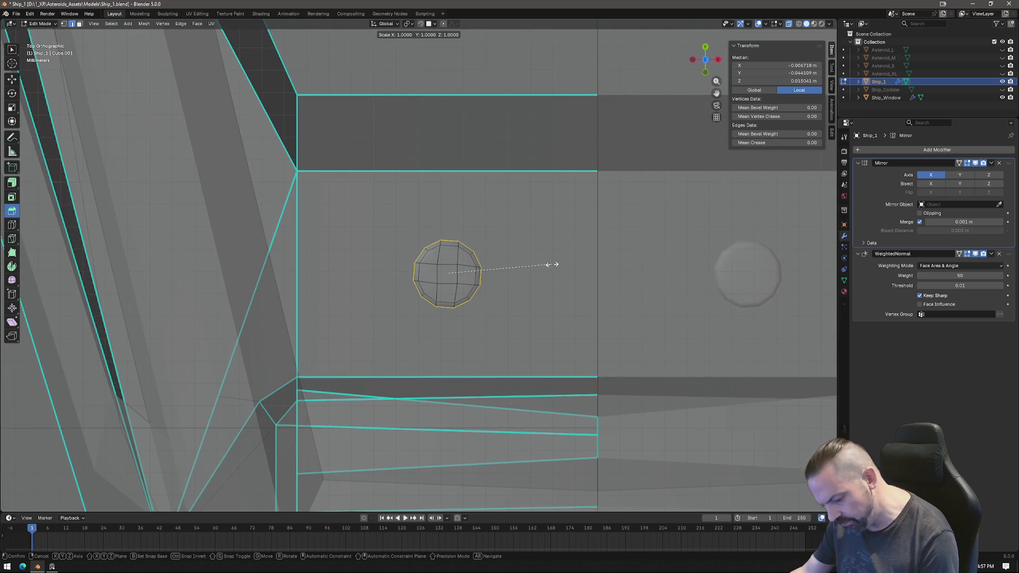
key("shift+z")
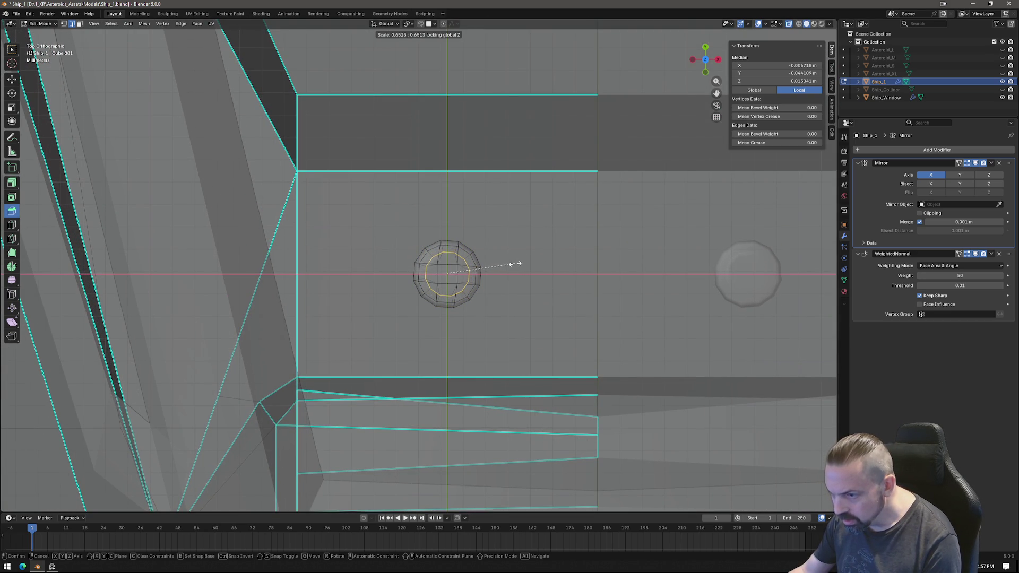
left_click(515, 264)
key("g")
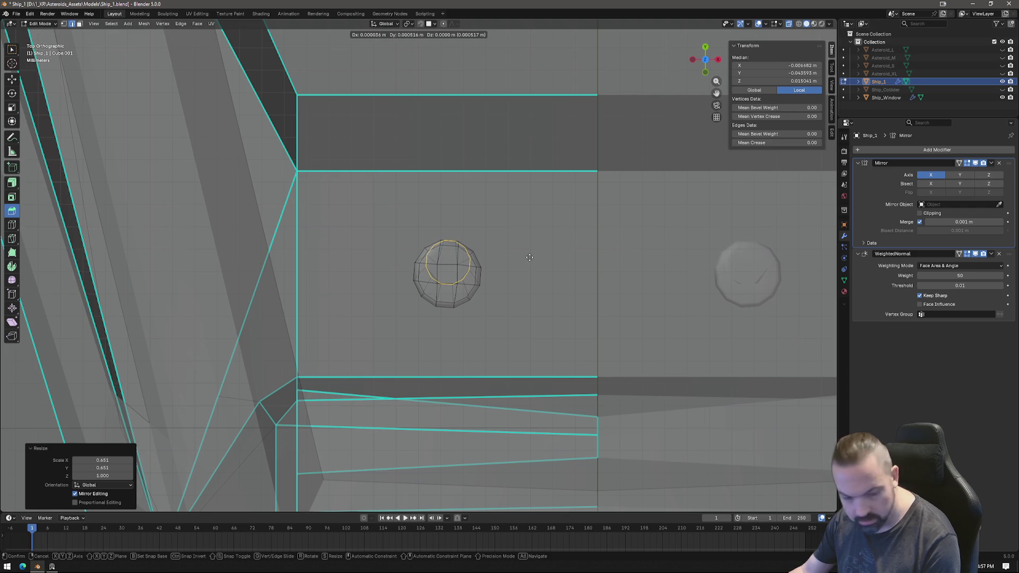
left_click(522, 259)
middle_click_drag(522, 259, 474, 258)
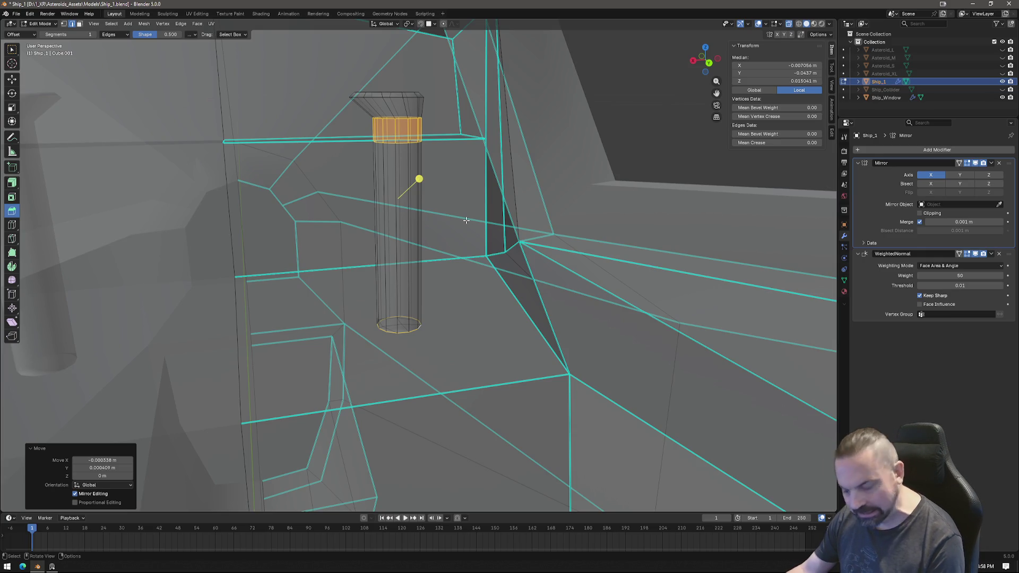
Enlarge the band horizontally to 1.167 and nudge it back to centre from top view.
key("s")
key("shift+z")
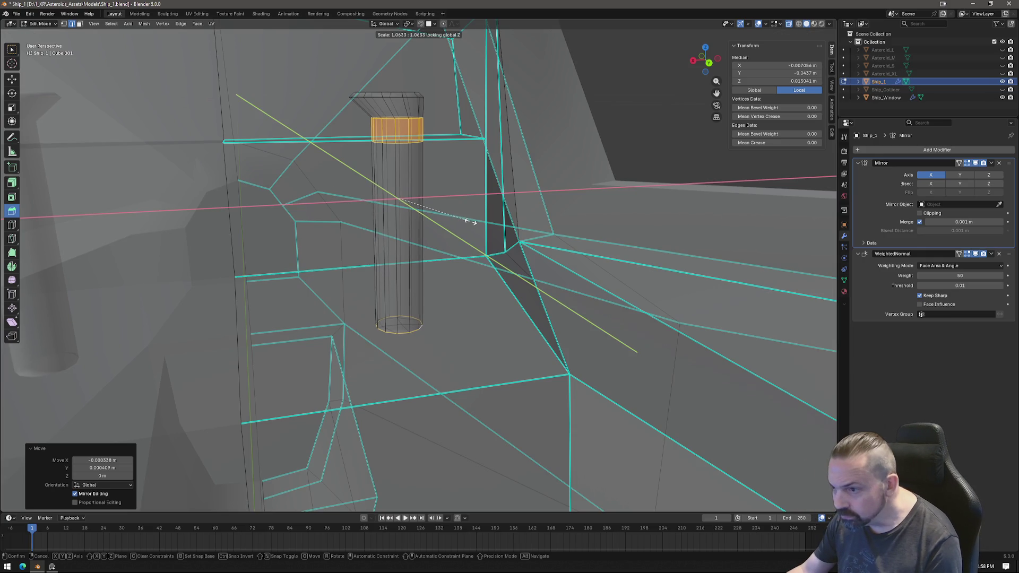
left_click(478, 225)
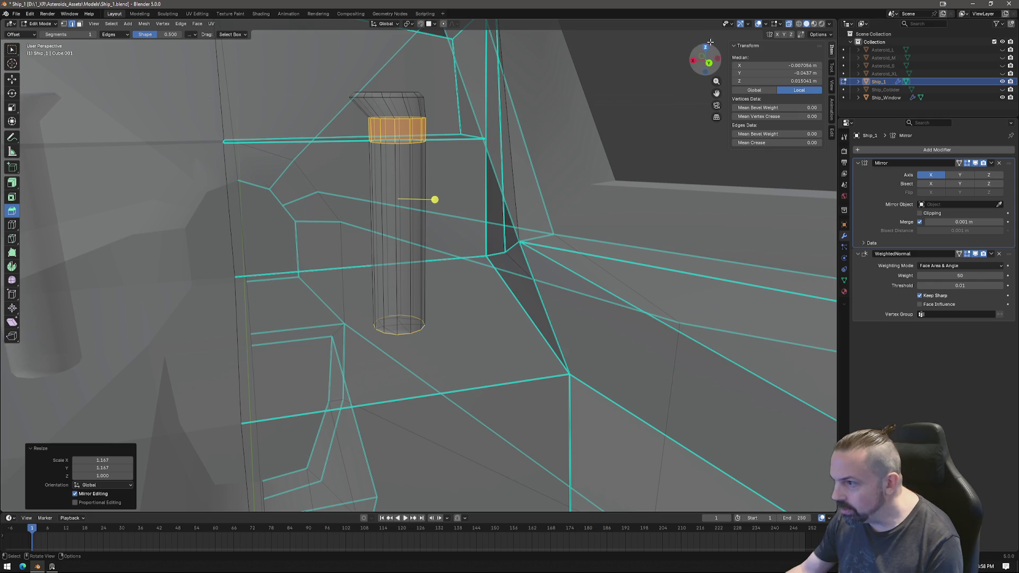
left_click(706, 47)
scroll(516, 223, "up", 1)
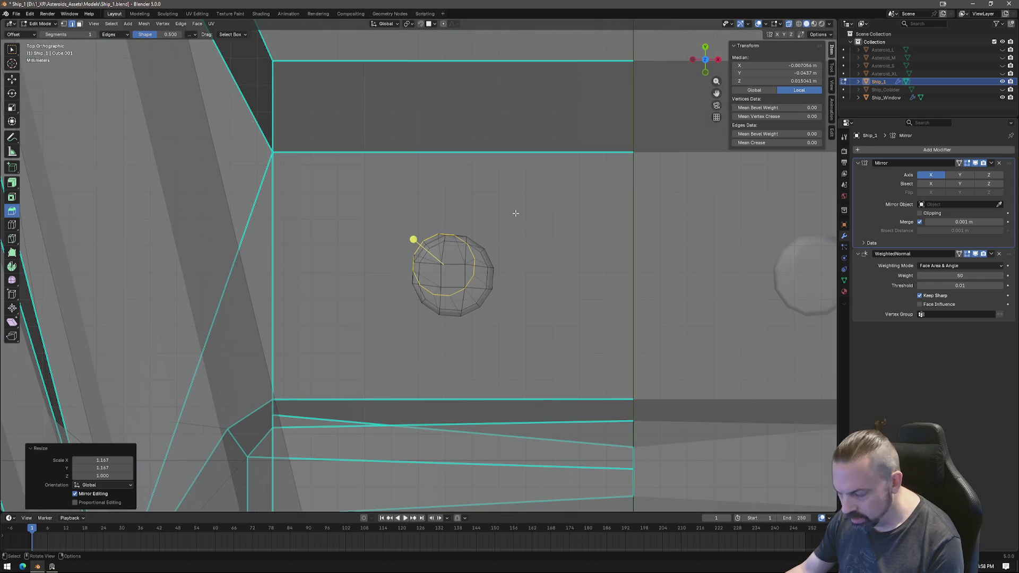
key("g")
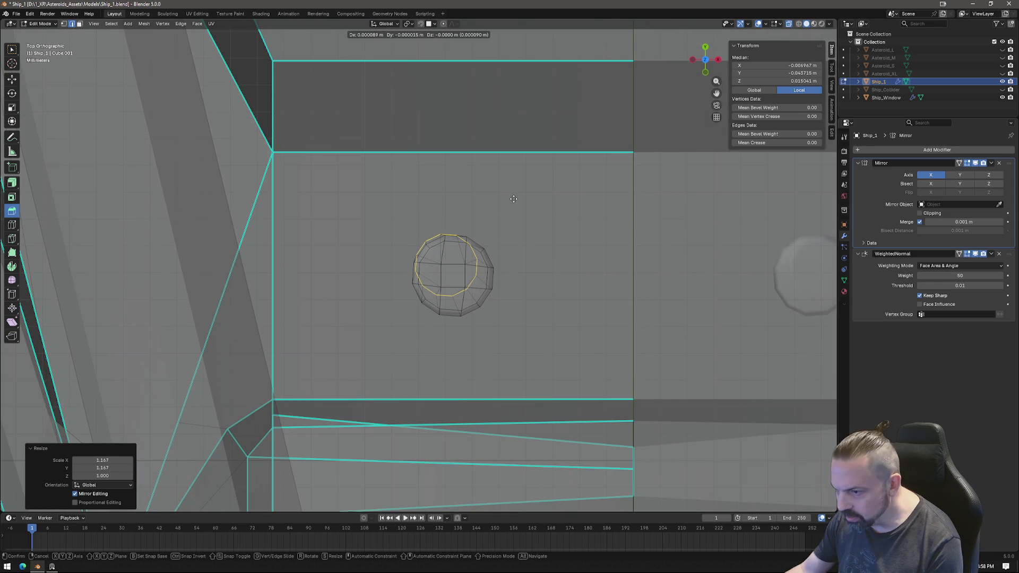
left_click(520, 231)
mouse_move(520, 231)
middle_mouse_down()
mouse_move(403, 265)
mouse_move(382, 321)
mouse_move(391, 297)
middle_mouse_up()
Move the cylinder's bottom loop slightly along Z.
key("l")
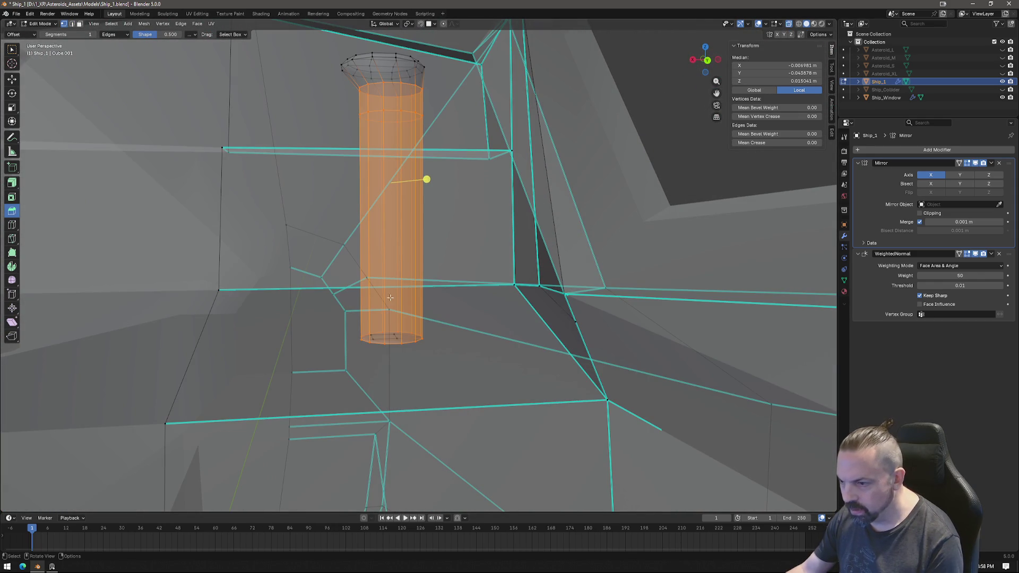
key("ctrl+z")
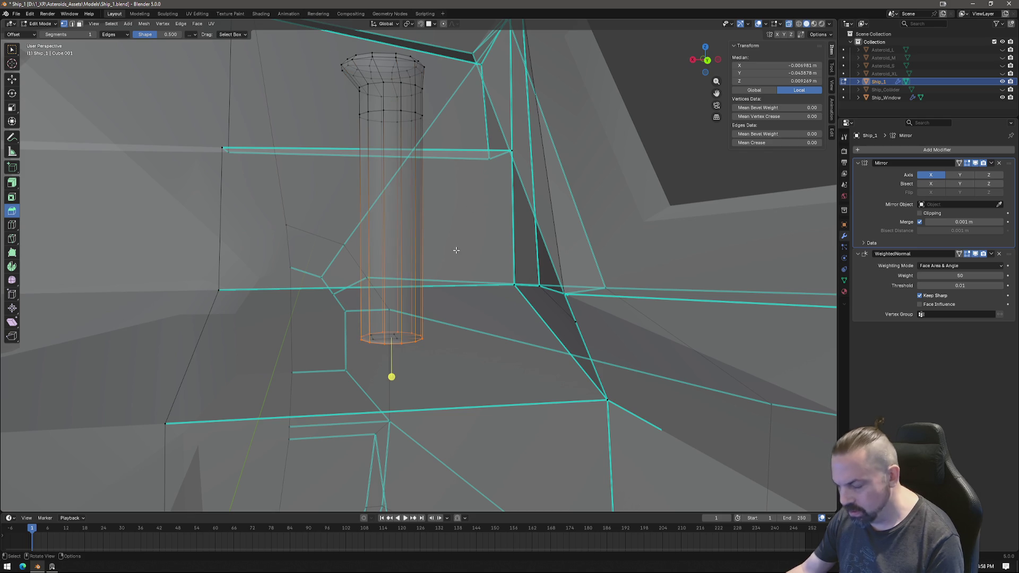
key("ctrl+z")
key("ctrl+shift+z")
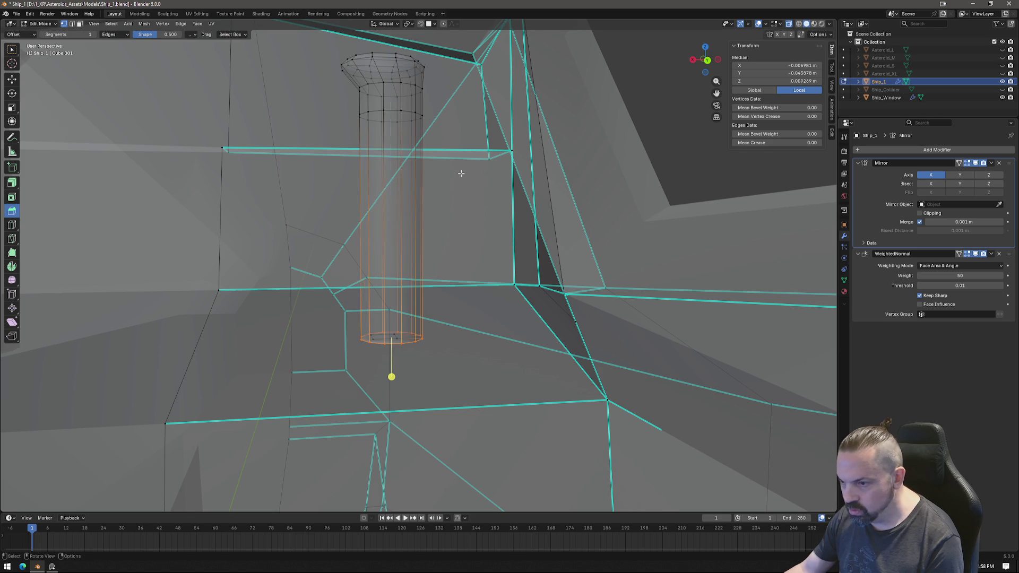
key("ctrl+z")
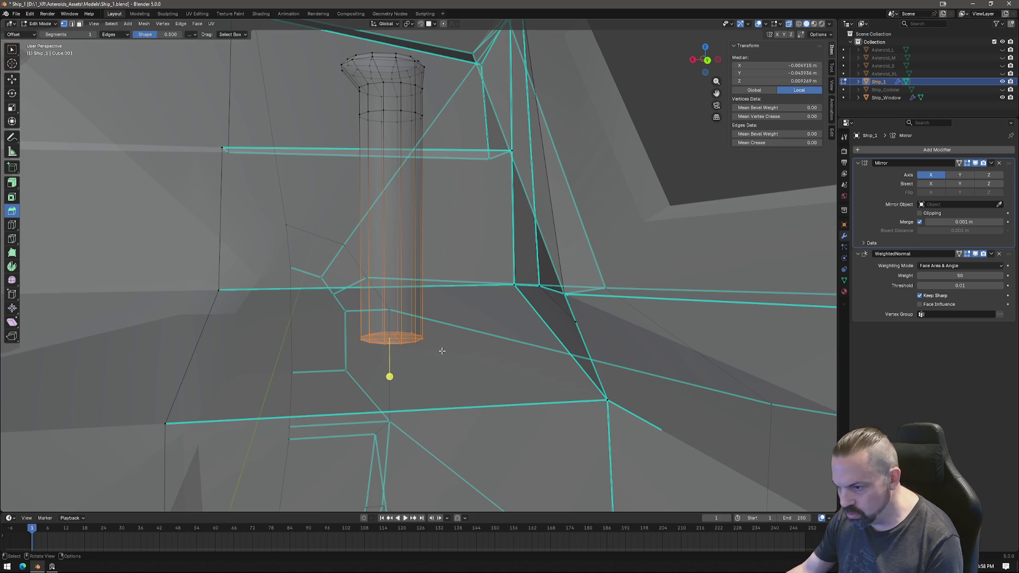
key("g")
key("z")
left_click(478, 227)
Delete the cylinder's bottom cap faces.
mouse_move(478, 227)
middle_mouse_down()
mouse_move(539, 234)
mouse_move(460, 234)
mouse_move(491, 232)
mouse_move(470, 187)
mouse_move(473, 196)
middle_mouse_up()
left_click(407, 232)
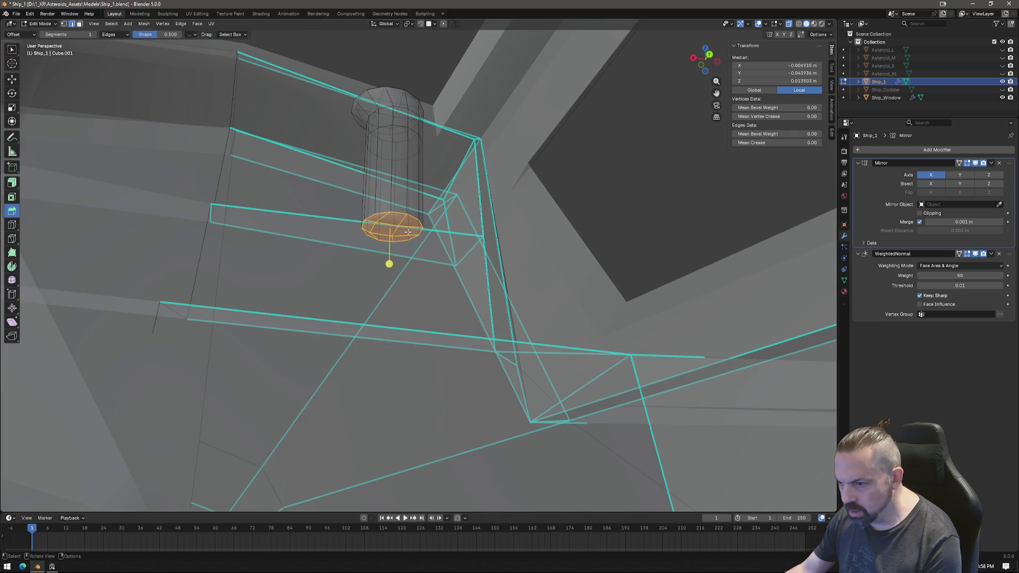
key("x")
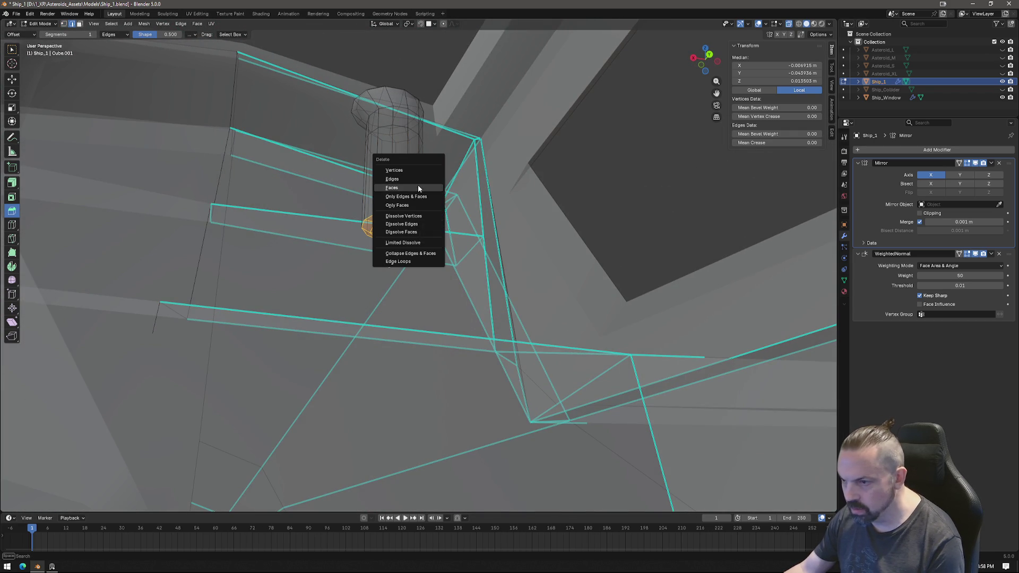
left_click(418, 186)
Extrude the open bottom loop in place and shrink it to 0.757.
left_click(413, 217, "alt")
key("e")
right_click(588, 243)
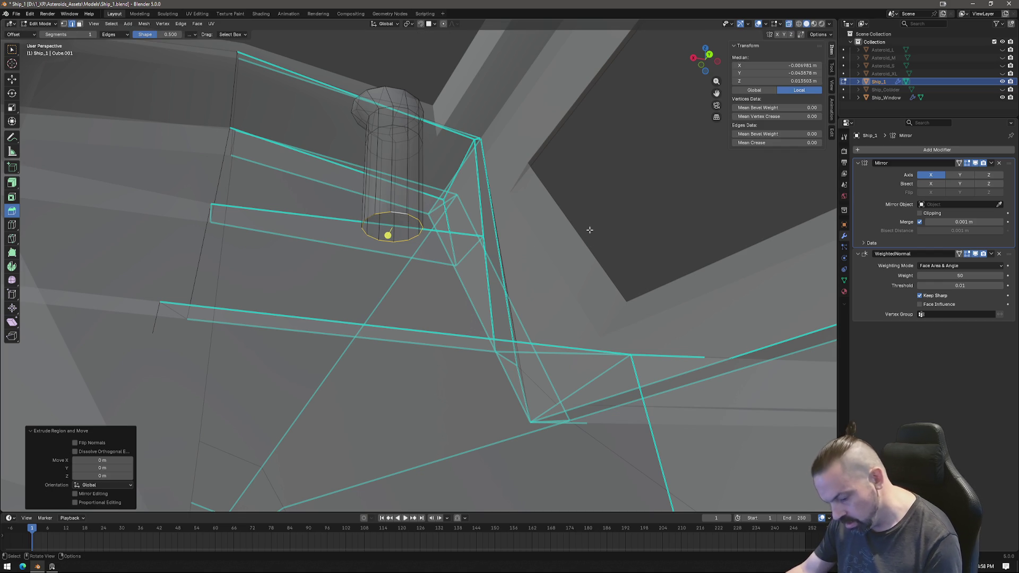
key("s")
left_click(541, 227)
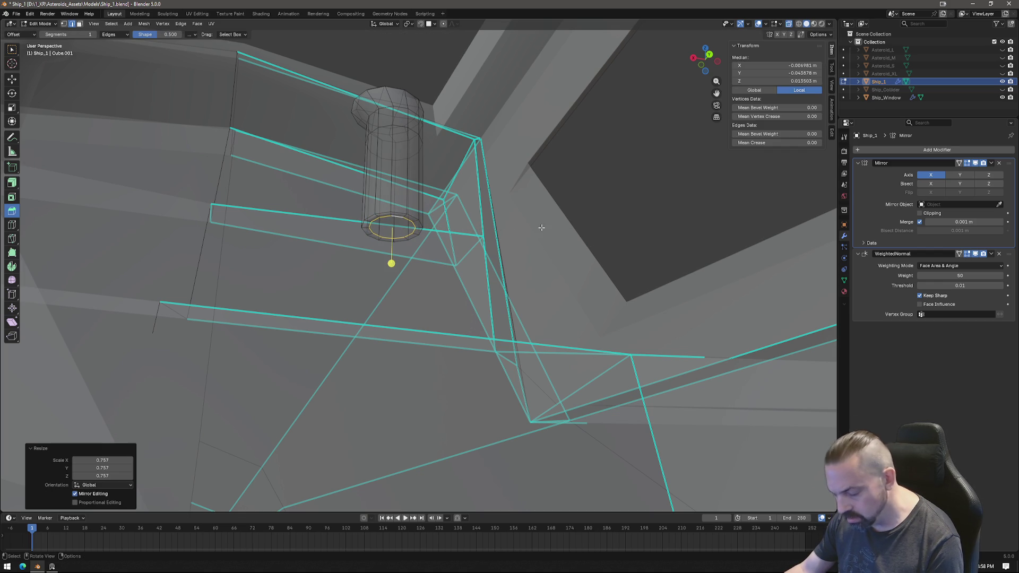
Push the extruded bottom loop straight down along Z into the console.
key("g")
key("z")
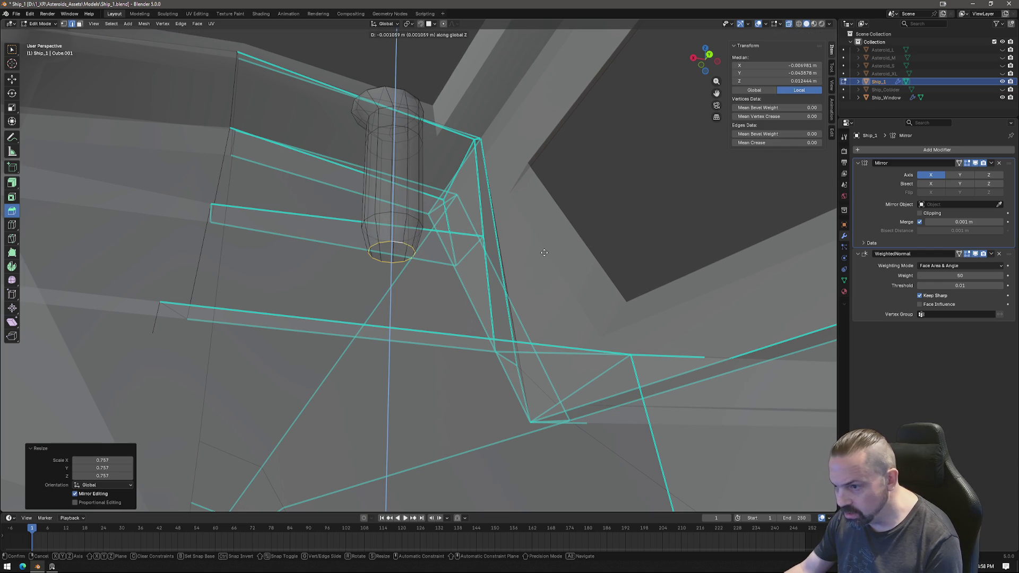
left_click(544, 244)
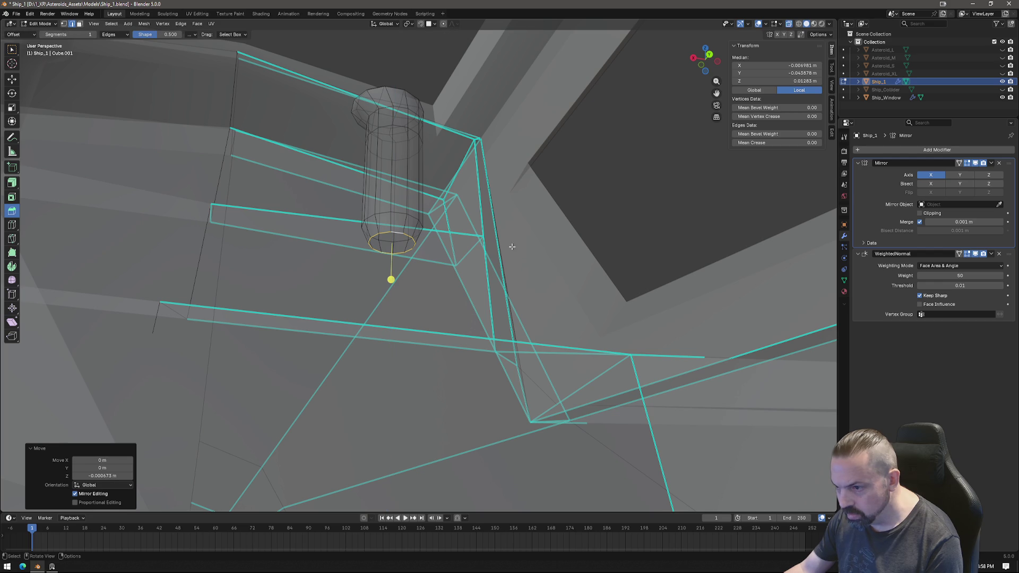
key("g")
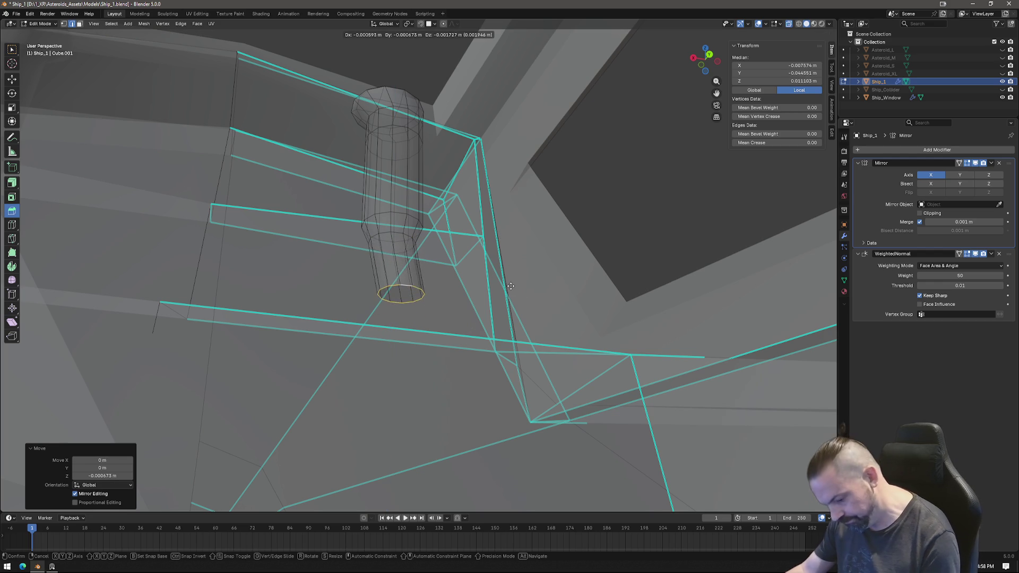
key("z")
left_click(530, 346)
Box-select the stick's upper vertices, lower them along Z, and bring up the cockpit reference images.
mouse_move(530, 346)
middle_mouse_down()
mouse_move(484, 293)
mouse_move(483, 320)
mouse_move(479, 305)
middle_mouse_up()
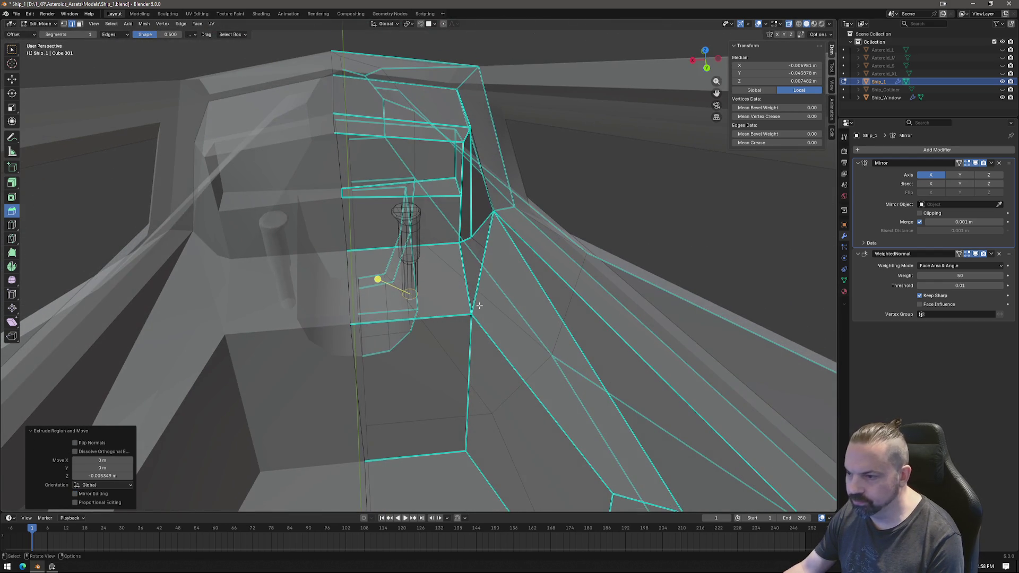
middle_click_drag(459, 251, 470, 207)
mouse_move(384, 169)
left_mouse_down()
mouse_move(429, 246)
mouse_move(425, 270)
left_mouse_up()
middle_click_drag(424, 269, 452, 255)
key("g")
key("z")
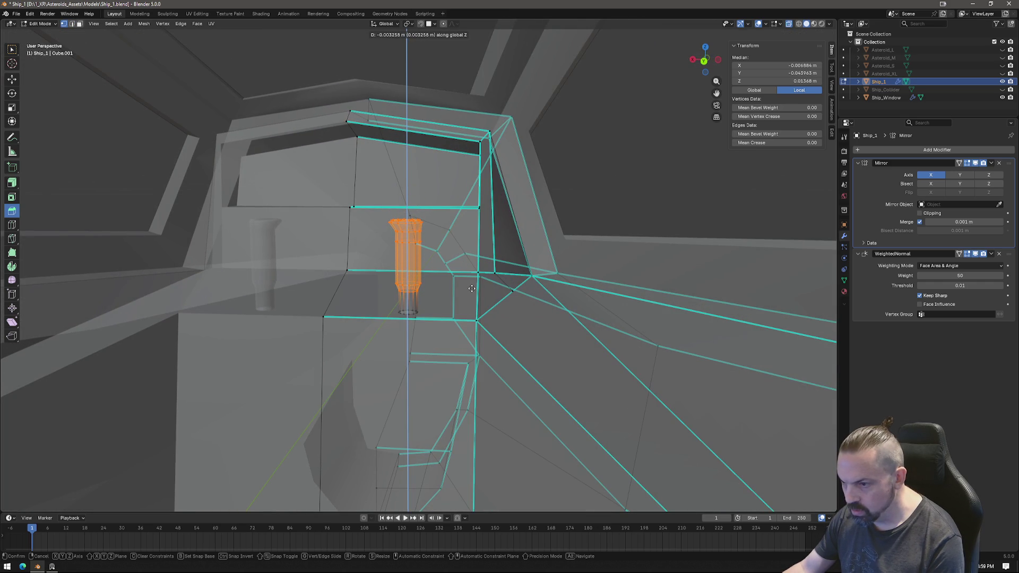
left_click(471, 288)
mouse_move(471, 287)
middle_mouse_down()
mouse_move(481, 265)
mouse_move(441, 247)
mouse_move(345, 247)
mouse_move(472, 256)
middle_mouse_up()
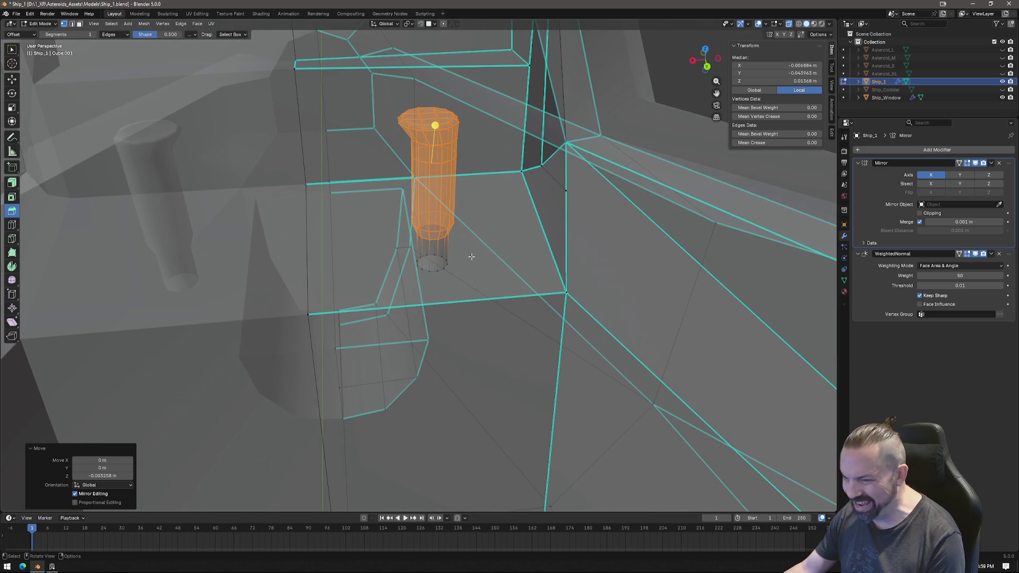
left_click(52, 566)
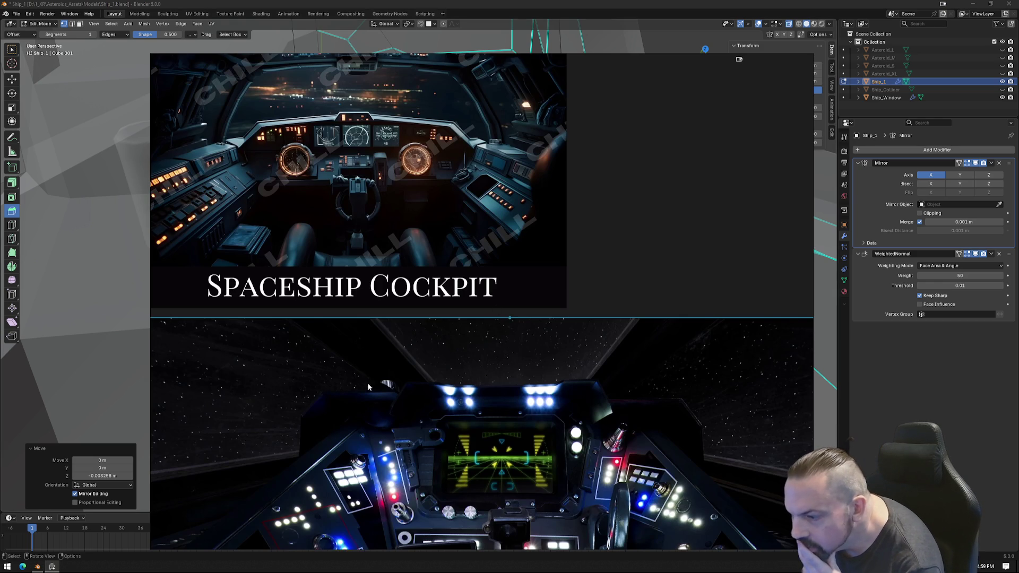
scroll(444, 416, "down", 3)
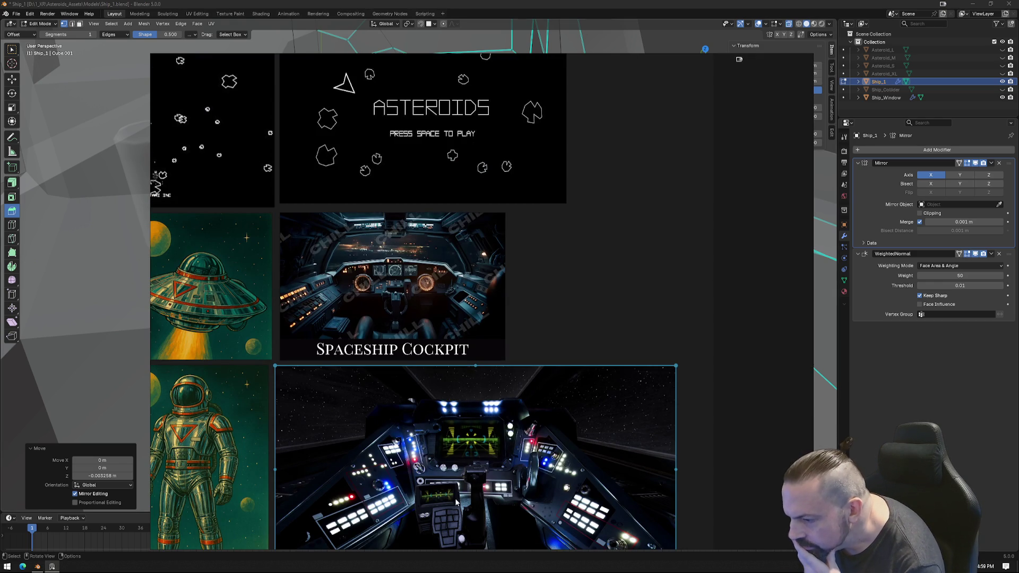
left_click(52, 566)
mouse_move(443, 291)
middle_mouse_down()
mouse_move(478, 292)
mouse_move(439, 282)
mouse_move(423, 257)
mouse_move(470, 272)
mouse_move(480, 195)
mouse_move(524, 204)
mouse_move(404, 171)
middle_mouse_up()
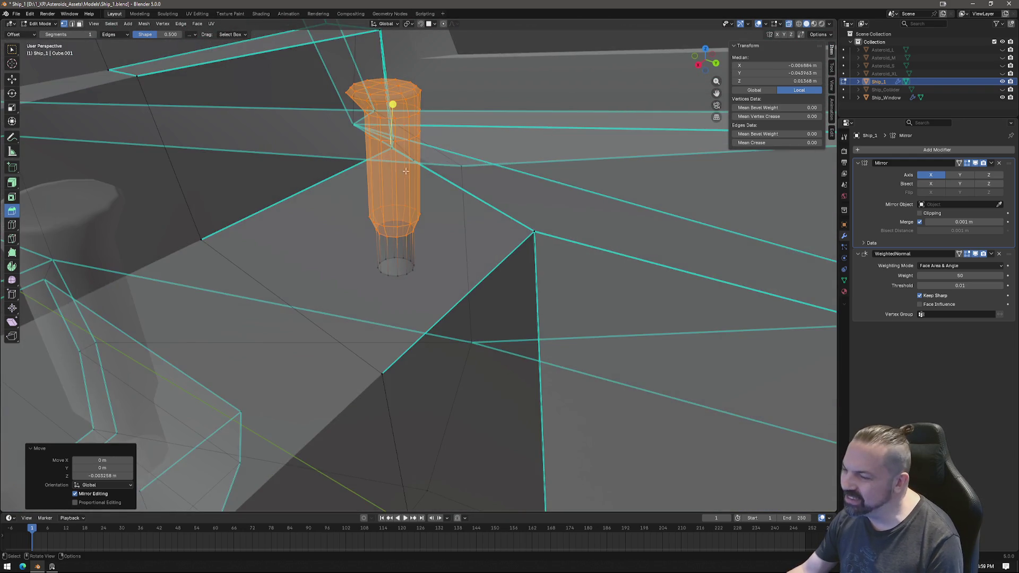
Turn X-ray off in Object Mode, then return to Edit Mode.
key("Tab")
scroll(404, 171, "down", 5)
mouse_move(461, 200)
middle_mouse_down()
mouse_move(479, 228)
mouse_move(469, 232)
mouse_move(443, 209)
mouse_move(499, 203)
mouse_move(509, 191)
middle_mouse_up()
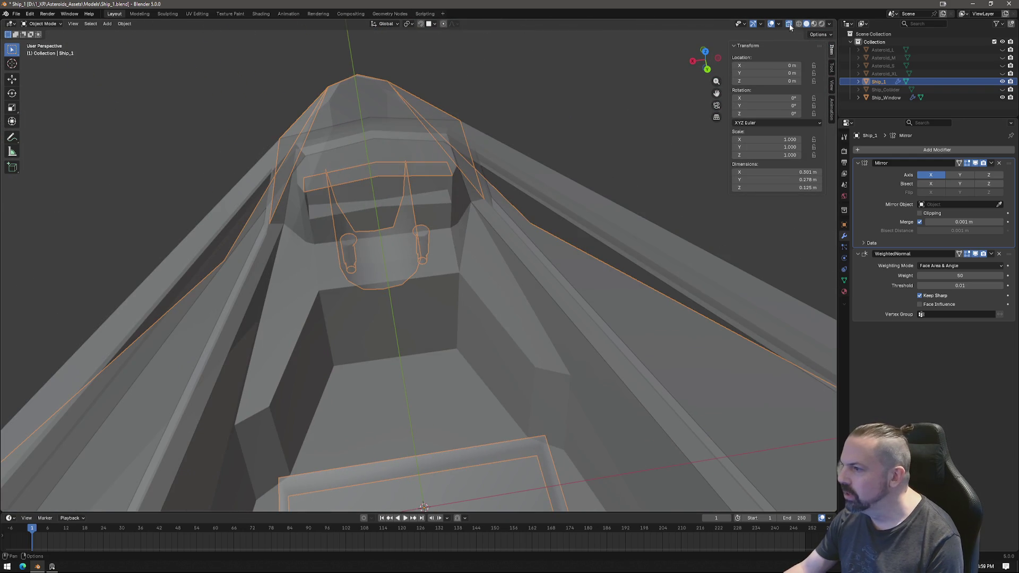
left_click(789, 24)
mouse_move(511, 256)
middle_mouse_down()
mouse_move(544, 254)
mouse_move(450, 271)
middle_mouse_up()
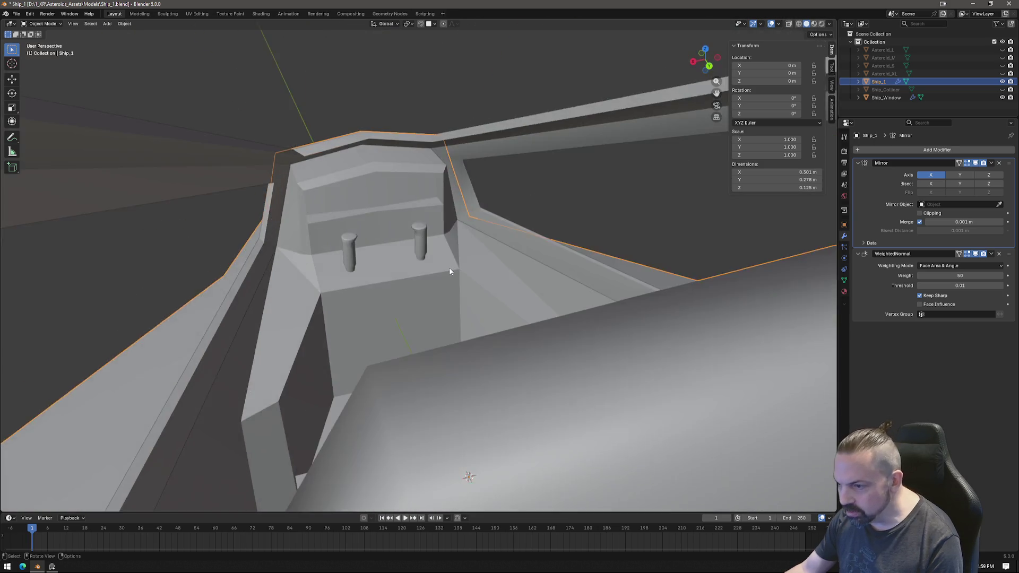
scroll(449, 271, "up", 5)
key("Tab")
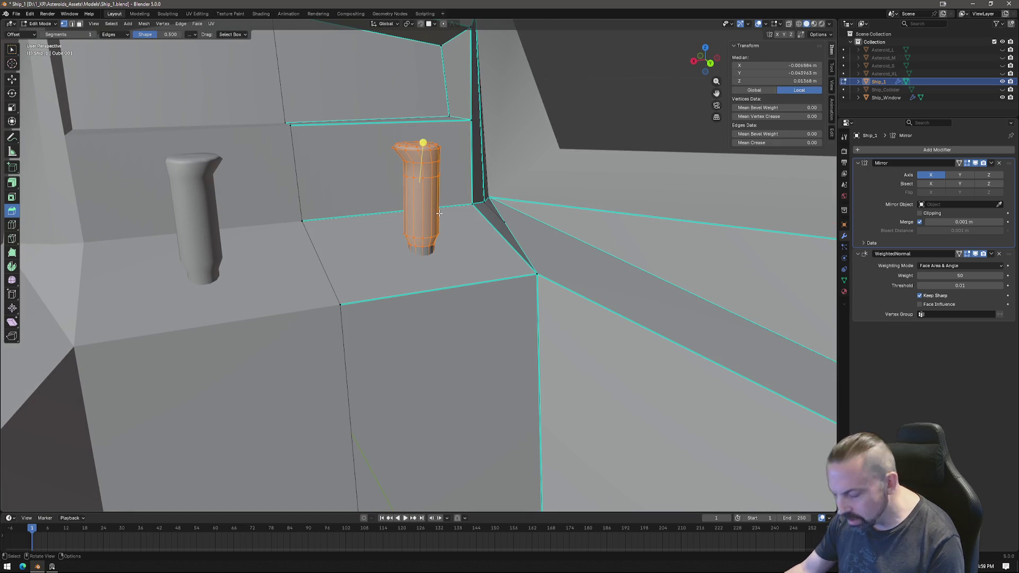
Raise the stick's top vertices about 0.0026 m along Z.
key("g")
key("z")
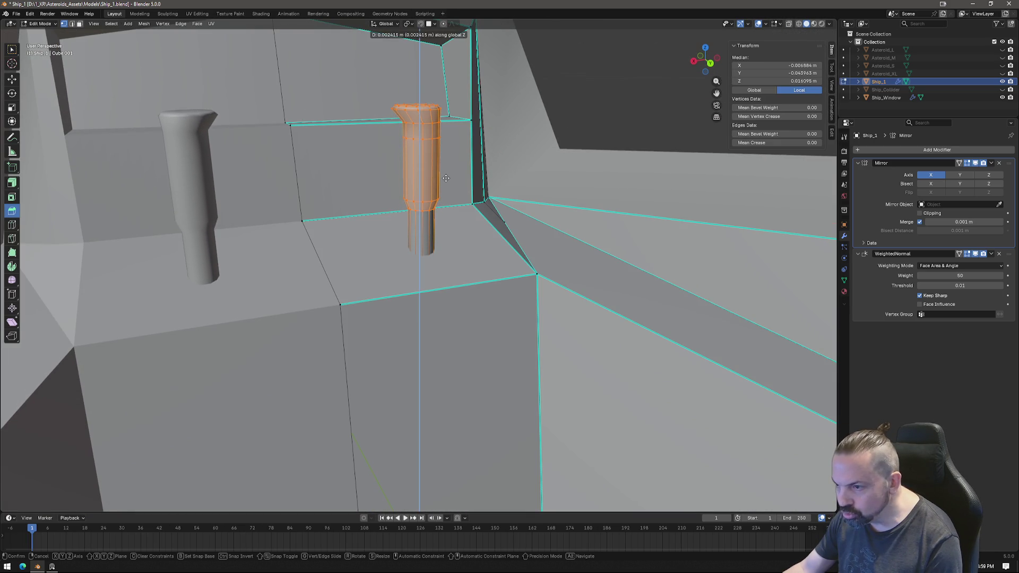
left_click(451, 196)
scroll(450, 196, "down", 5)
middle_click_drag(450, 197, 445, 250)
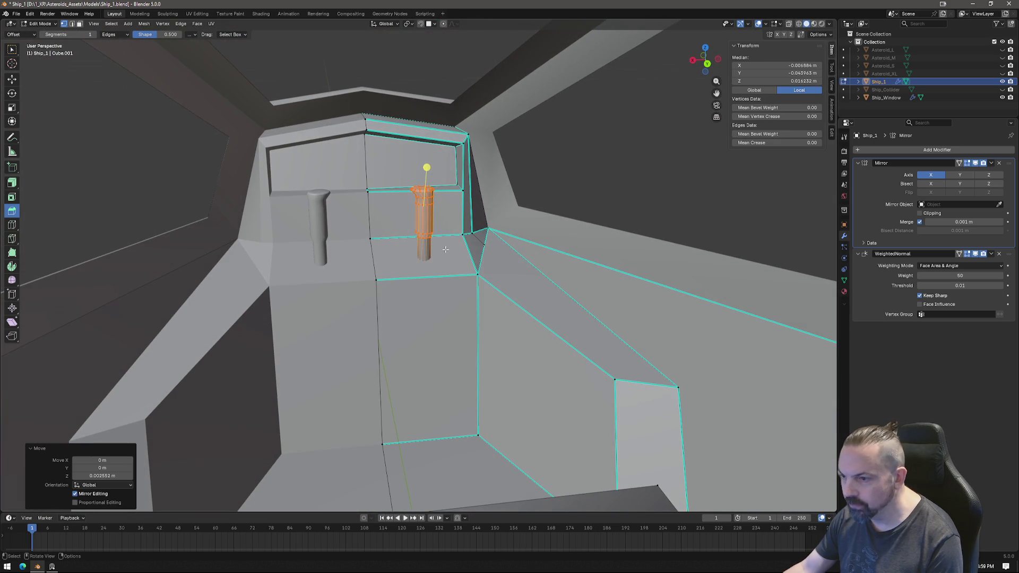
Select the whole linked stick and shift it about 0.0017 m along X.
key("ctrl+l")
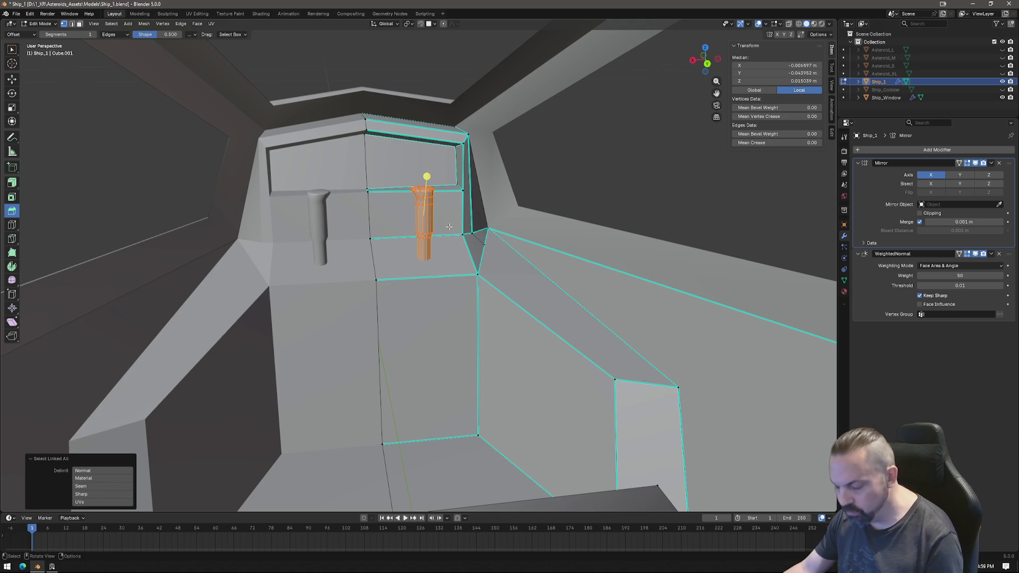
key("g")
key("x")
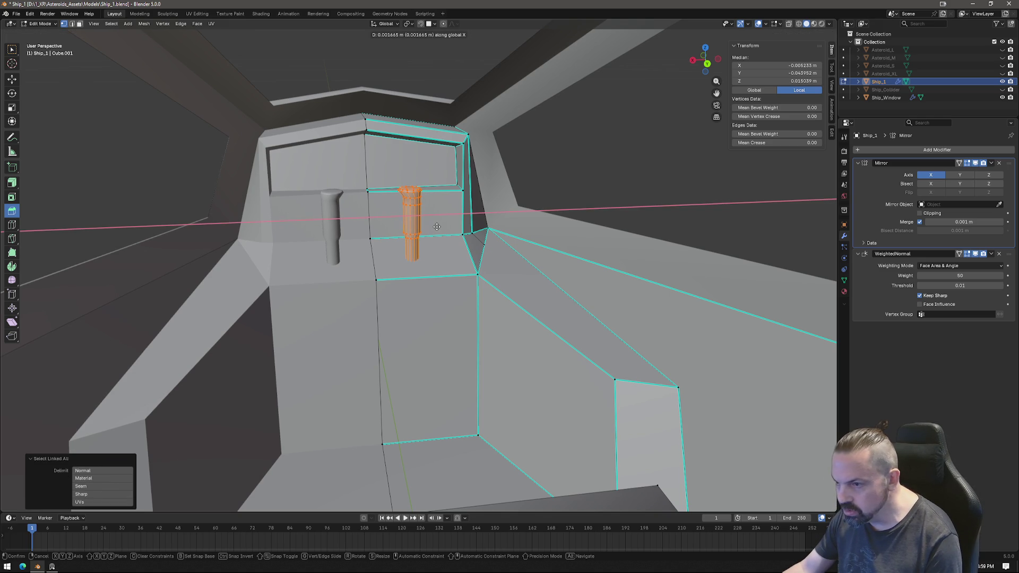
left_click(436, 227)
mouse_move(436, 227)
middle_mouse_down()
mouse_move(406, 197)
mouse_move(427, 127)
middle_mouse_up()
scroll(430, 124, "up", 2)
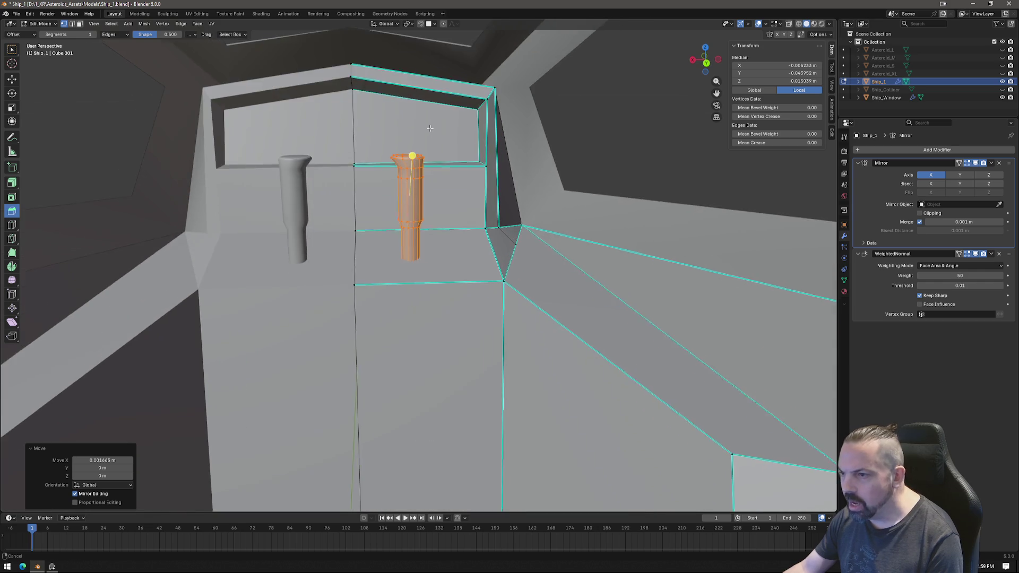
scroll(429, 123, "down", 4)
scroll(417, 162, "up", 2)
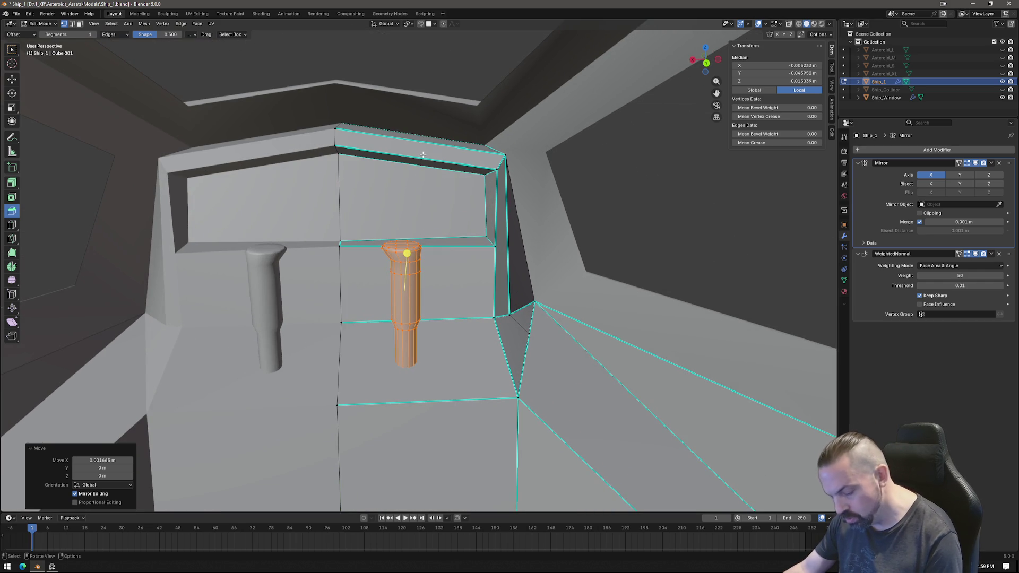
Knife-cut a new edge across the top of the console frame.
key("ctrl+r")
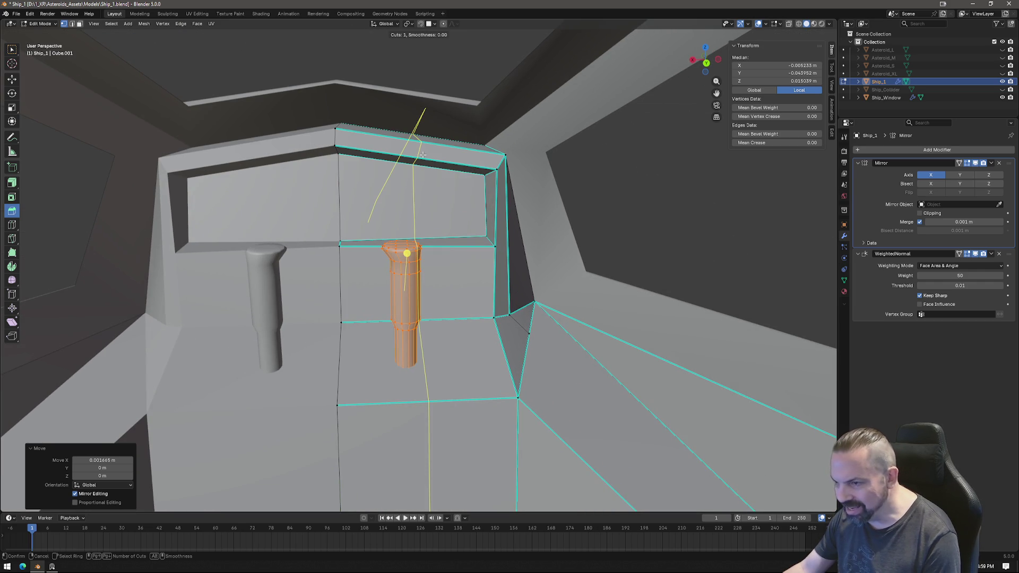
key("Escape")
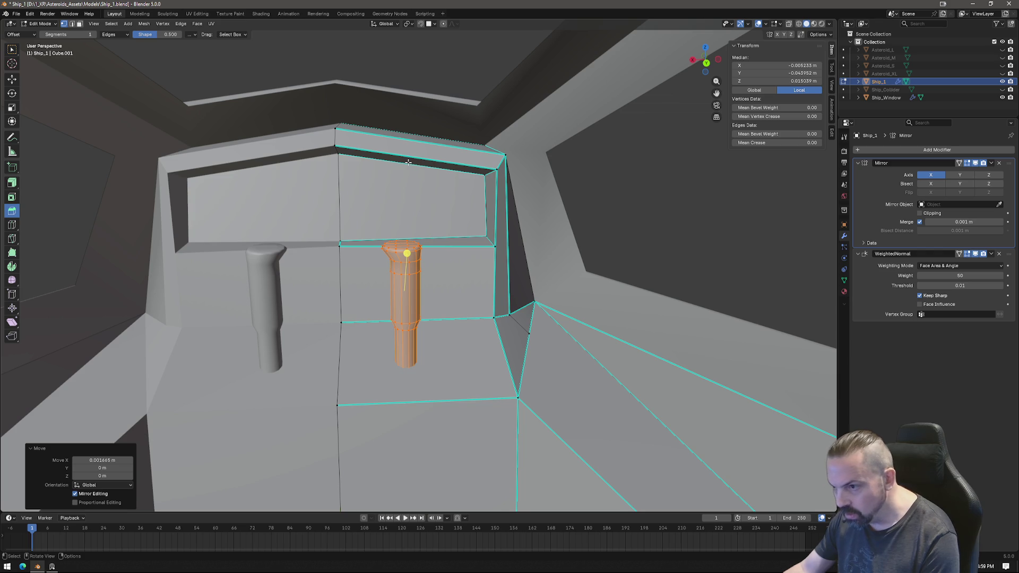
key("k")
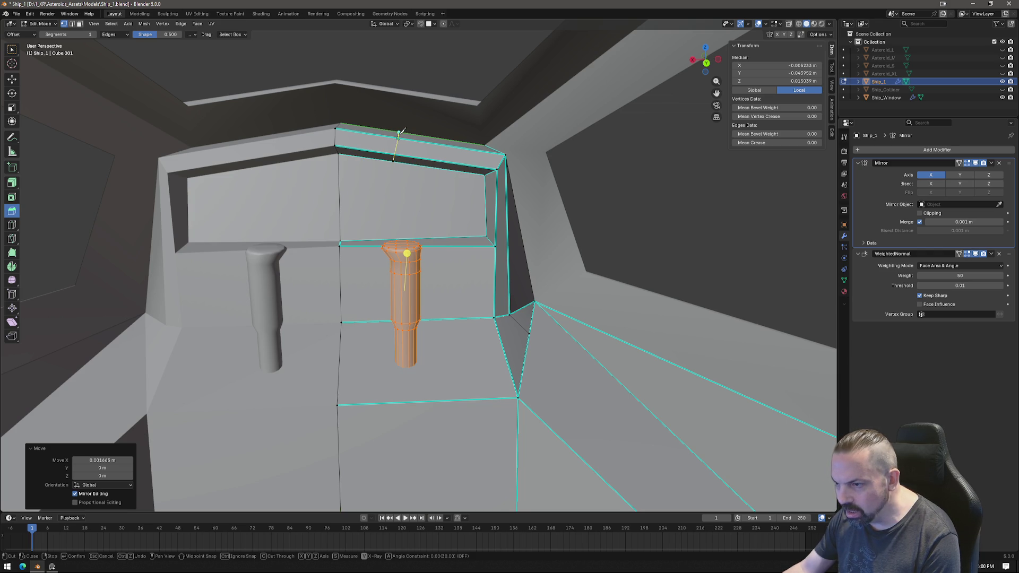
left_click(399, 132)
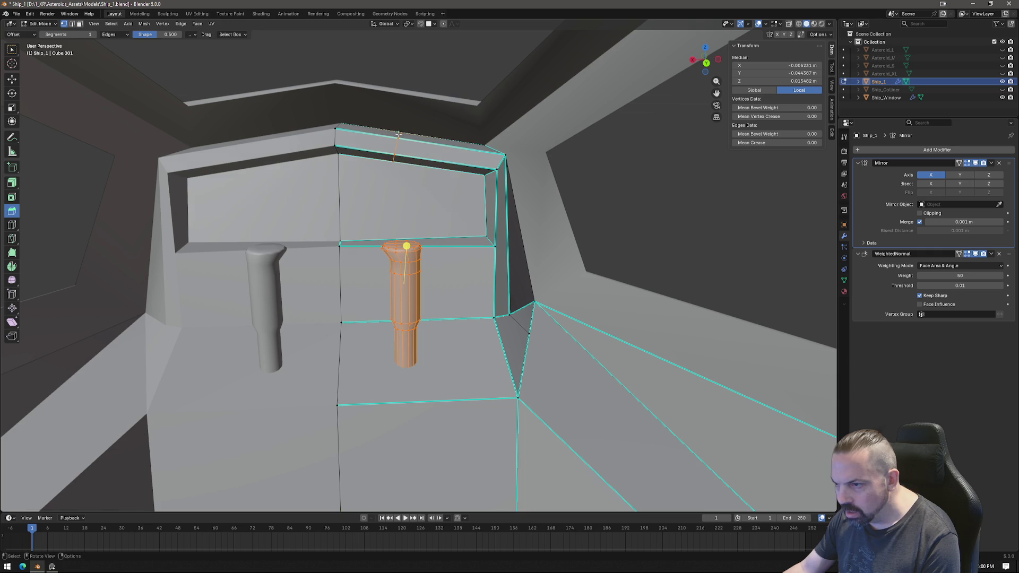
left_click(443, 166)
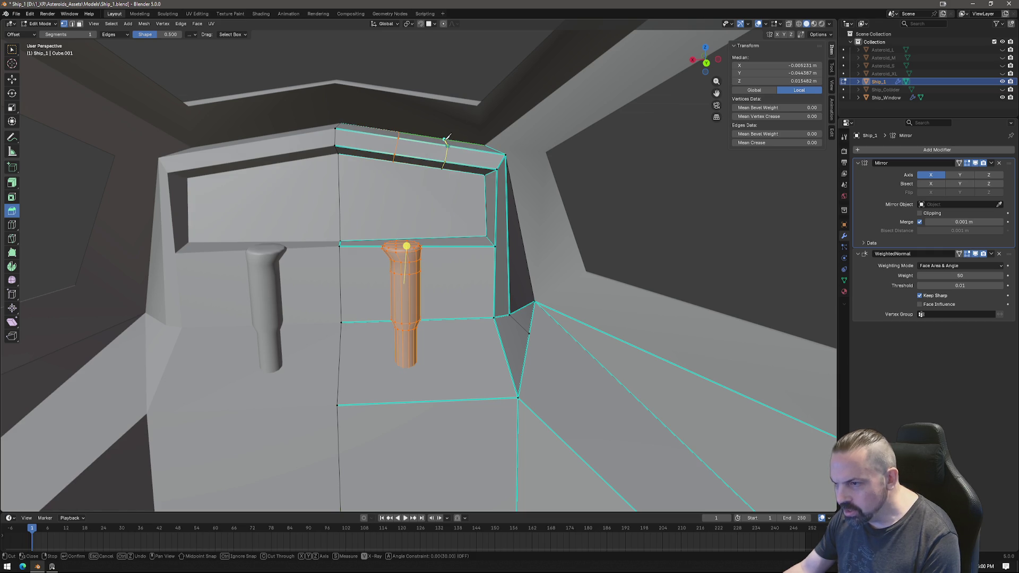
key("Return")
Raise the newly cut face about 0.00057 m along Z.
left_click(399, 137)
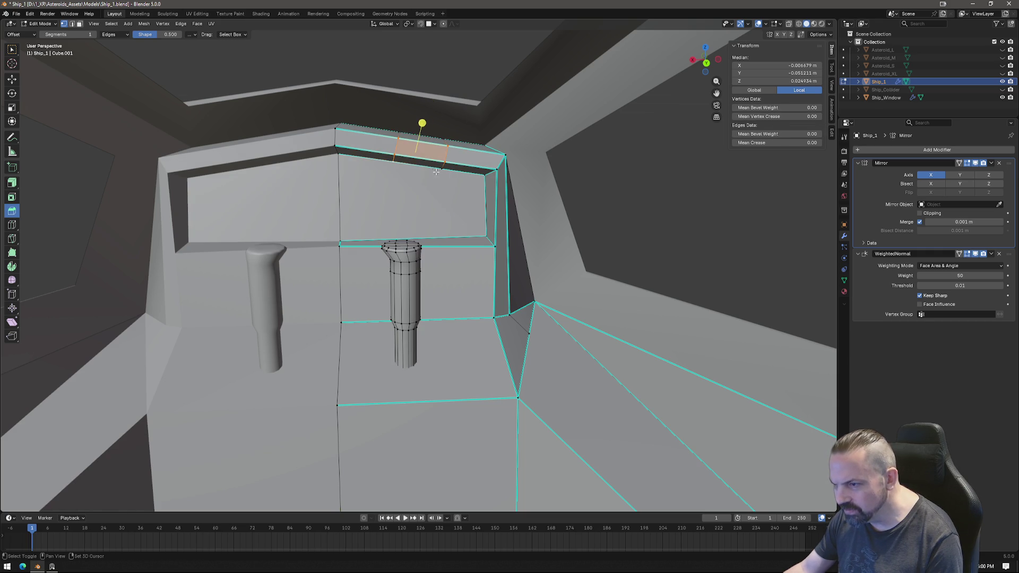
key("g")
key("z")
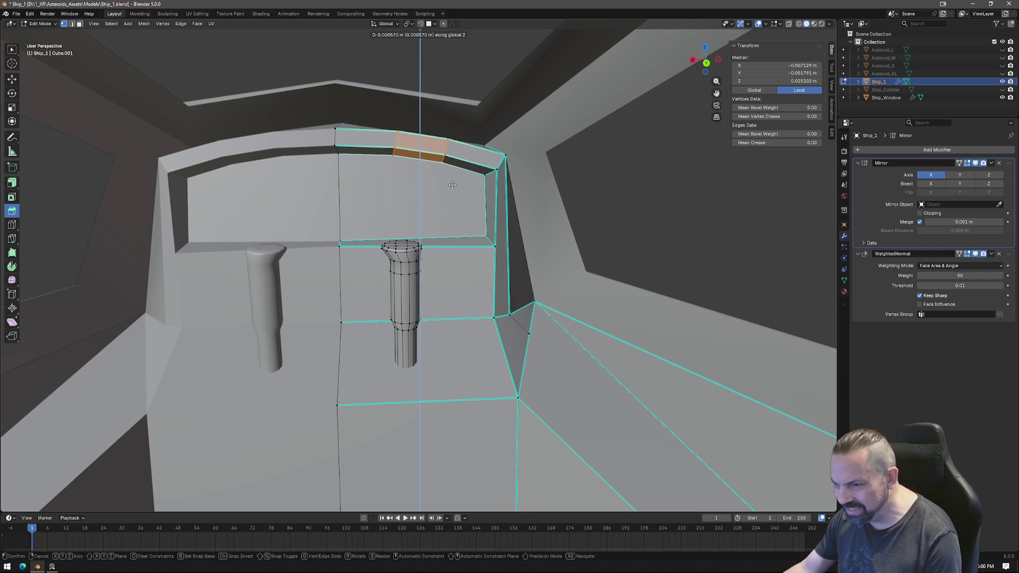
left_click(455, 170)
mouse_move(455, 170)
middle_mouse_down()
mouse_move(476, 203)
mouse_move(479, 252)
mouse_move(504, 270)
mouse_move(451, 297)
middle_mouse_up()
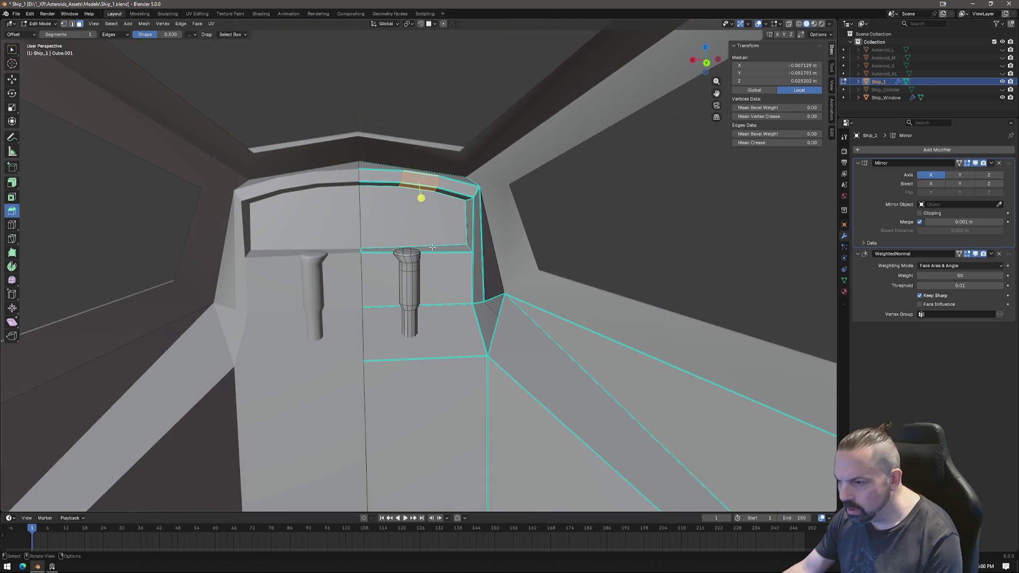
Flatten the ledge edge under the frame to zero Z scale.
left_click(435, 250)
key("s")
key("z")
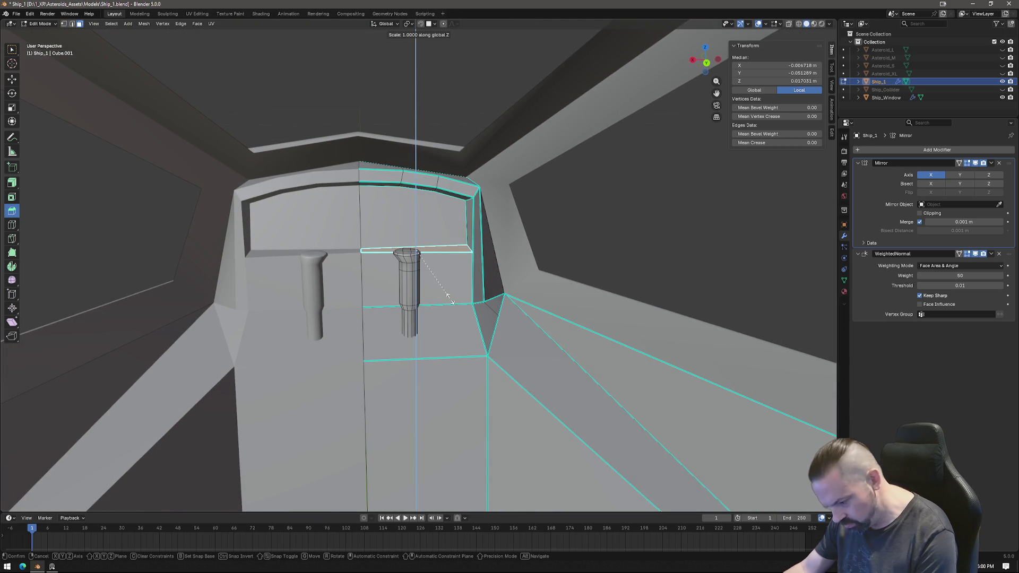
key("Return")
middle_click_drag(464, 266, 424, 260)
Flatten two recess side edges to zero Y scale.
left_click(425, 260)
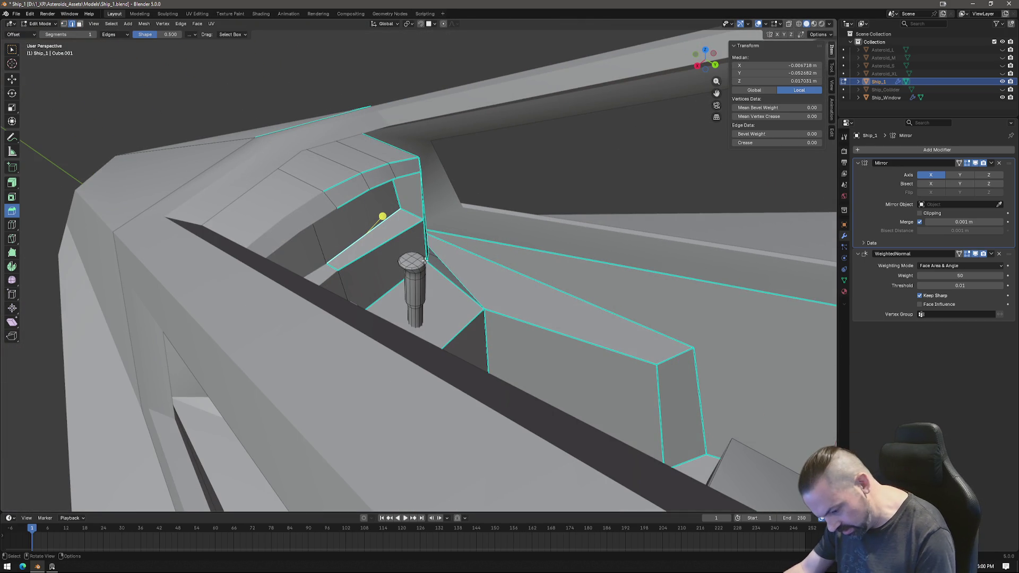
key("s")
type("y")
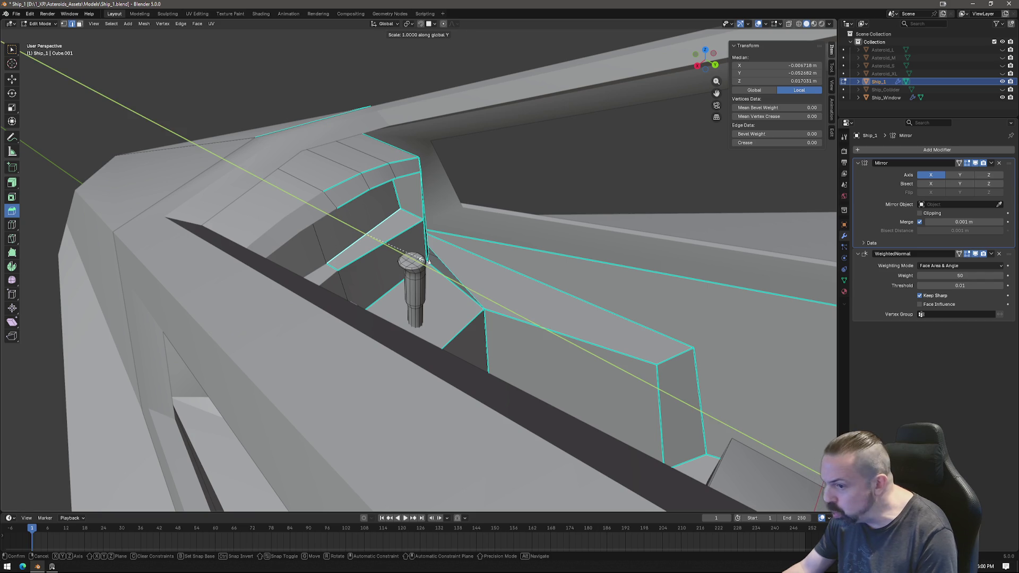
type("0")
key("Return")
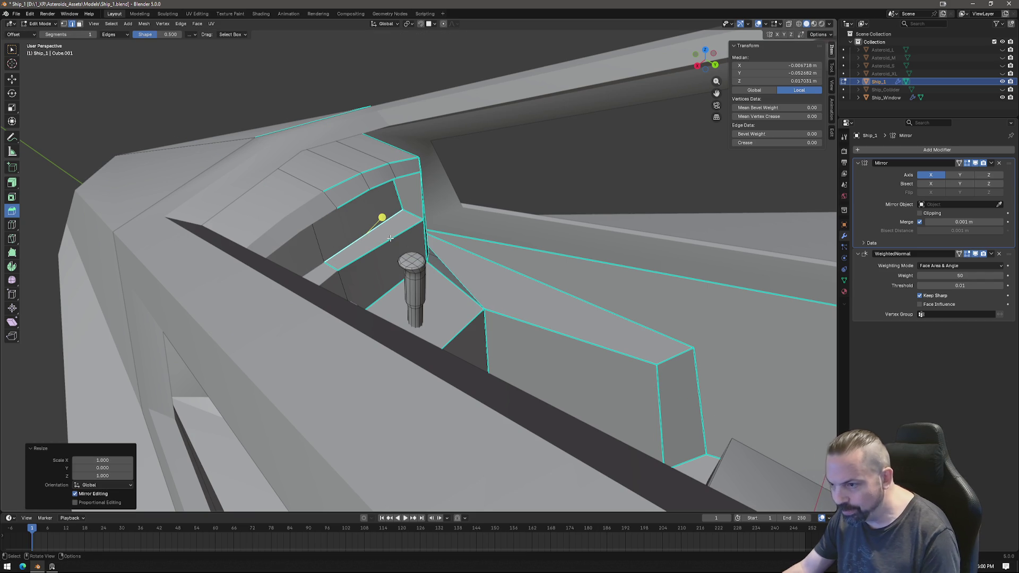
left_click(390, 238, "shift")
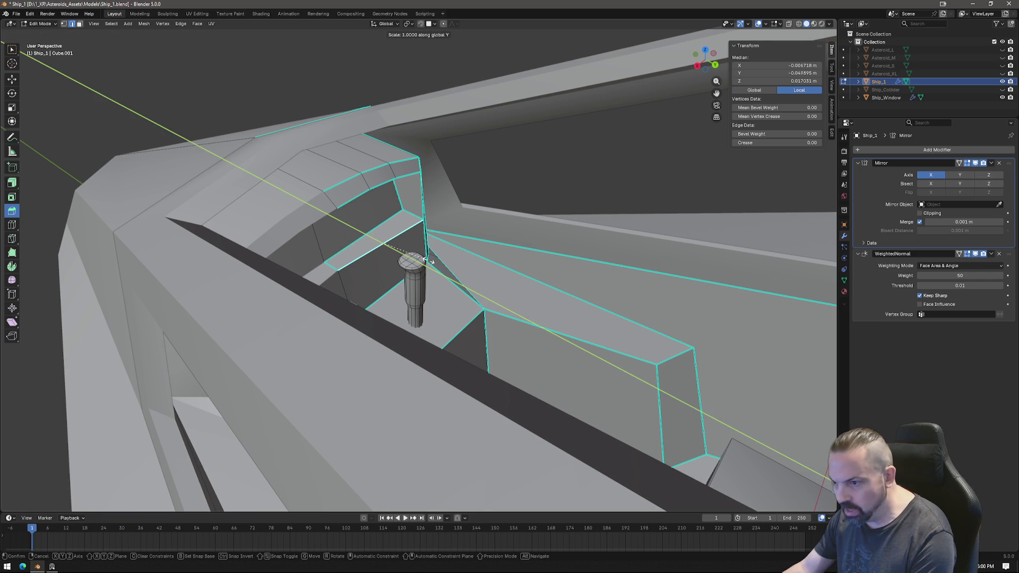
key("Return")
mouse_move(425, 260)
middle_mouse_down()
mouse_move(347, 238)
mouse_move(509, 250)
mouse_move(528, 329)
mouse_move(444, 311)
mouse_move(477, 335)
mouse_move(457, 339)
mouse_move(504, 325)
mouse_move(468, 371)
mouse_move(501, 334)
mouse_move(573, 383)
mouse_move(530, 243)
middle_mouse_up()
Move the small notch face up-left, then move its outer edge likewise.
left_click(500, 334)
scroll(567, 246, "up", 3)
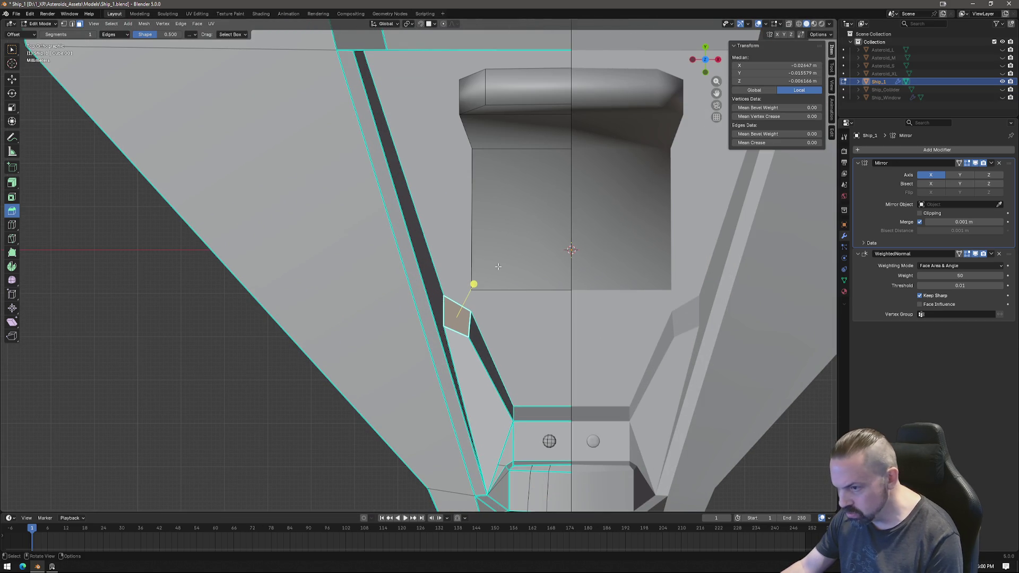
key("g")
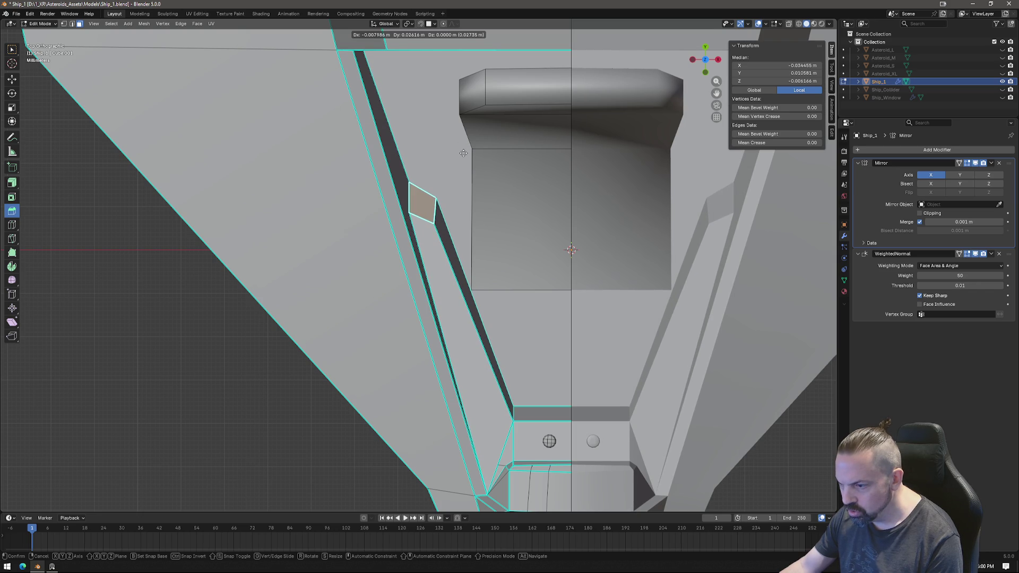
left_click(460, 151)
key("2")
left_click(462, 198)
key("g")
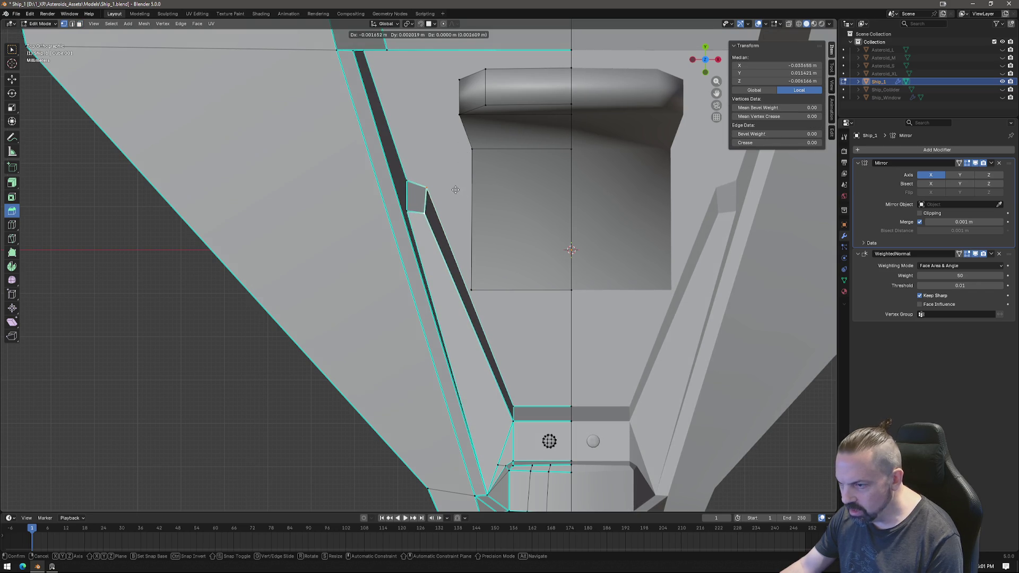
left_click(452, 187)
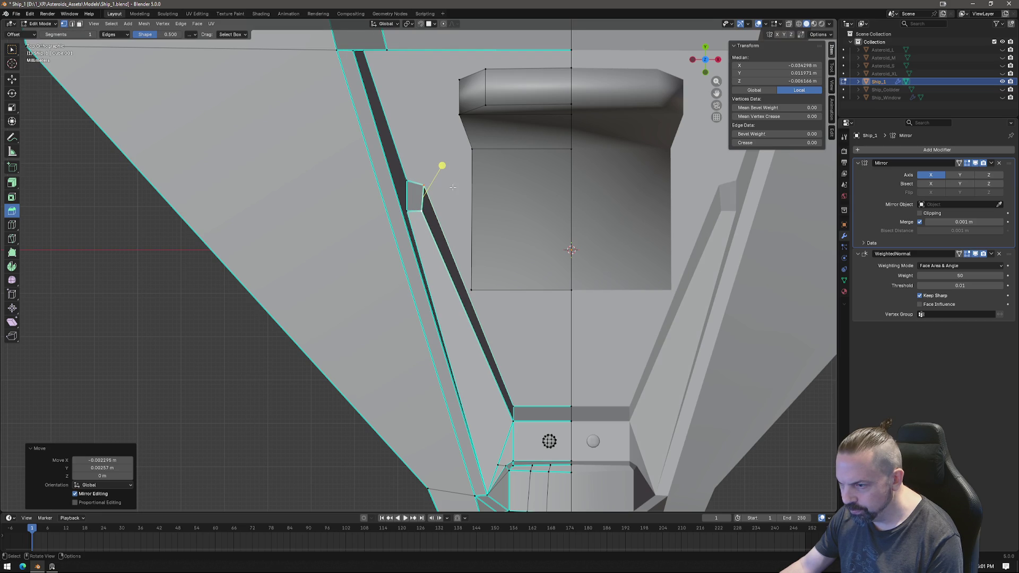
Nudge the notch's corner vertex about -0.00035 m in X and 0.00069 m in Y.
key("1")
left_click(425, 161)
key("g")
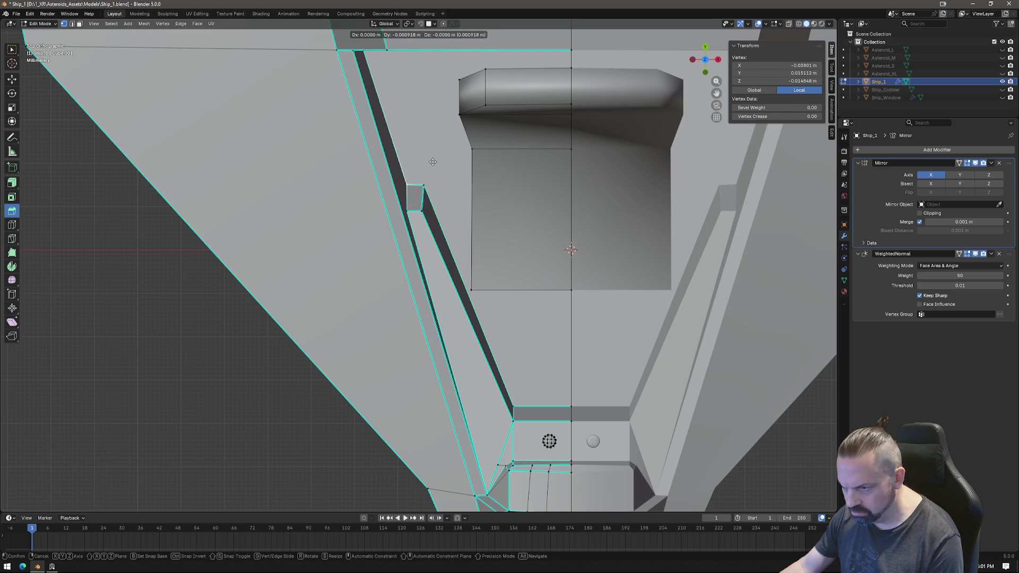
left_click(433, 162)
key("g")
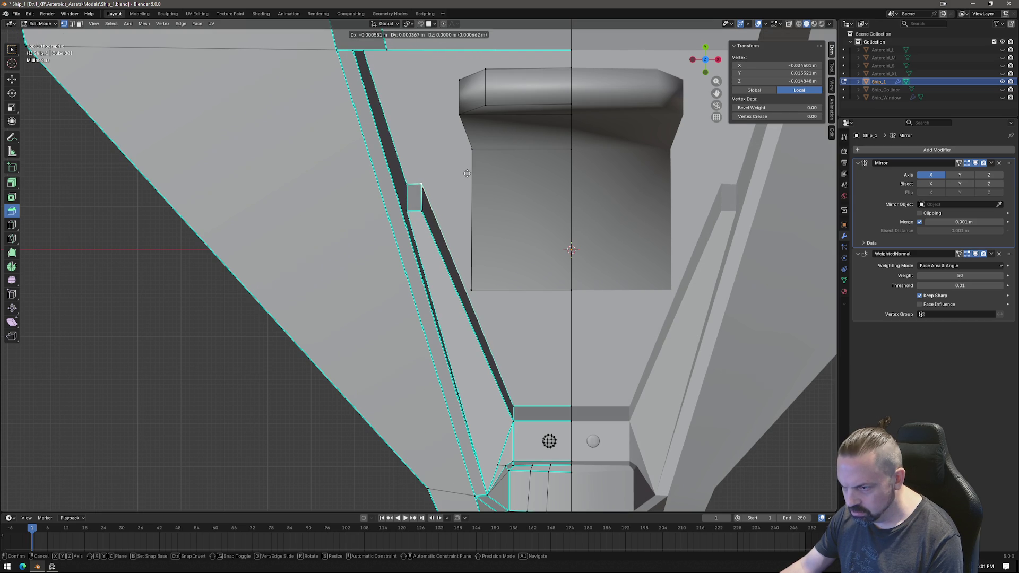
left_click(467, 174)
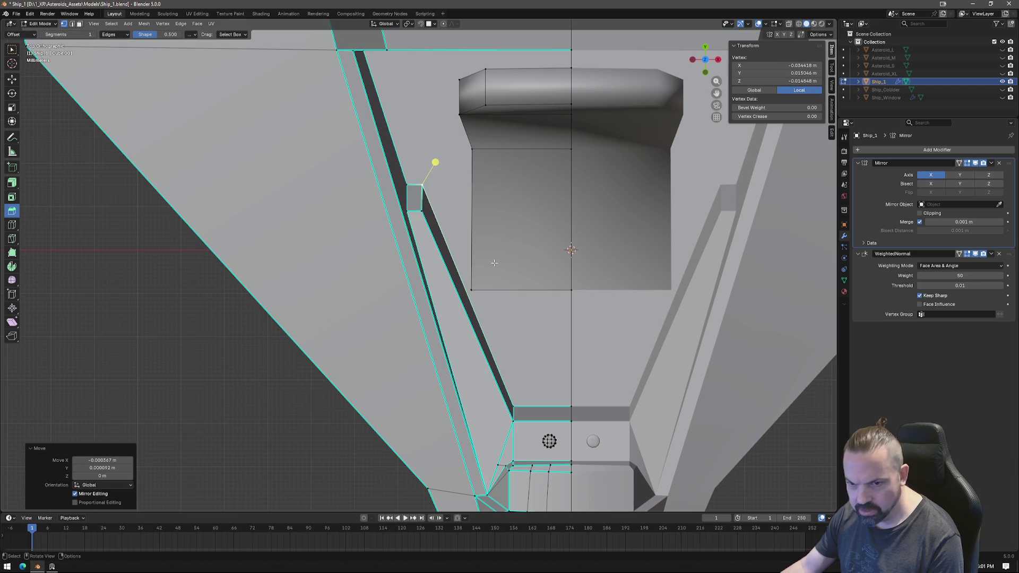
mouse_move(467, 174)
middle_mouse_down()
mouse_move(367, 275)
mouse_move(571, 356)
middle_mouse_up()
middle_click_drag(553, 307, 582, 287)
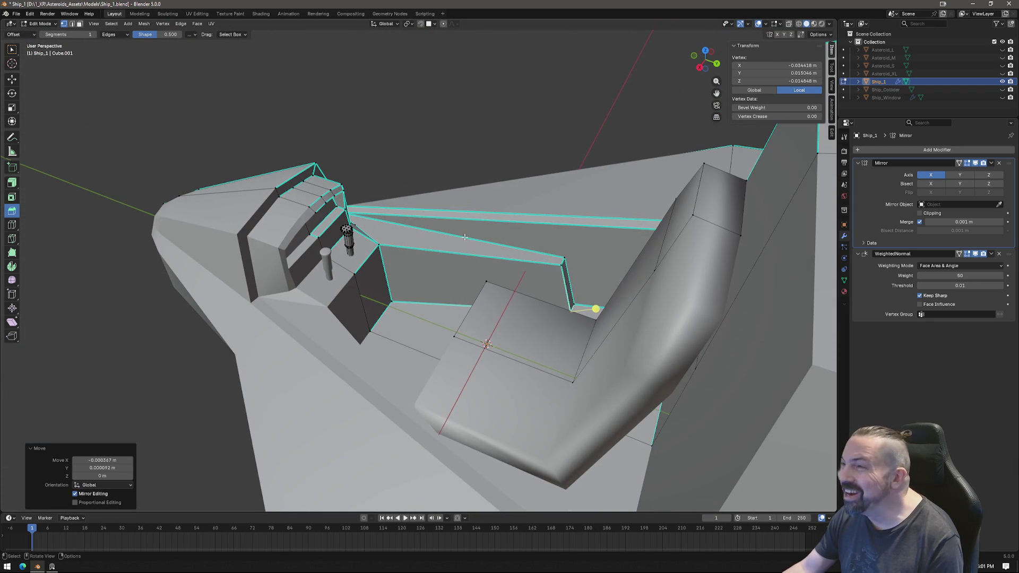
mouse_move(511, 255)
middle_mouse_down()
mouse_move(493, 274)
mouse_move(447, 275)
mouse_move(486, 275)
mouse_move(561, 313)
middle_mouse_up()
scroll(493, 274, "up", 3)
scroll(493, 273, "down", 3)
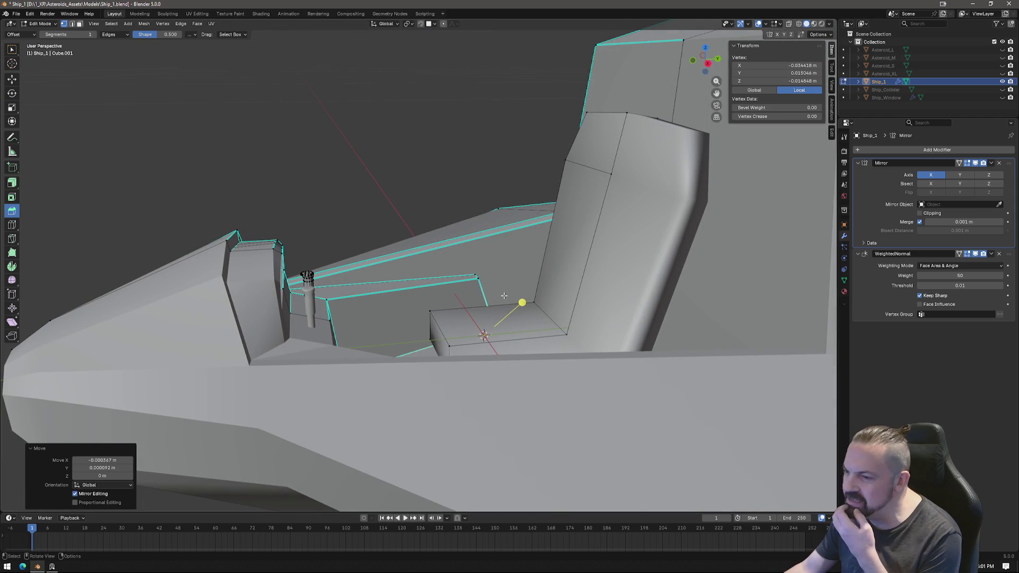
mouse_move(360, 284)
middle_mouse_down()
mouse_move(428, 294)
mouse_move(390, 278)
middle_mouse_up()
Knife-cut a small new face into the inner side wall using five cut points beside the console.
key("k")
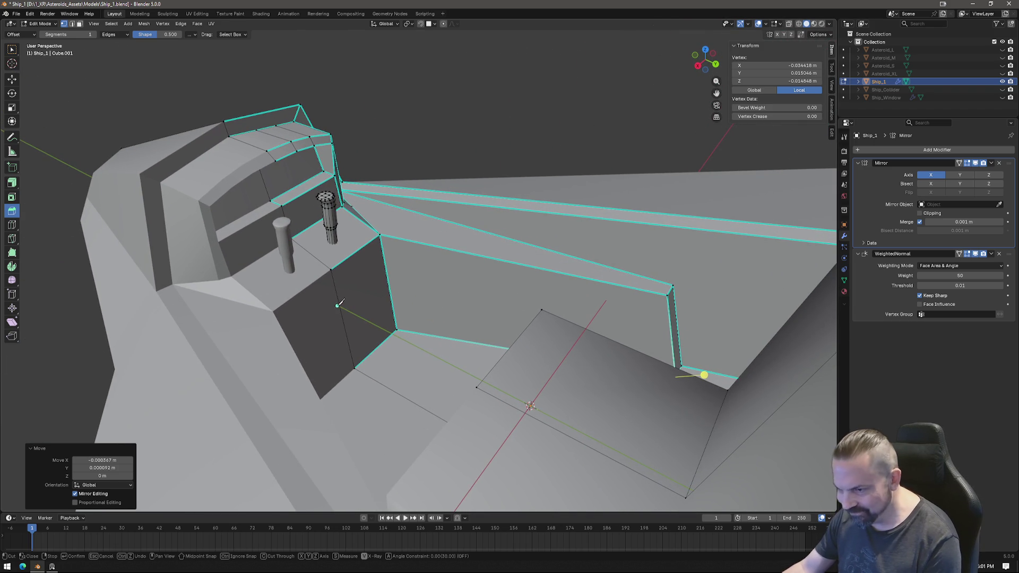
left_click(337, 296)
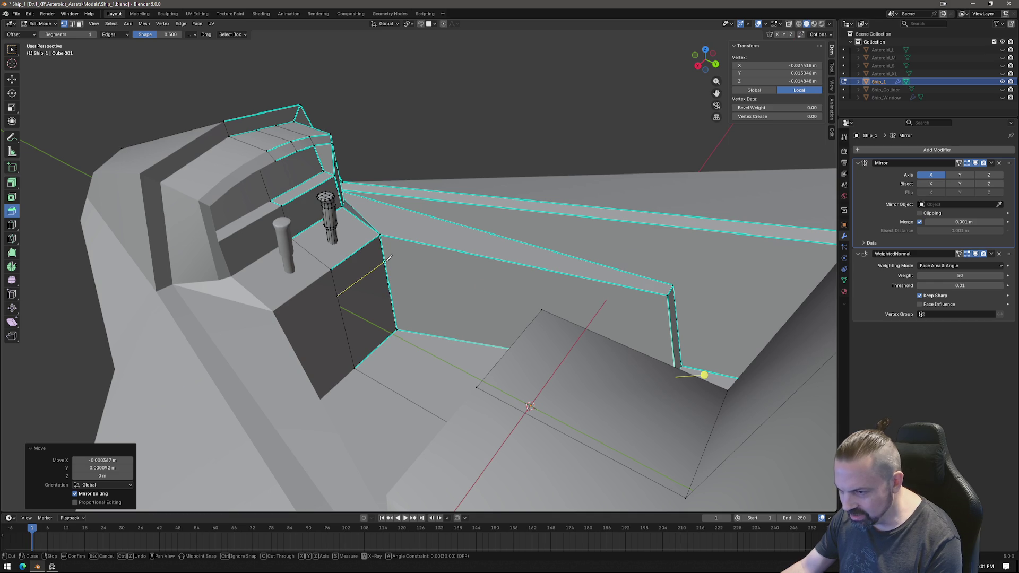
left_click(384, 262)
left_click(342, 303)
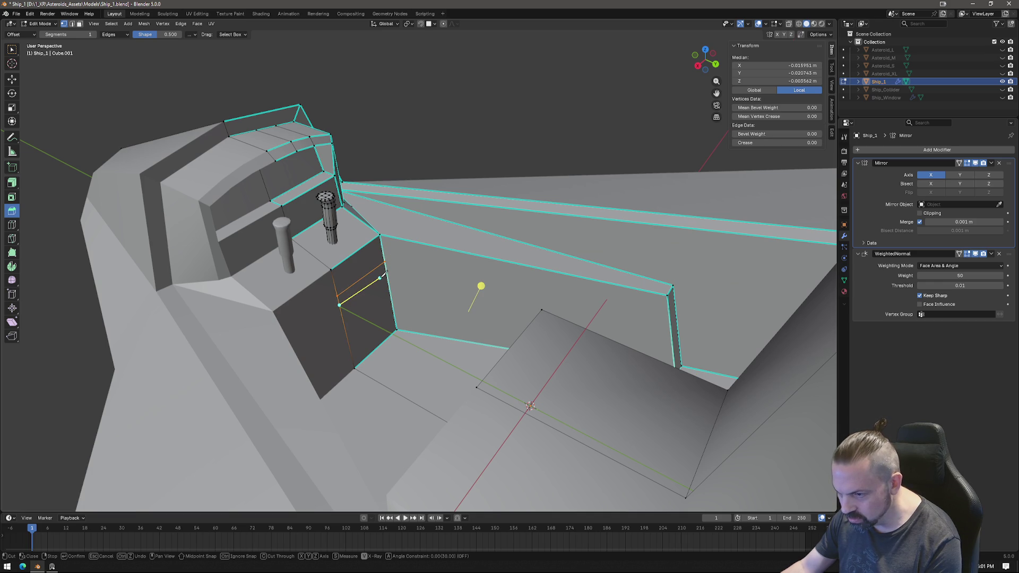
left_click(381, 277)
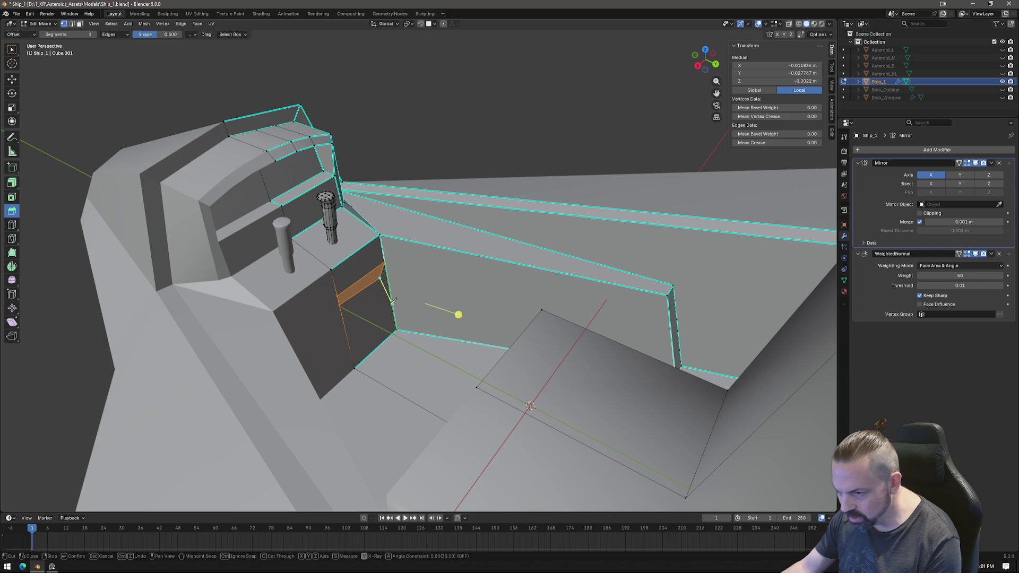
left_click(395, 328)
key("Return")
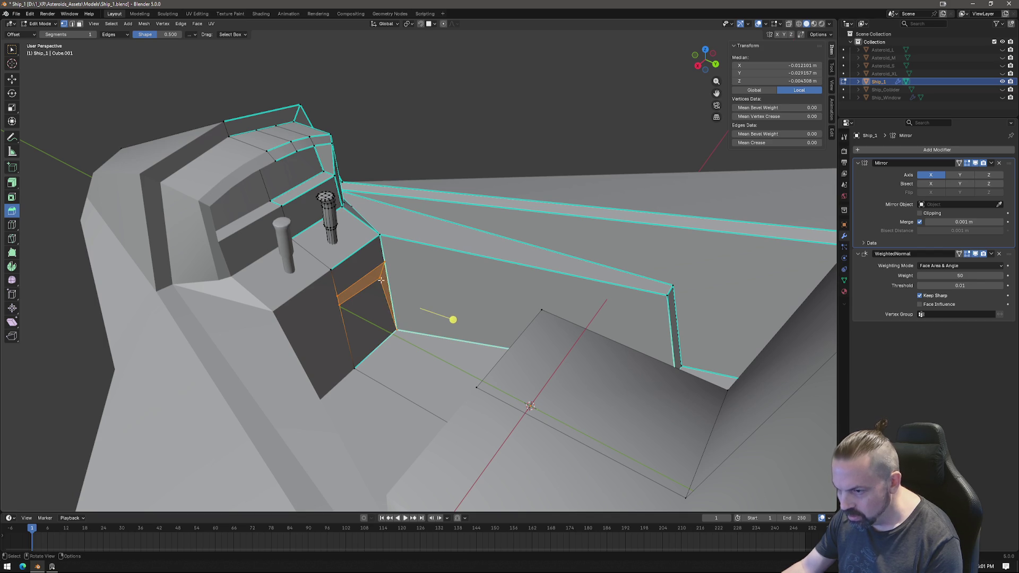
left_click(698, 66)
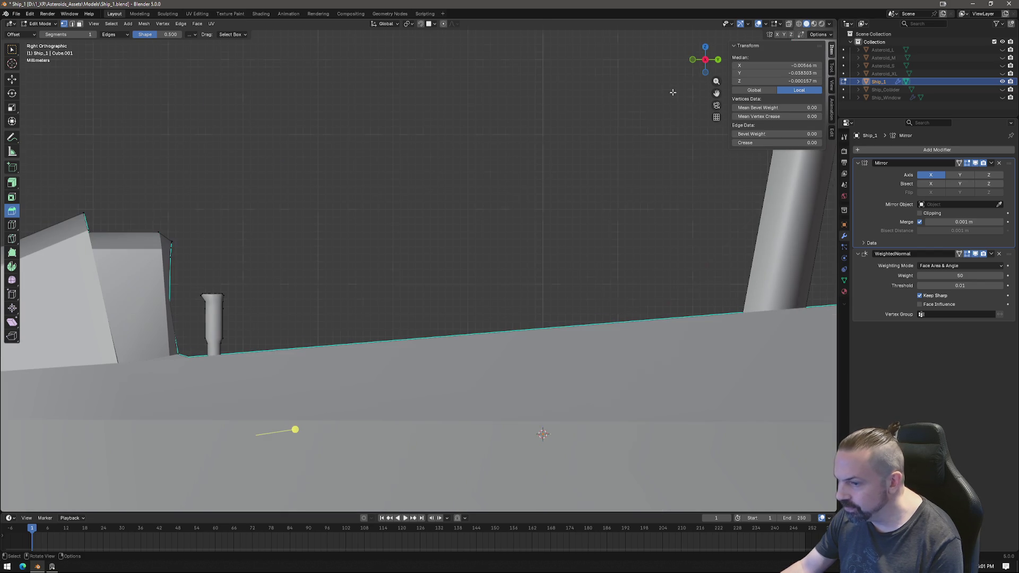
Lower a vertex on the hull side below the cockpit, then knife-cut a new edge across it.
middle_click_drag(304, 278, 587, 109, "shift")
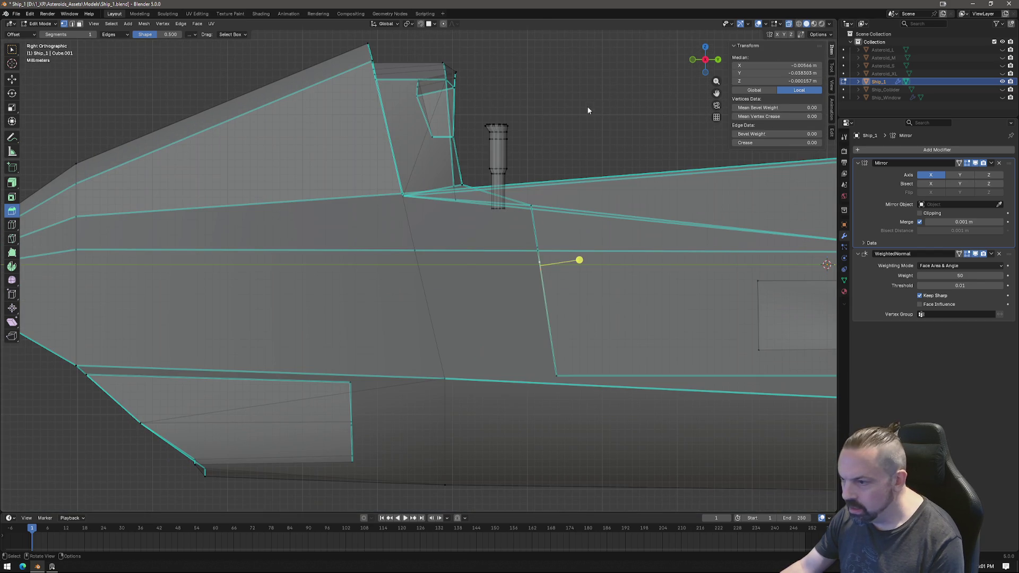
key("g")
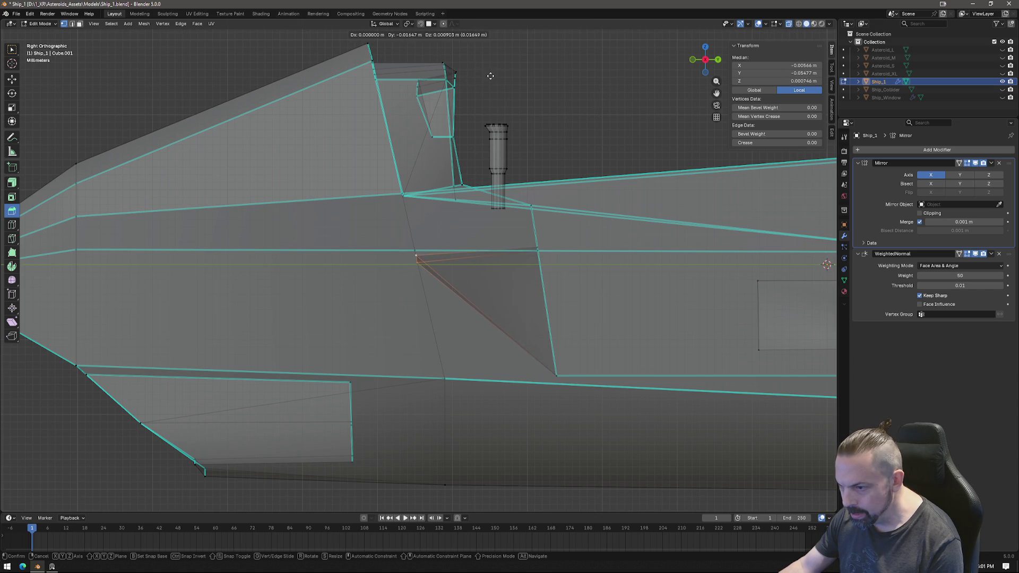
left_click(469, 85)
mouse_move(568, 244)
middle_mouse_down()
mouse_move(502, 249)
mouse_move(514, 275)
middle_mouse_up()
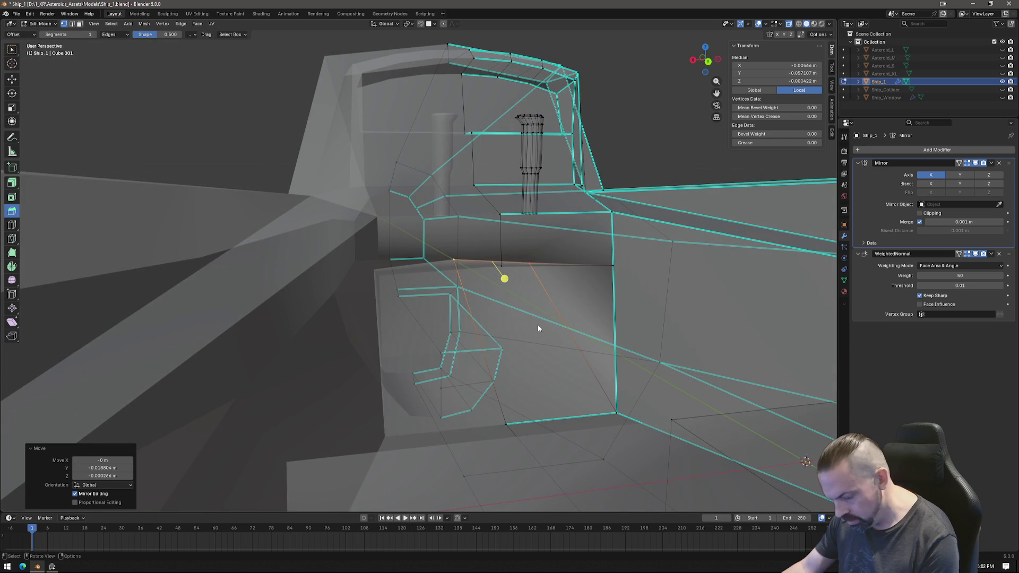
key("k")
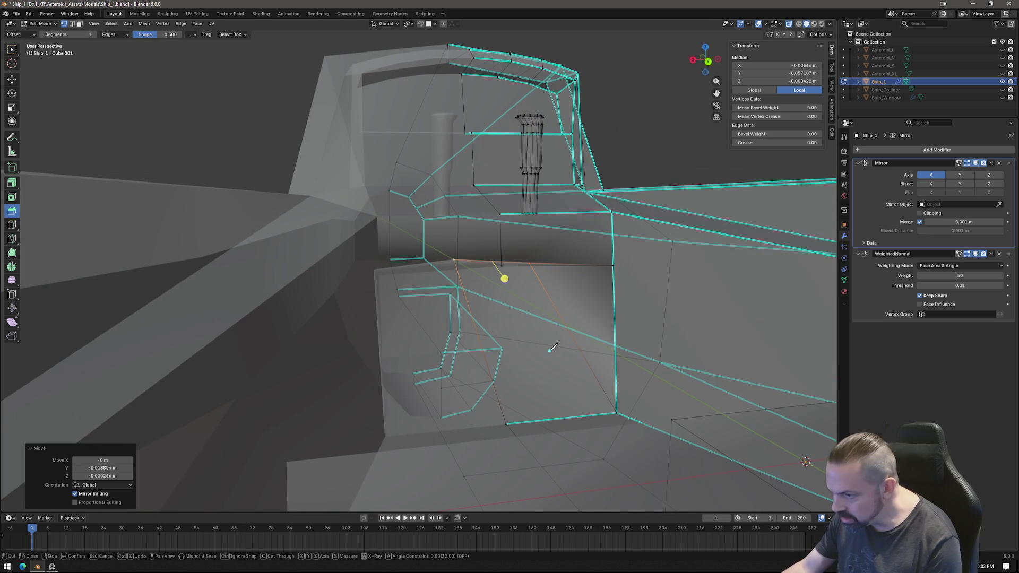
left_click(603, 415)
key("Return")
key("KP_3")
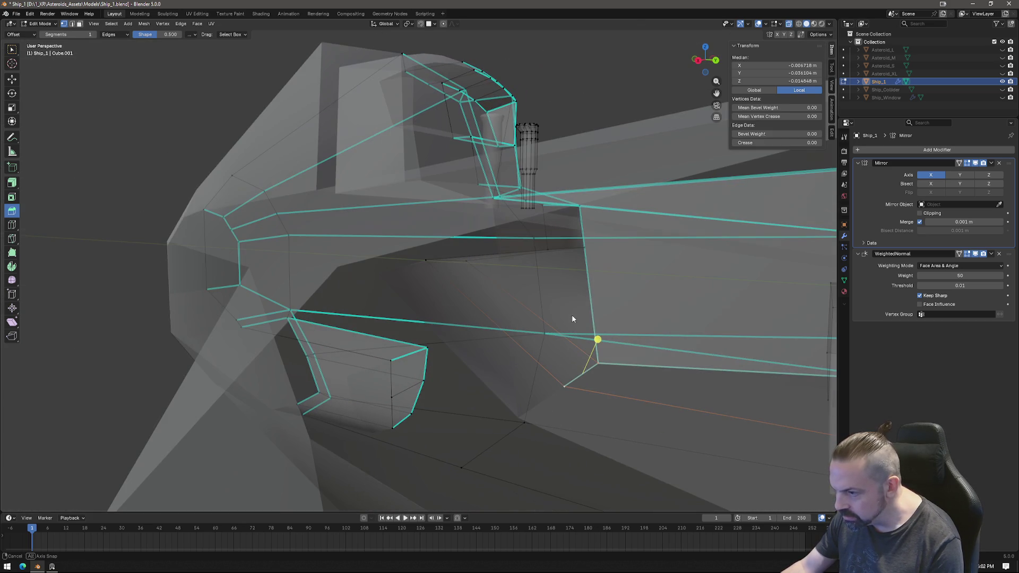
Move the new cut vertex and align it vertically with the upper vertex using scale Y 0.
key("g")
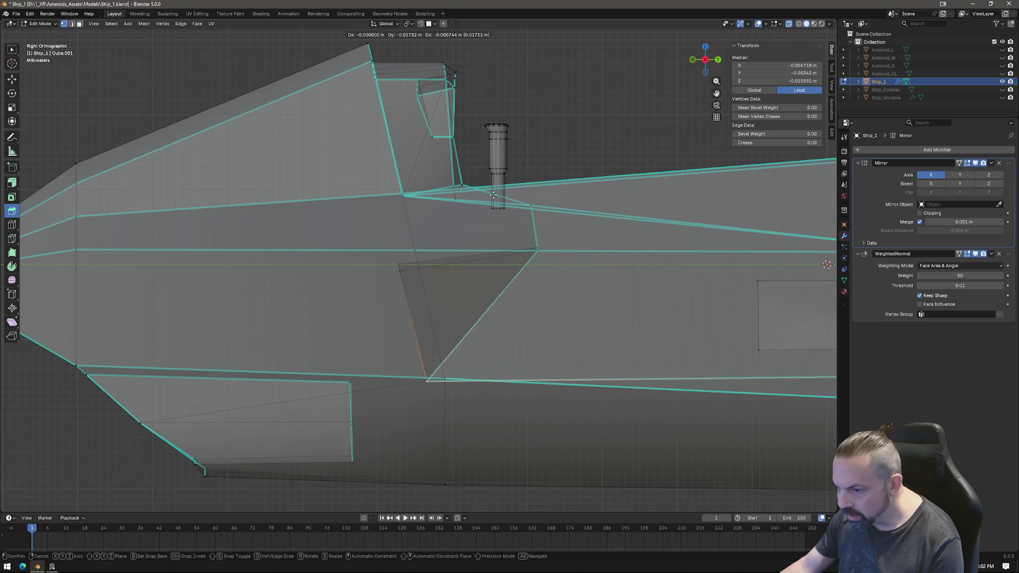
left_click(466, 192)
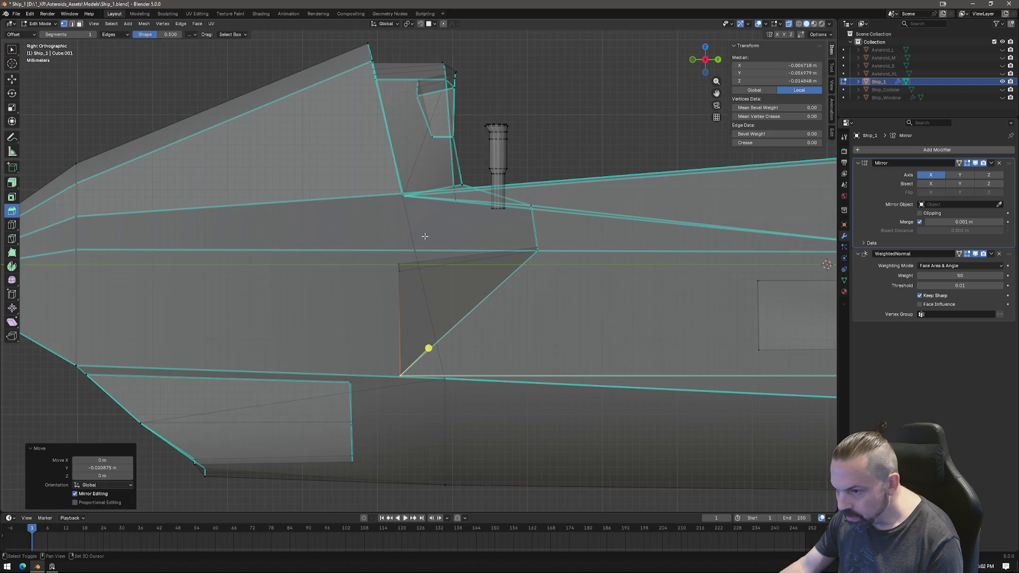
left_click(400, 266, "shift")
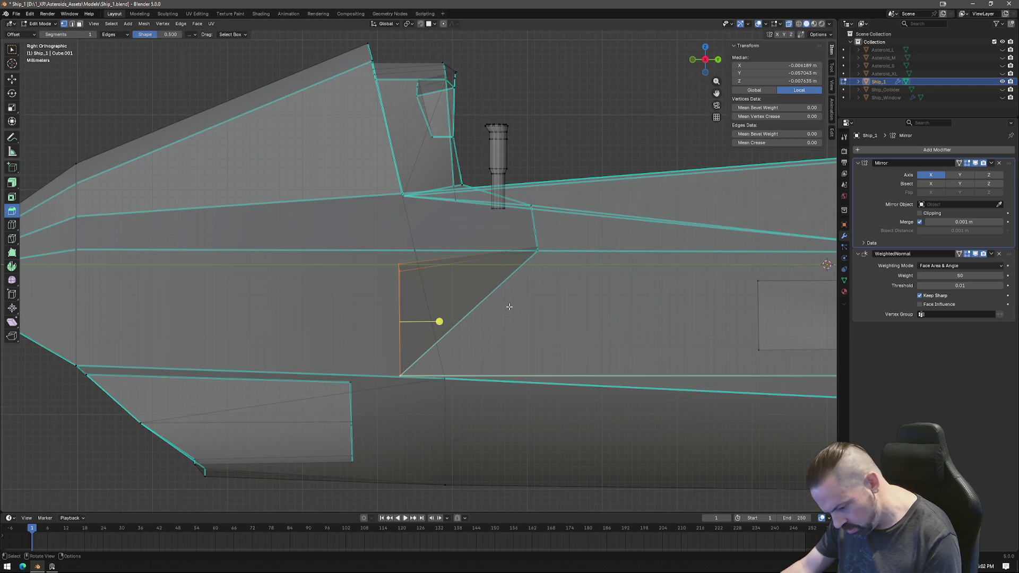
key("s")
key("y")
key("0")
key("Return")
mouse_move(510, 307)
middle_mouse_down()
mouse_move(586, 317)
mouse_move(610, 300)
mouse_move(583, 281)
middle_mouse_up()
Mark one edge of the new cut sharp and clear sharpness from two surrounding edges.
left_click(595, 322)
right_click(594, 323)
left_click(610, 320)
left_click(543, 264)
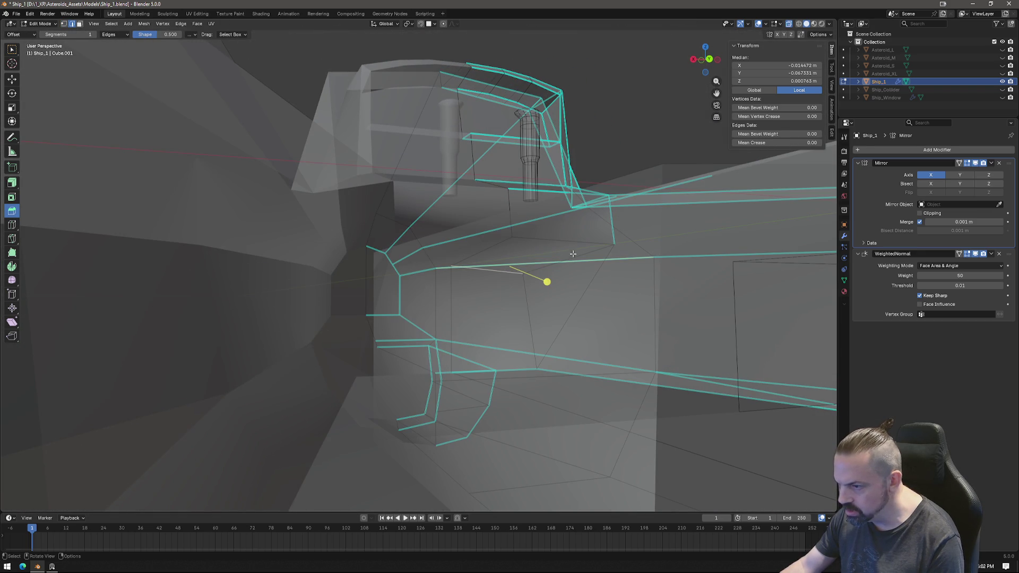
left_click(535, 240, "shift")
right_click(575, 255)
left_click(573, 255)
mouse_move(573, 255)
middle_mouse_down()
mouse_move(579, 289)
mouse_move(551, 281)
mouse_move(569, 293)
mouse_move(581, 283)
mouse_move(603, 289)
middle_mouse_up()
Flatten the face beside the cut with scale Z 0 and mark its edge sharp.
left_click(504, 252)
key("s")
key("z")
key("0")
key("Return")
key("2")
left_click(510, 286)
right_click(523, 301)
left_click(510, 303)
mouse_move(511, 303)
middle_mouse_down()
mouse_move(563, 306)
mouse_move(523, 293)
middle_mouse_up()
Lower the cut's horizontal edge slightly along Z and return to Object Mode.
left_click(461, 261)
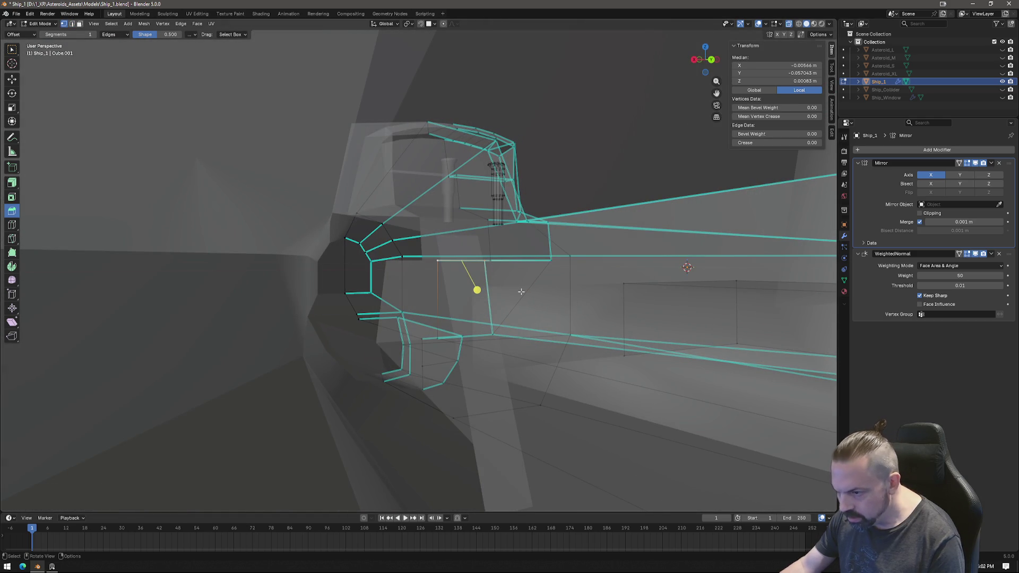
key("g")
key("z")
left_click(530, 310)
mouse_move(559, 298)
middle_mouse_down()
mouse_move(506, 301)
mouse_move(571, 283)
mouse_move(519, 306)
mouse_move(488, 273)
mouse_move(492, 257)
middle_mouse_up()
key("Tab")
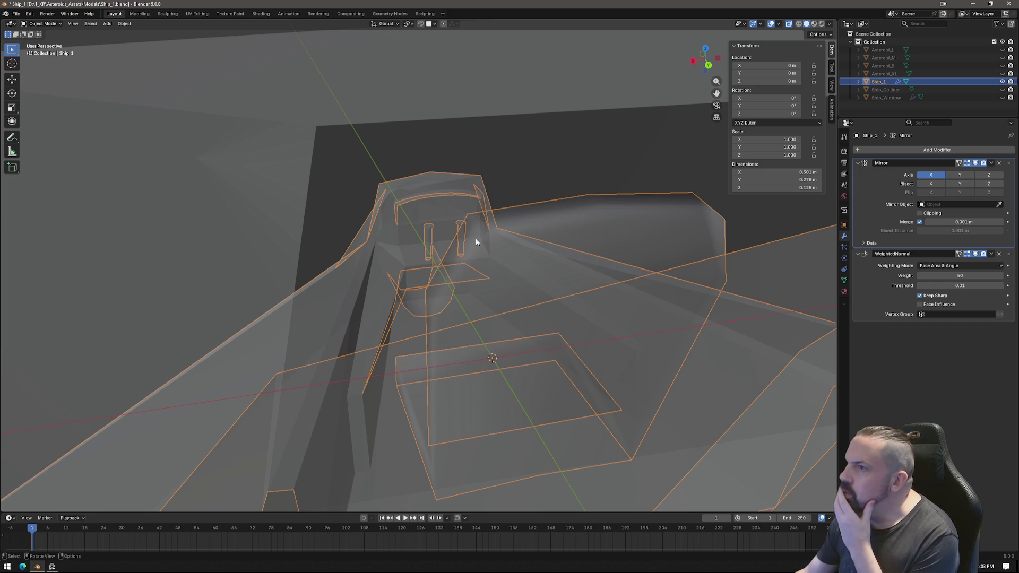
Save Ship_1.blend.
mouse_move(293, 196)
middle_mouse_down()
mouse_move(396, 199)
mouse_move(382, 261)
mouse_move(460, 254)
mouse_move(435, 249)
middle_mouse_up()
left_click(14, 16)
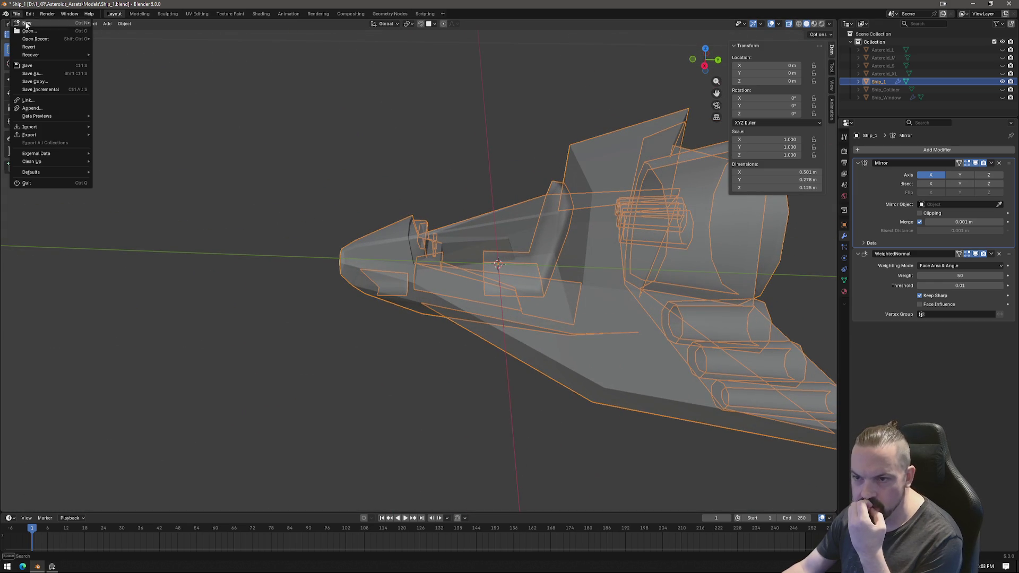
left_click(37, 65)
Open the file browser and climb three folders up to the D:\ drive root.
left_click(16, 14)
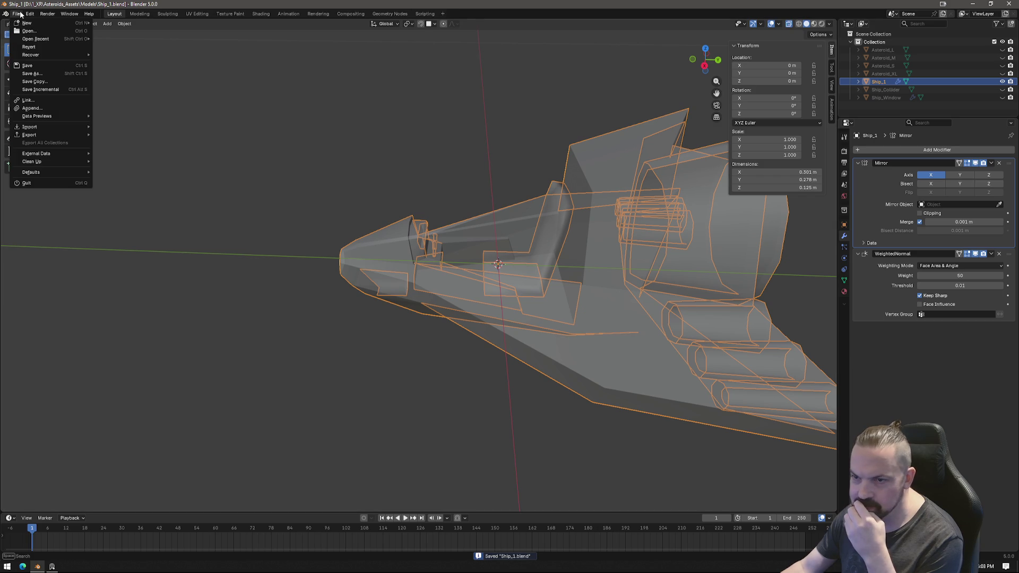
mouse_move(38, 42)
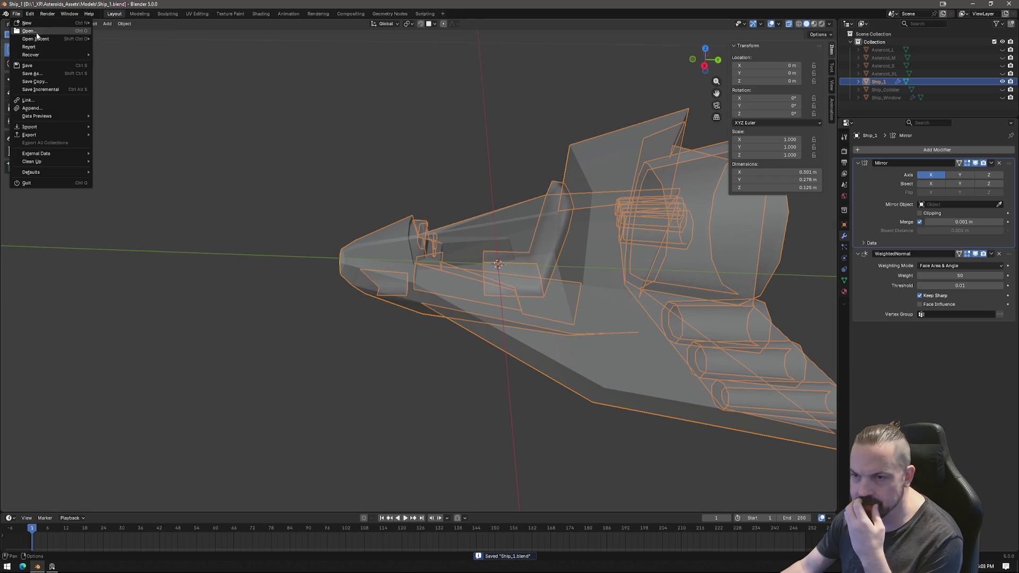
left_click(36, 31)
left_click(334, 121)
left_click(334, 121)
left_click(334, 121)
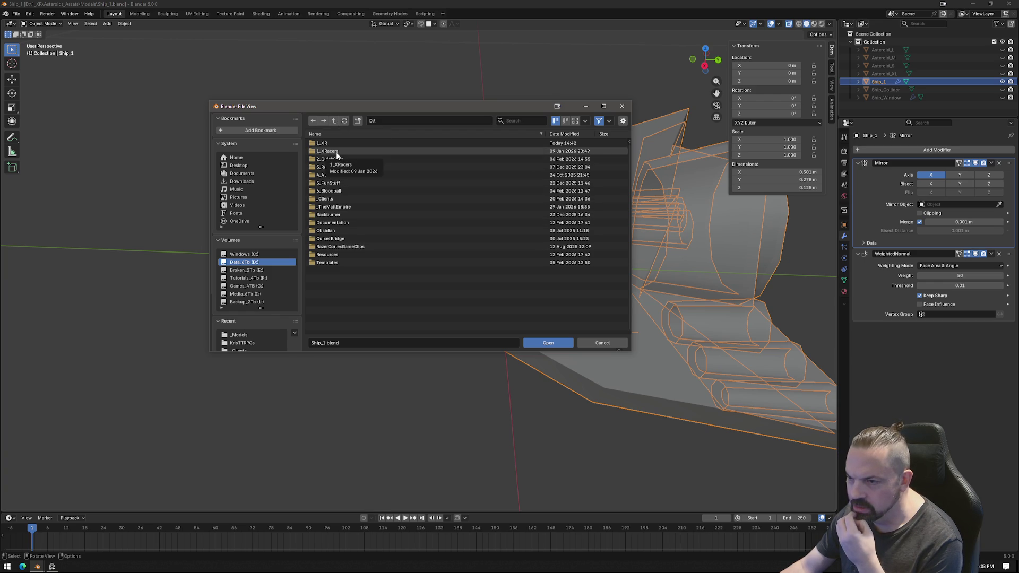
Browse D:\1_XRacers\_XRacers_Assets\Downloads and _TheMattEmpire, then switch to the Media_6Tb (I:) drive.
double_click(337, 152)
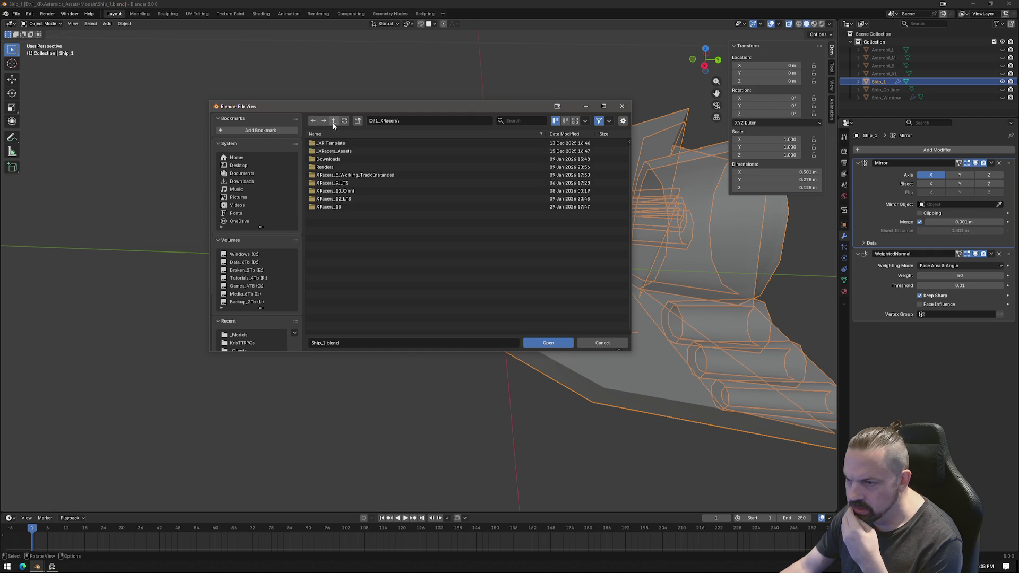
double_click(335, 151)
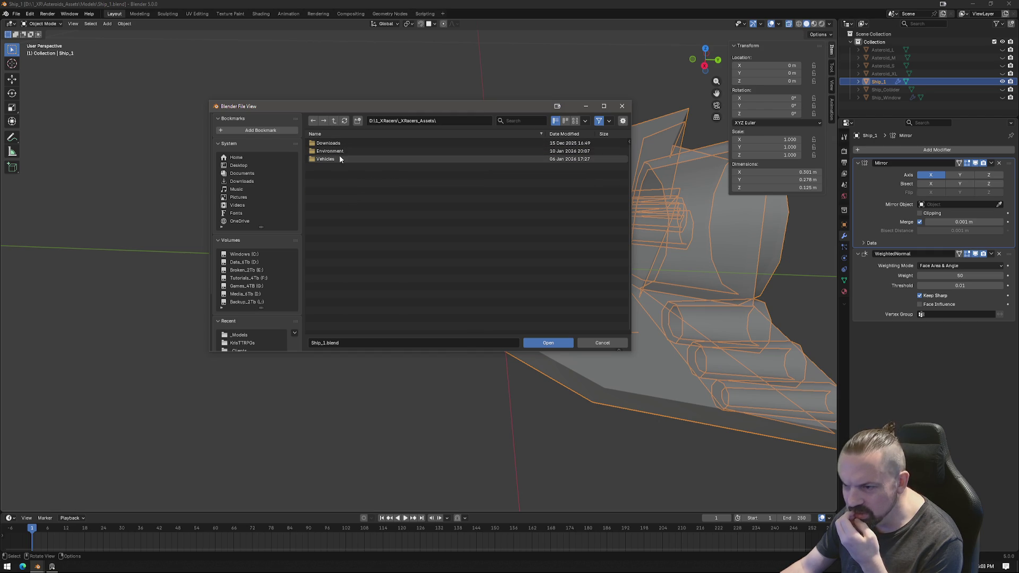
double_click(337, 143)
left_click(334, 121)
left_click(334, 121)
left_click(333, 121)
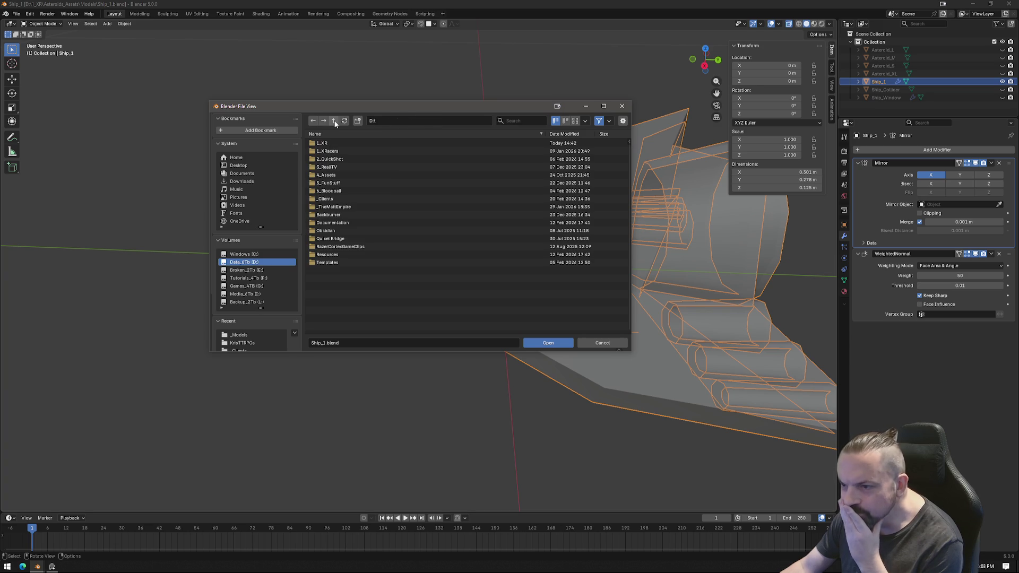
double_click(332, 206)
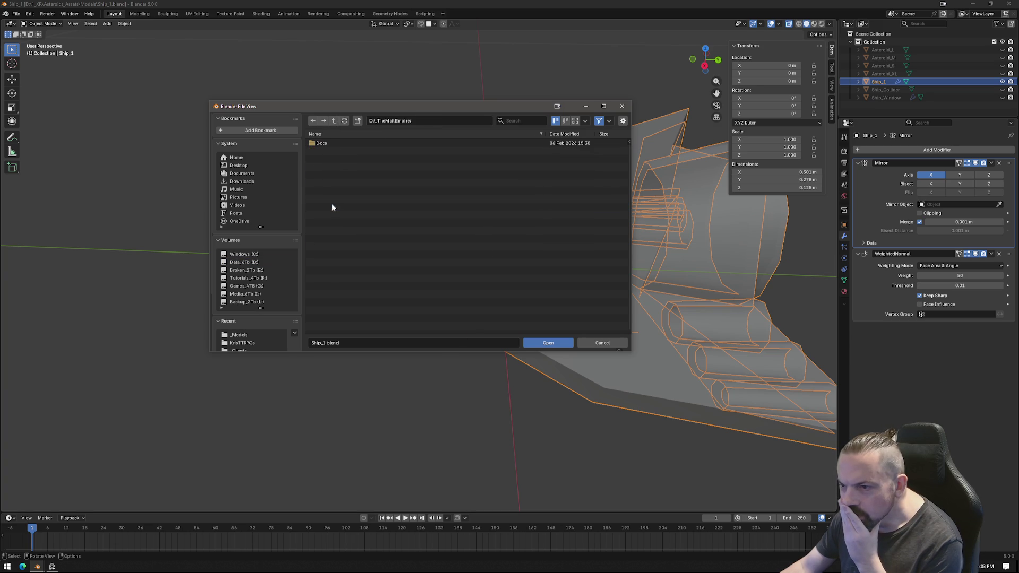
left_click(331, 122)
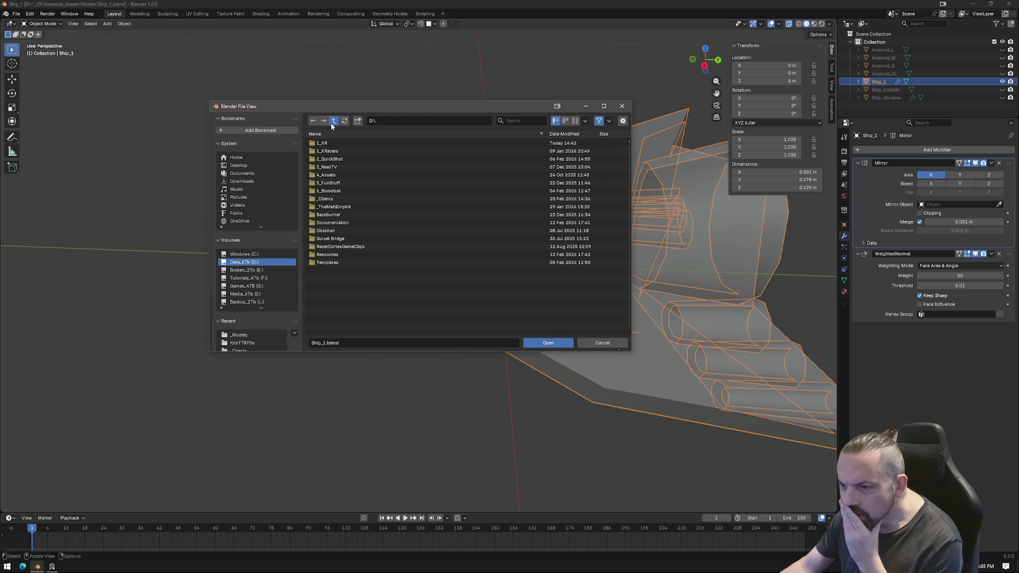
left_click(250, 296)
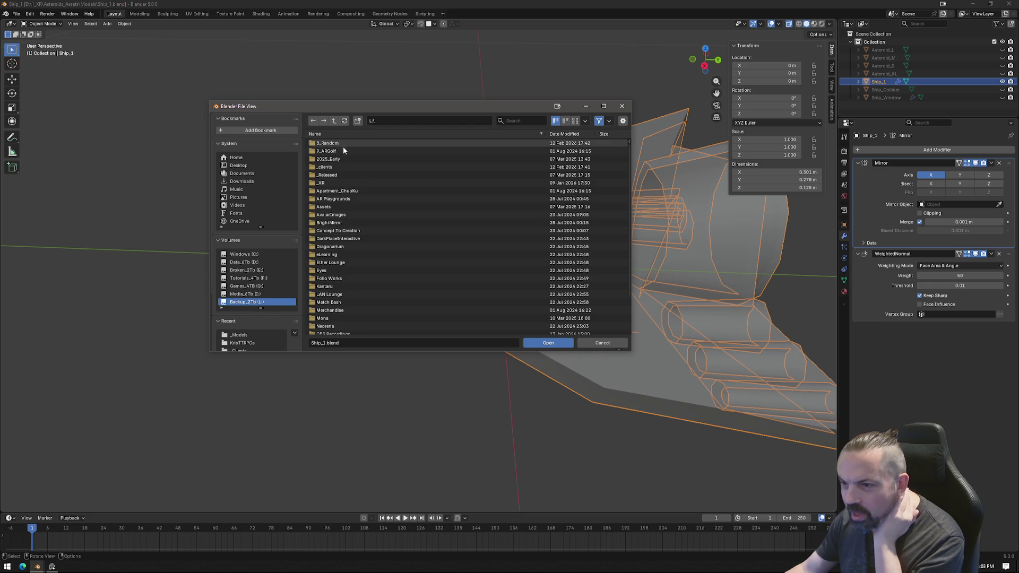
Look through the 2025_Early, VRMs\EXU\Welcome to DnD and _XR folders on the L: drive.
left_click(338, 165)
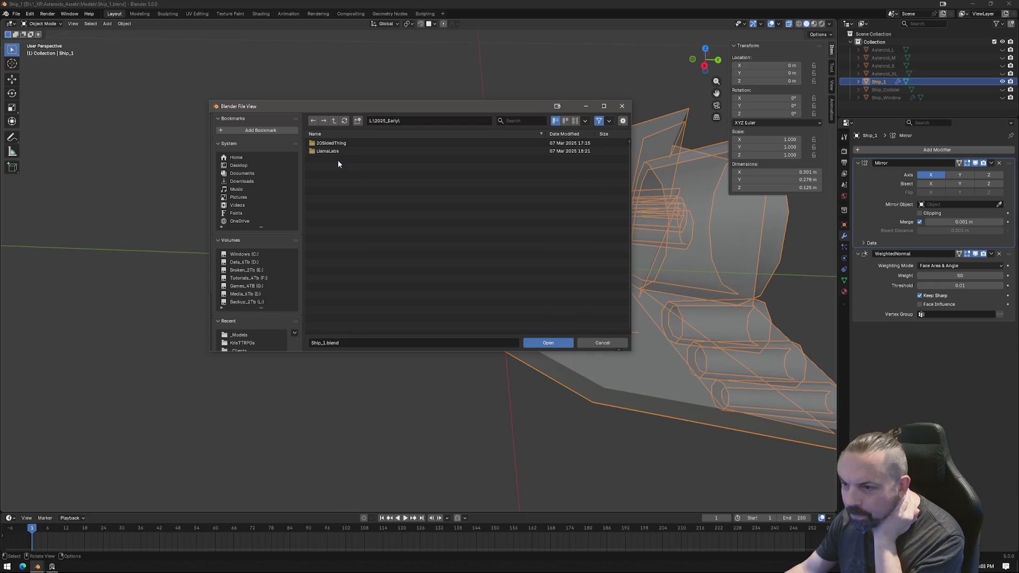
key("BackSpace")
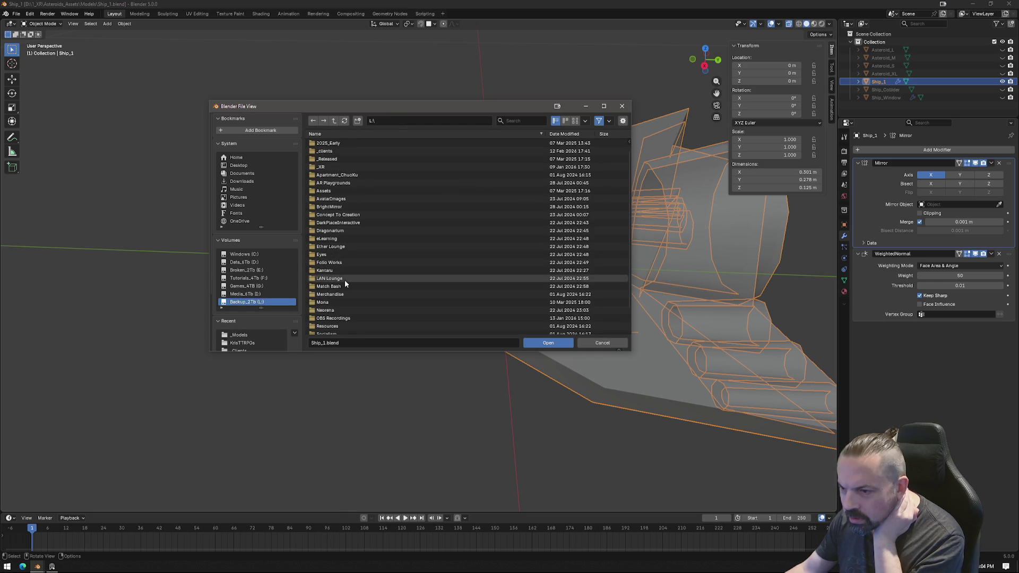
scroll(345, 279, "down", 3)
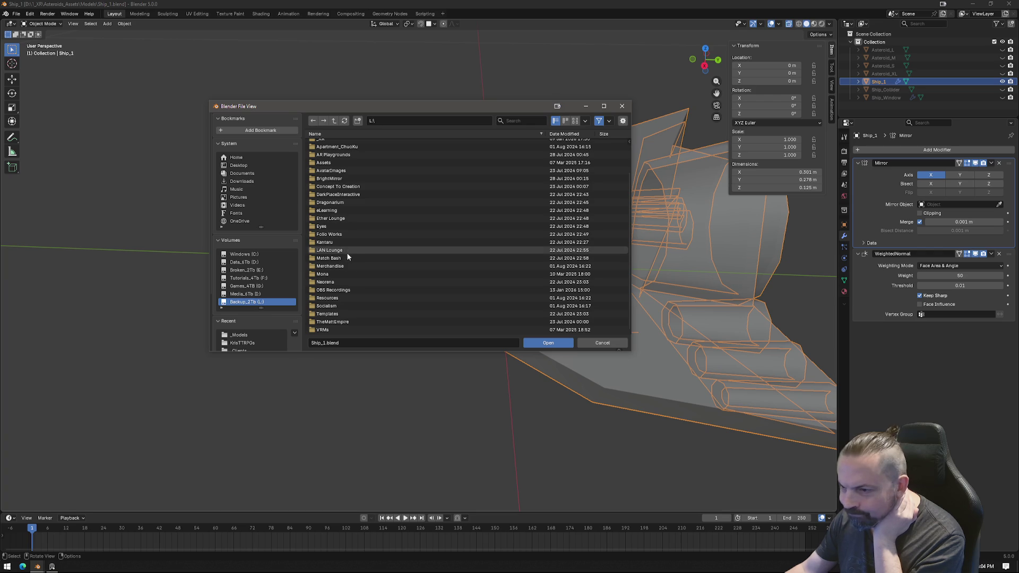
double_click(337, 330)
double_click(329, 145)
double_click(340, 151)
key("BackSpace")
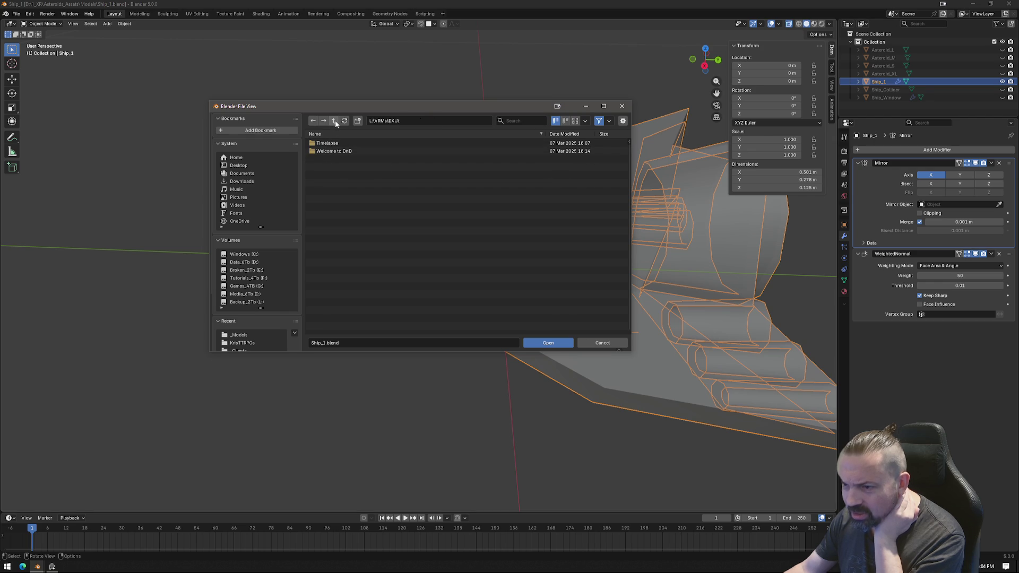
double_click(335, 120)
left_click(337, 143)
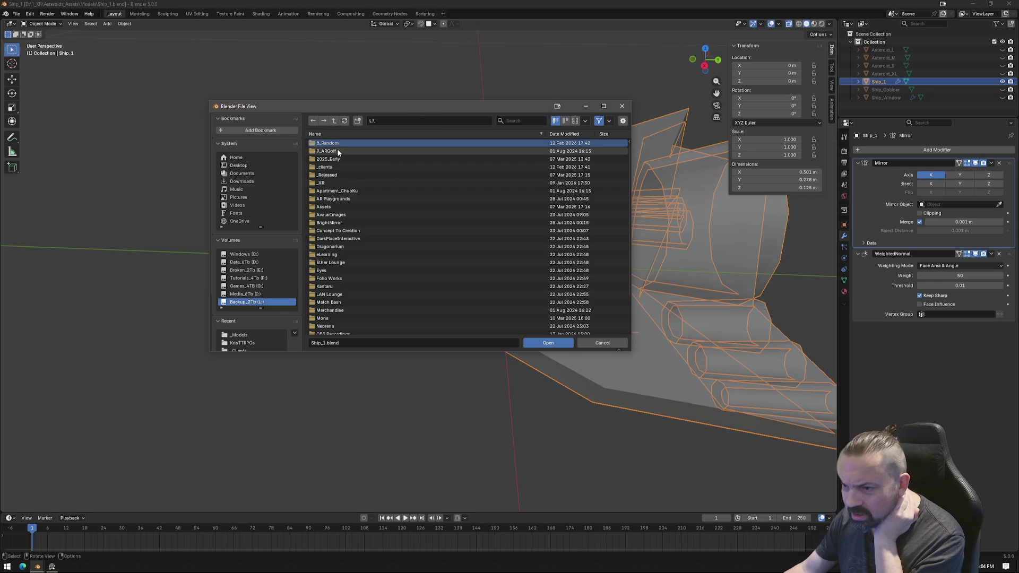
double_click(338, 182)
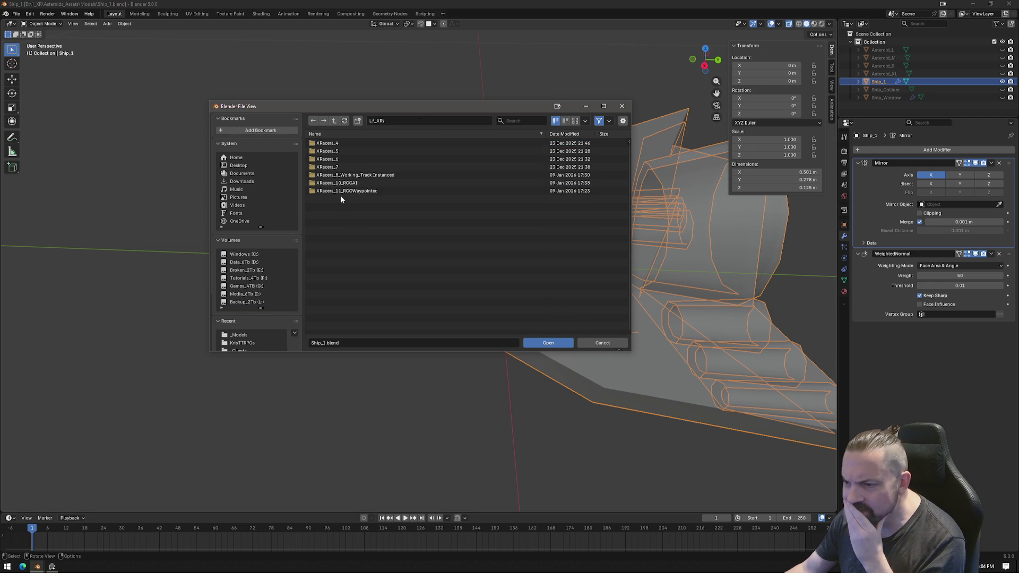
key("BackSpace")
Check the _XR Assets, Human and Folio Works folders, returning to the L: drive root.
left_click(338, 183)
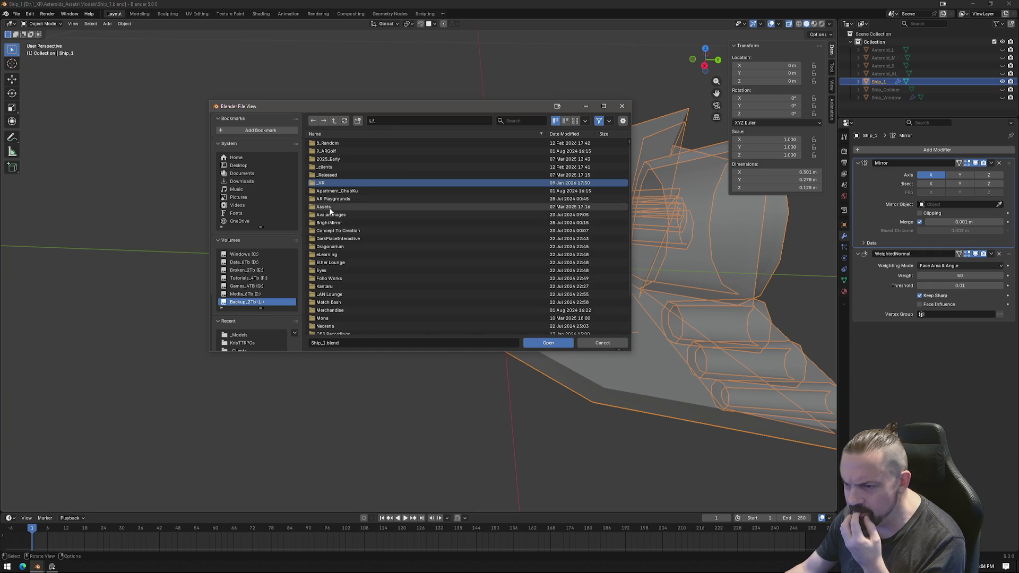
double_click(329, 207)
double_click(324, 143)
key("BackSpace")
key("BackSpace")
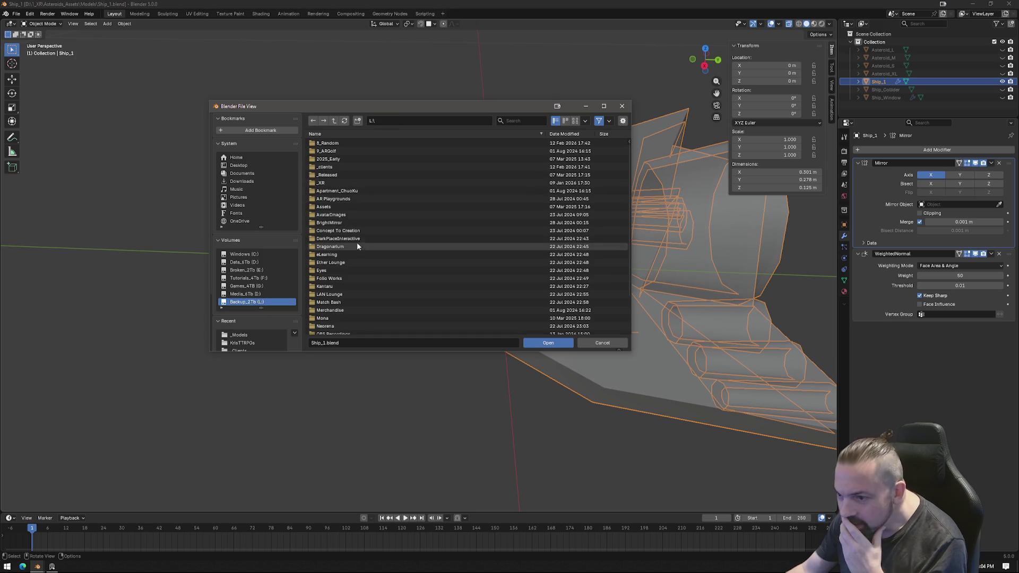
left_click(342, 281)
double_click(341, 281)
key("BackSpace")
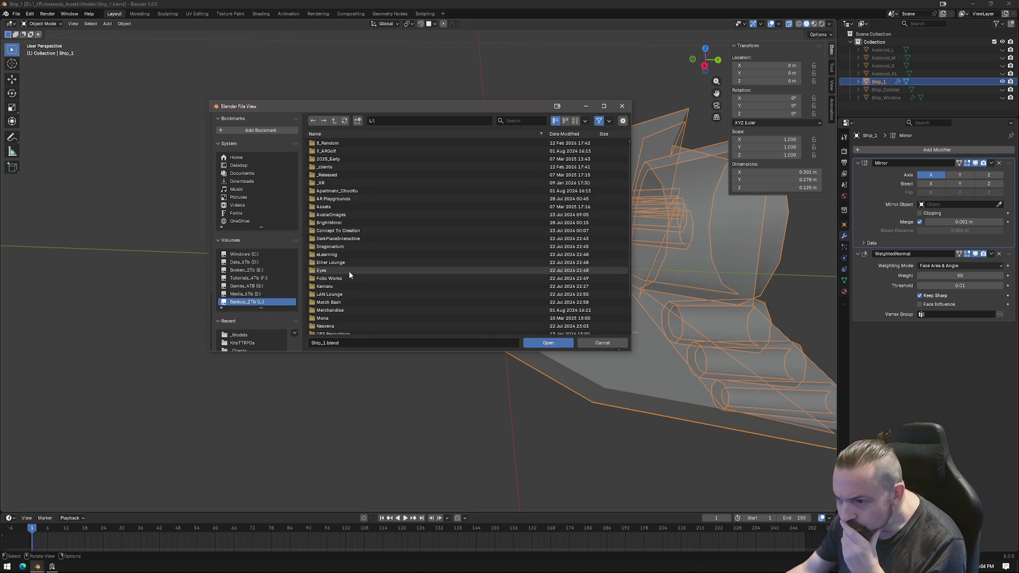
scroll(351, 286, "down", 1)
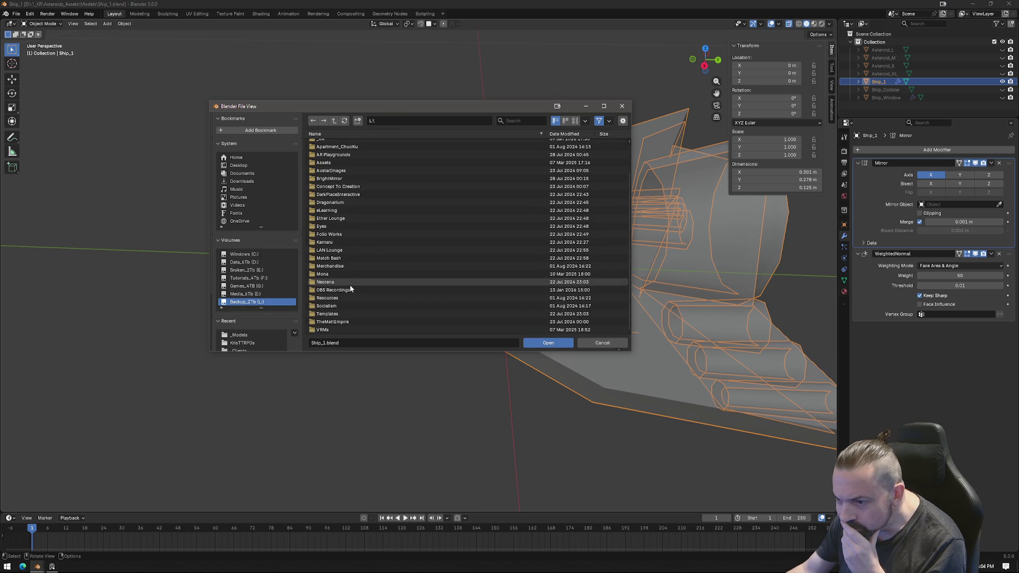
Check the DarkPlaceInteractive\Templates, _Released, _clients, TheMattEmpire and VRMs folders on L:.
double_click(354, 195)
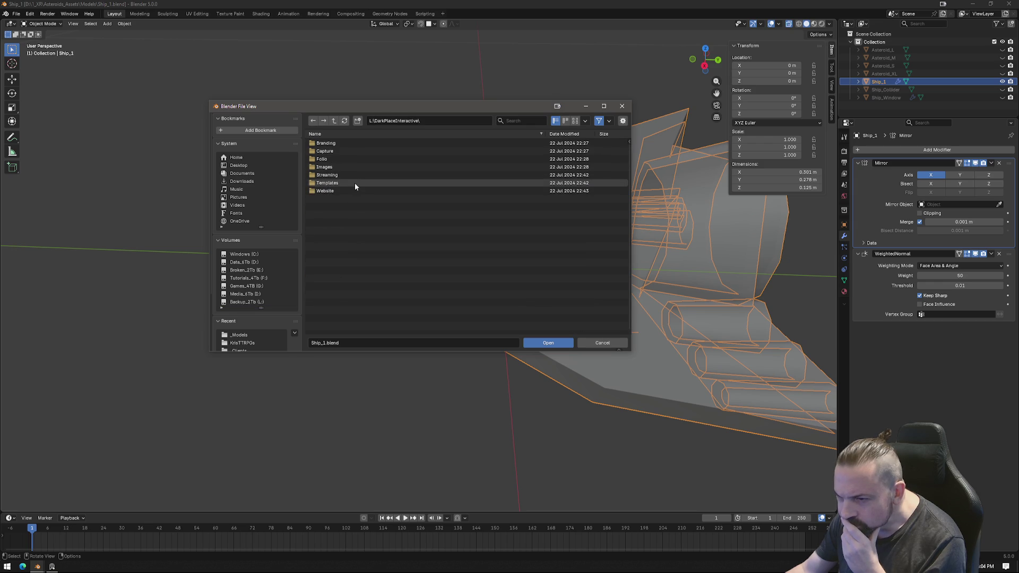
double_click(355, 182)
key("BackSpace")
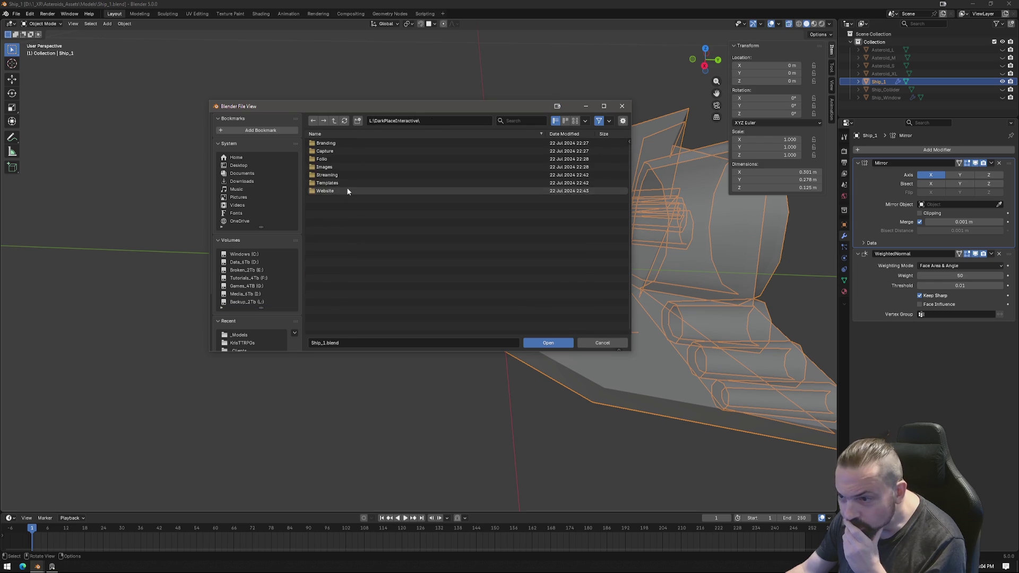
key("BackSpace")
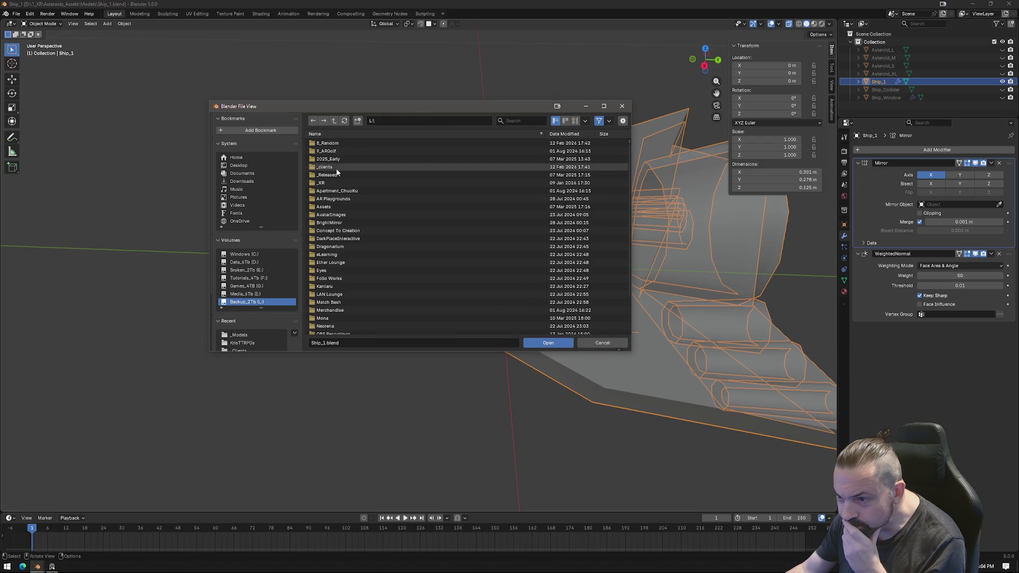
double_click(335, 173)
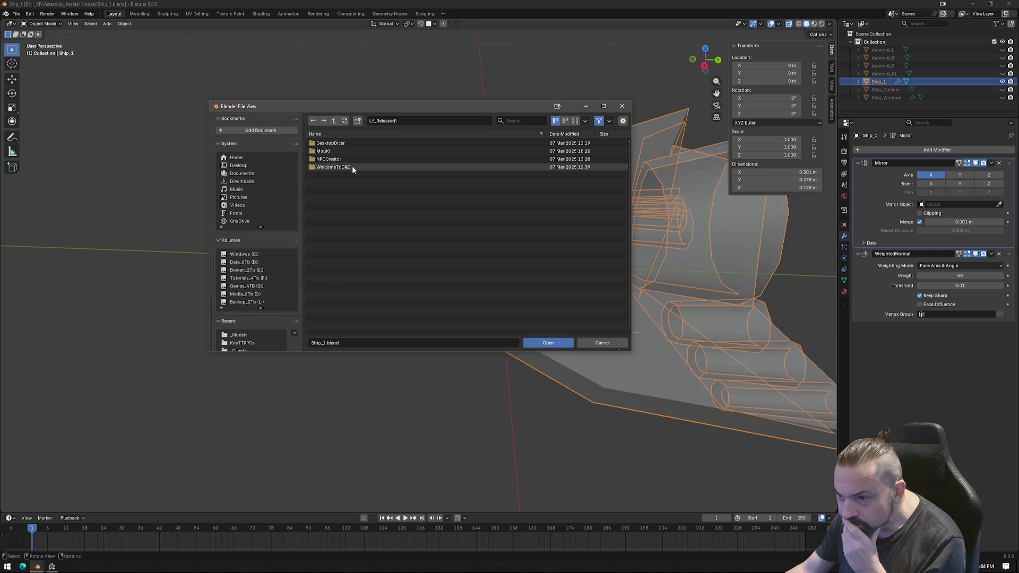
key("BackSpace")
double_click(352, 167)
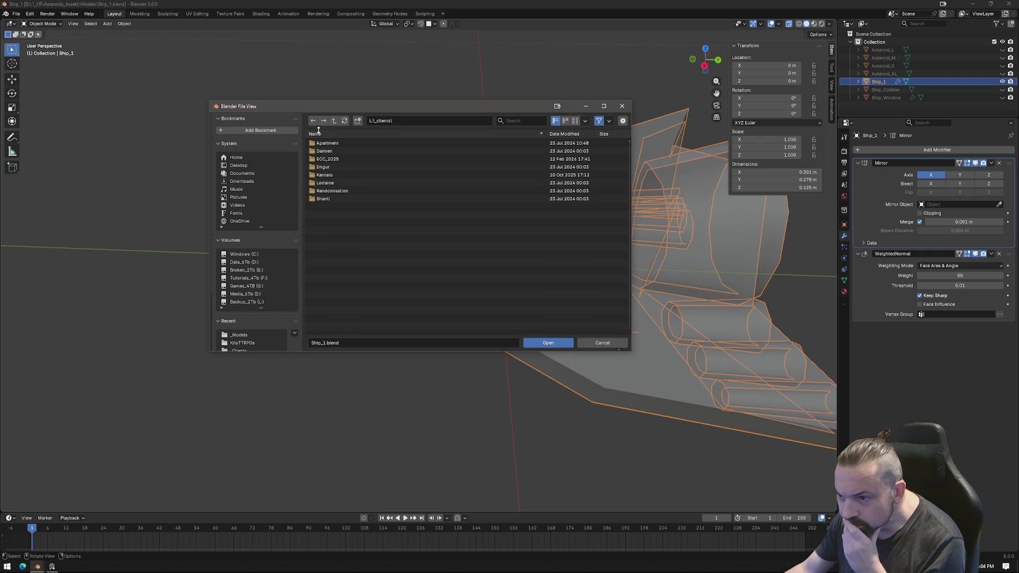
left_click(333, 120)
scroll(358, 254, "down", 3)
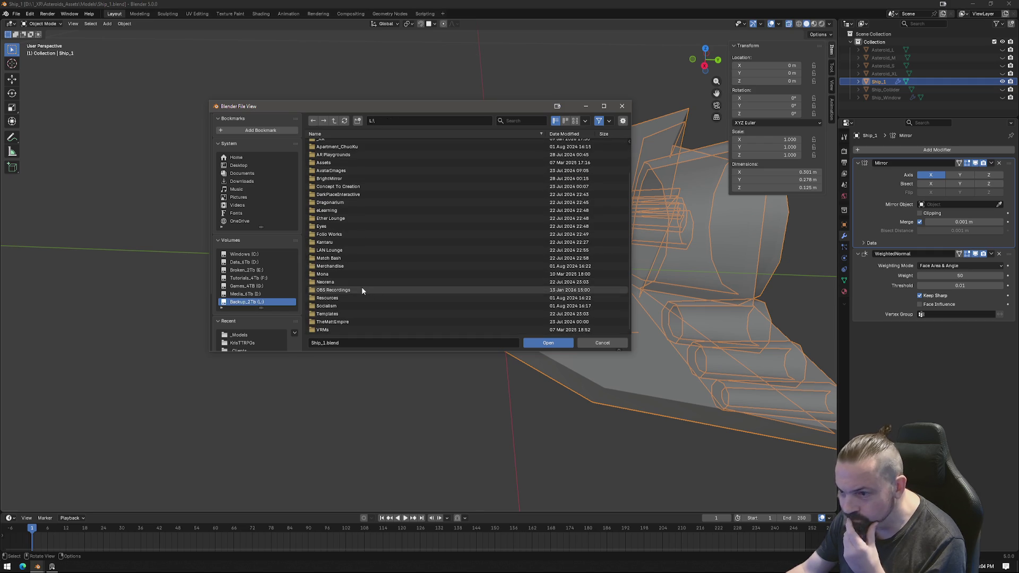
double_click(342, 322)
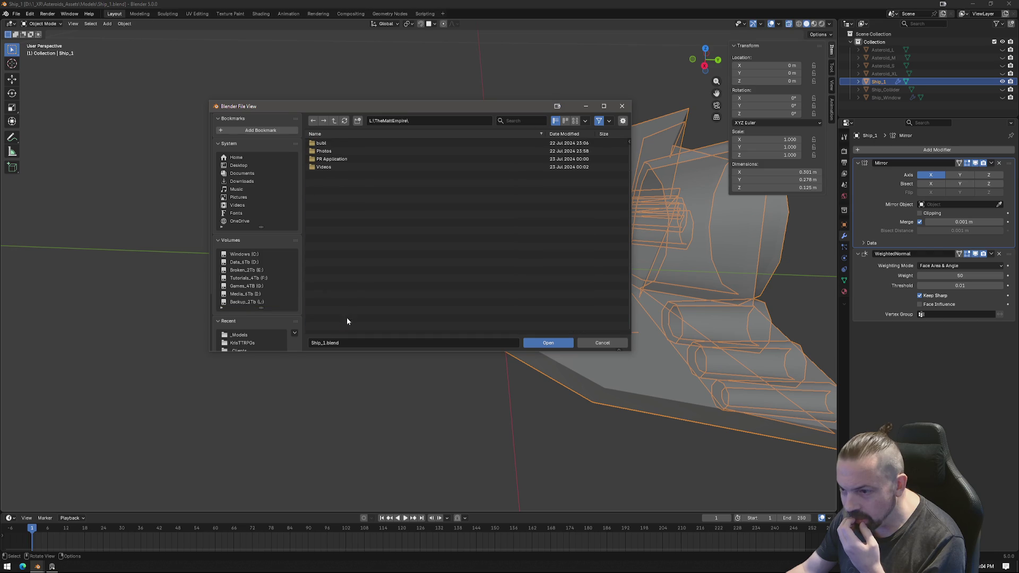
key("BackSpace")
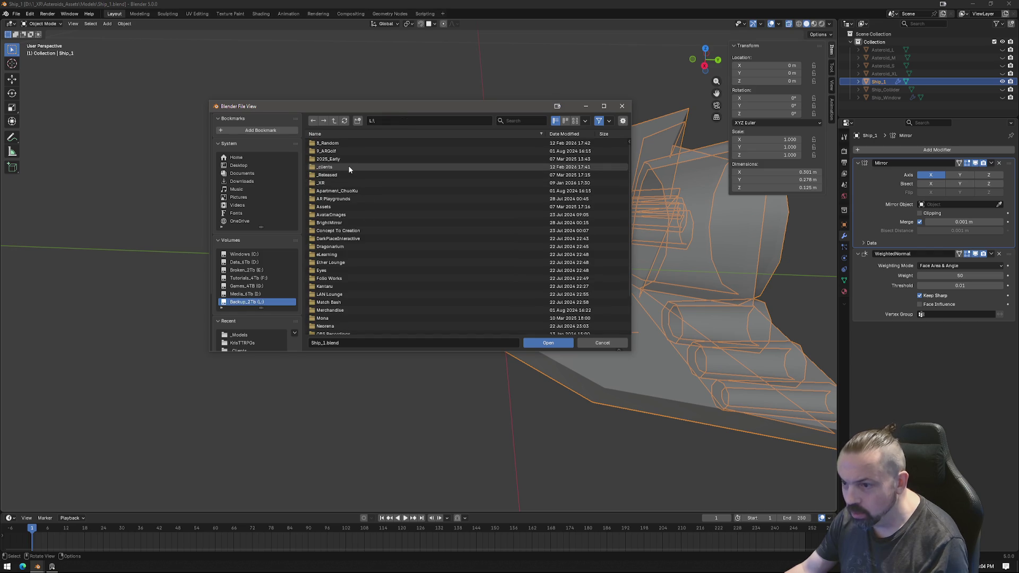
double_click(342, 157)
left_click(332, 122)
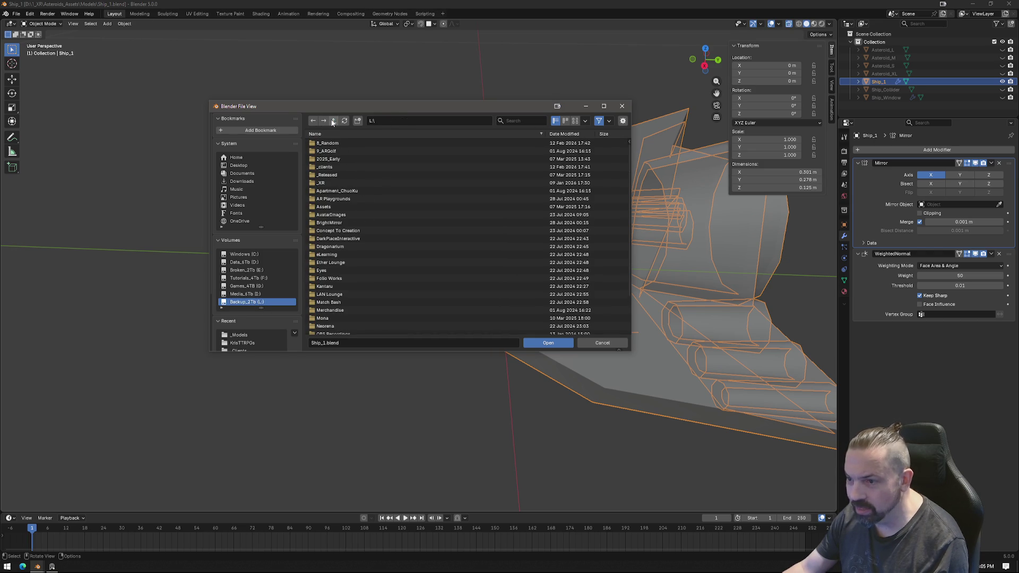
Switch to the Tutorials_4Tb (F:) drive and open _Folio\_Generic Male\GenericMale_01_Rigging.blend.
left_click(259, 293)
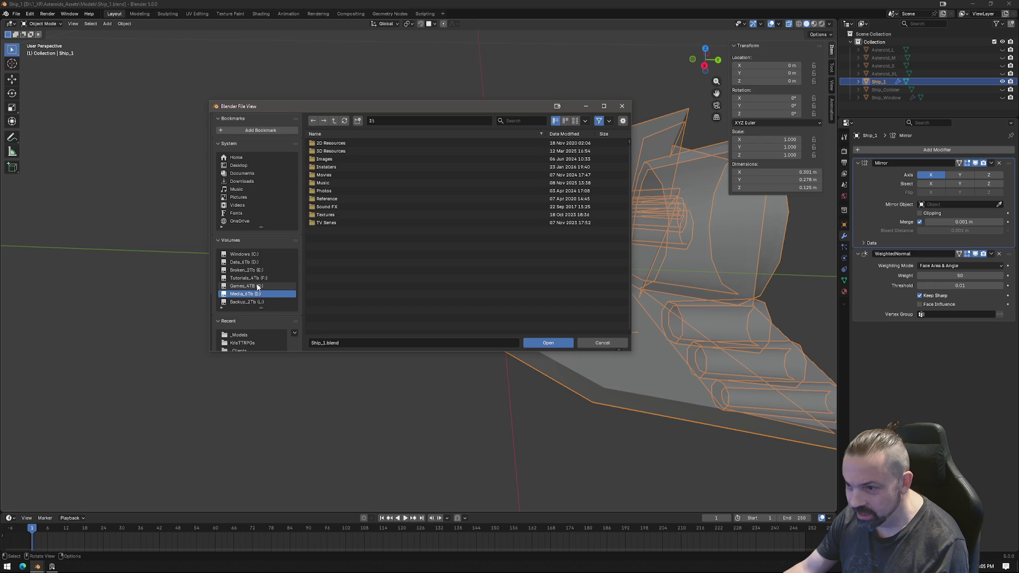
left_click(257, 286)
left_click(258, 279)
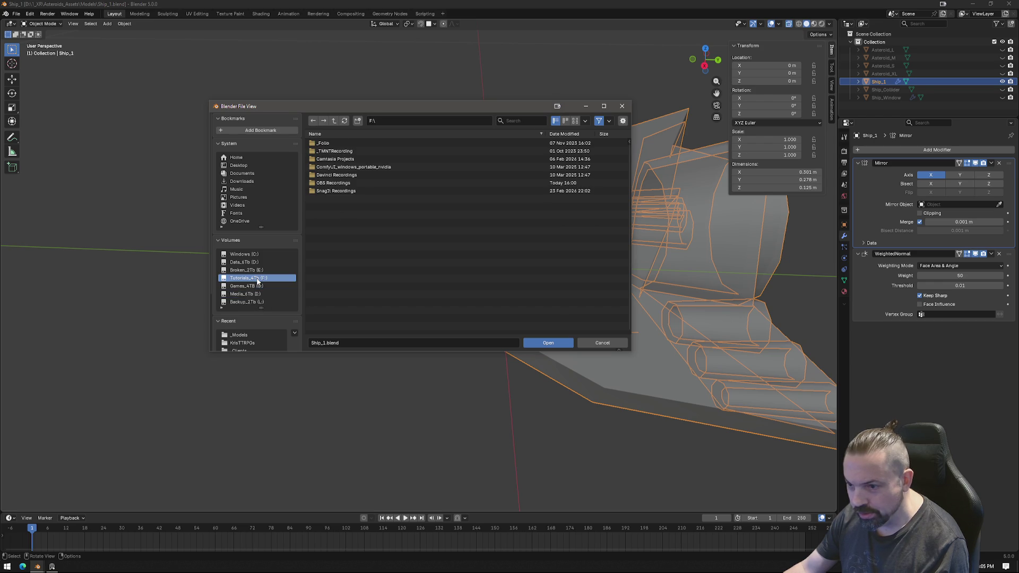
double_click(339, 142)
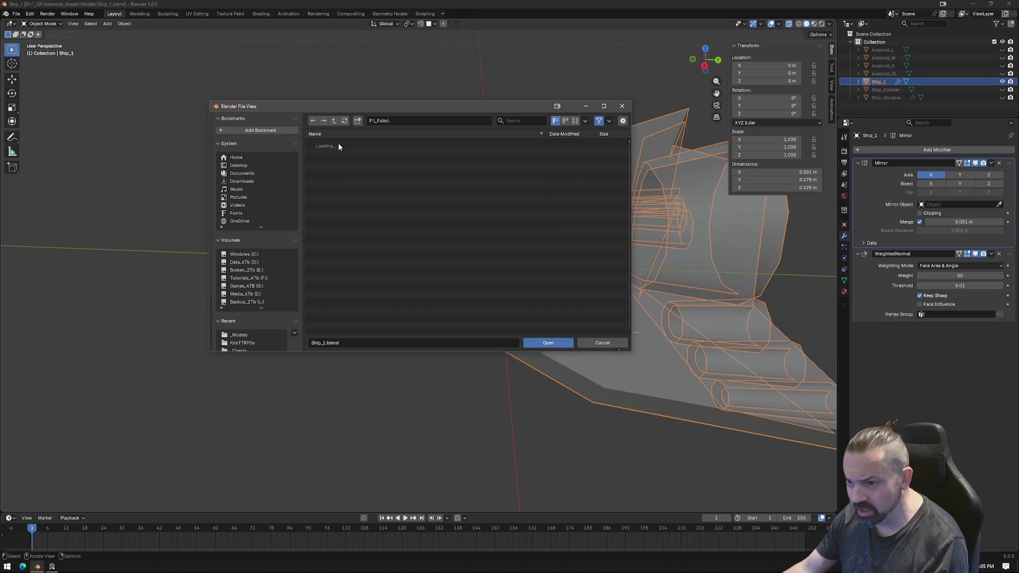
double_click(348, 152)
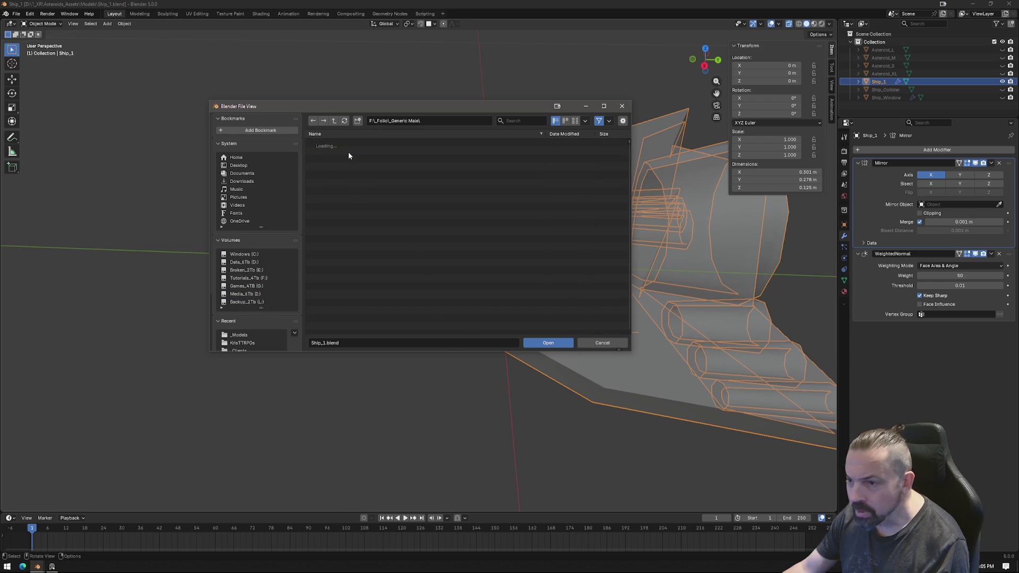
left_click(343, 152)
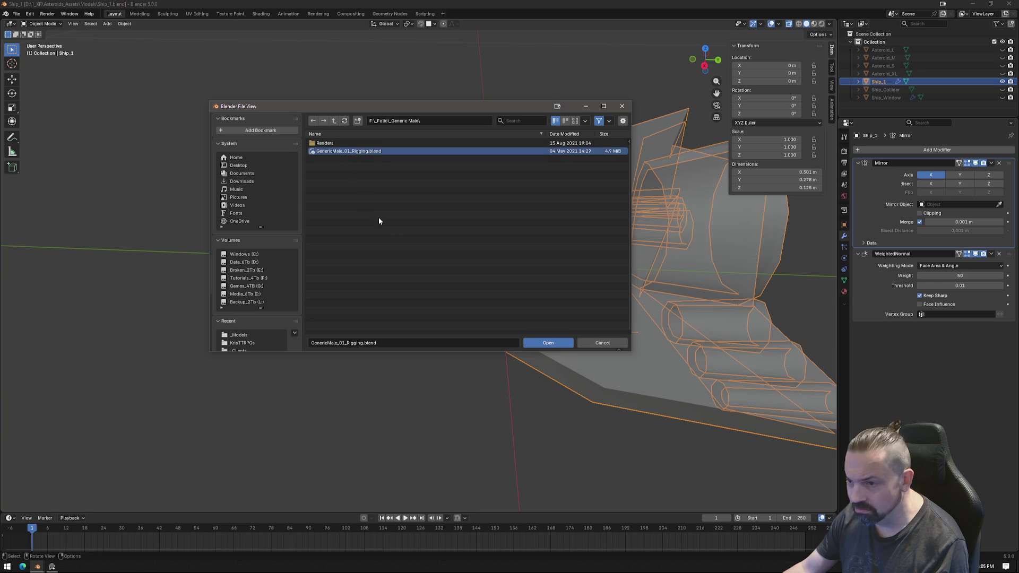
left_click(569, 344)
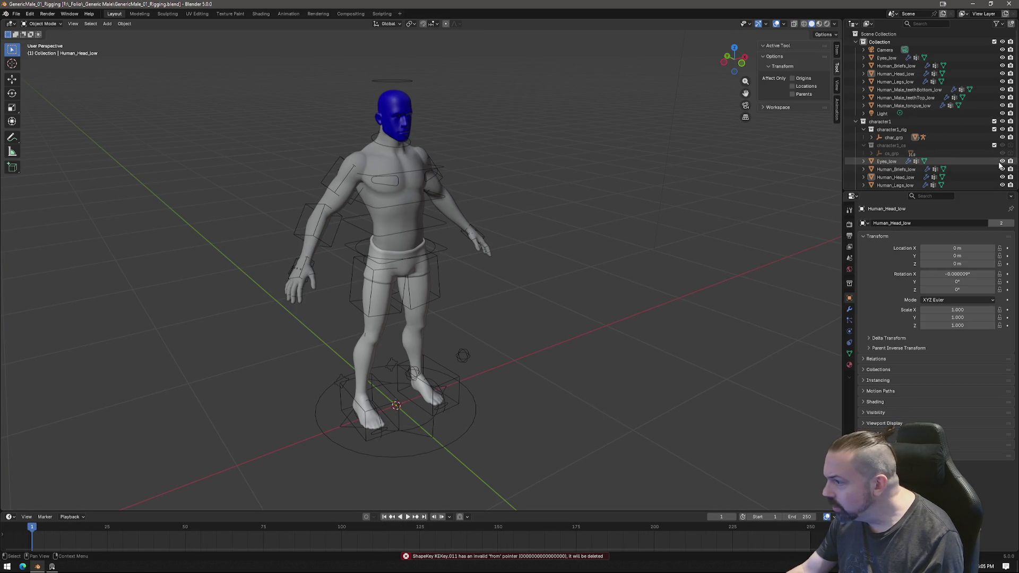
Put the character's body mesh in Edit Mode, then start opening another file without saving.
left_click(384, 225)
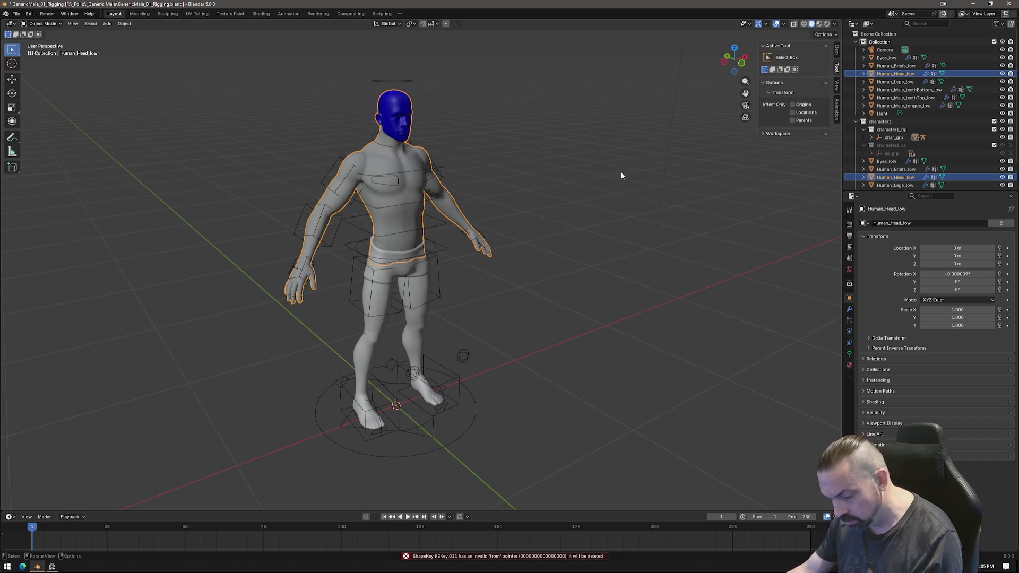
key("Tab")
key("Tab")
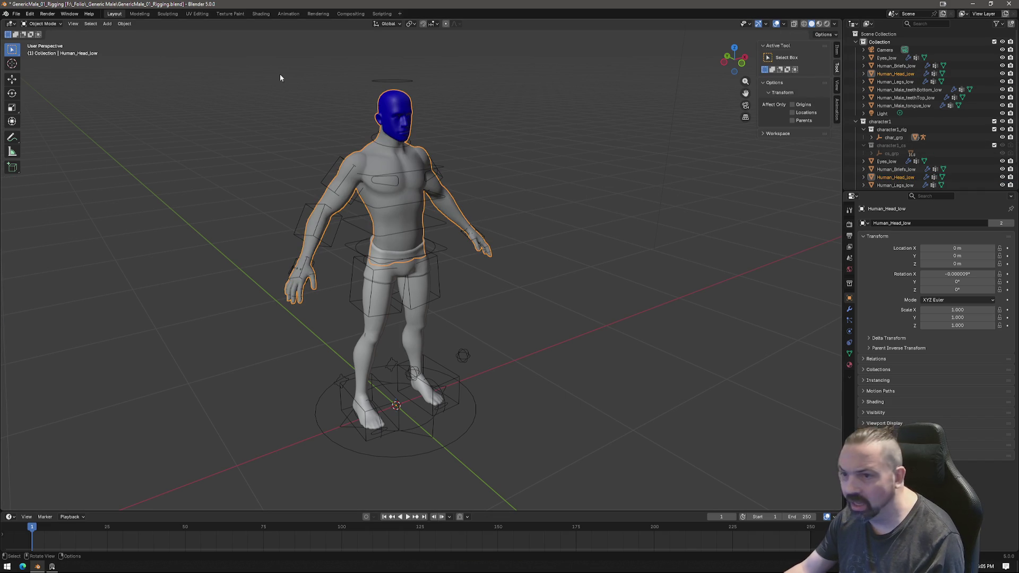
left_click(16, 13)
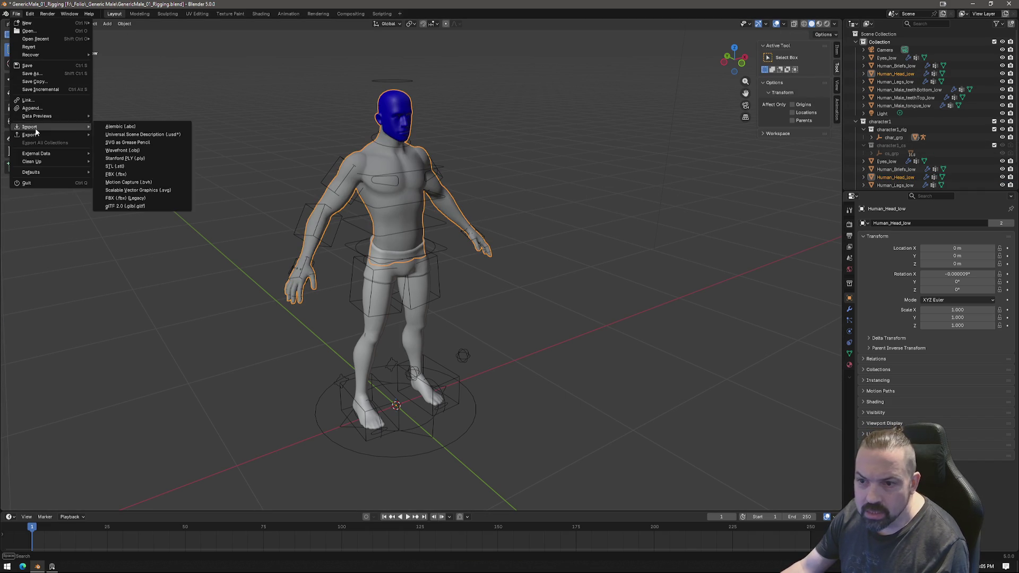
left_click(39, 30)
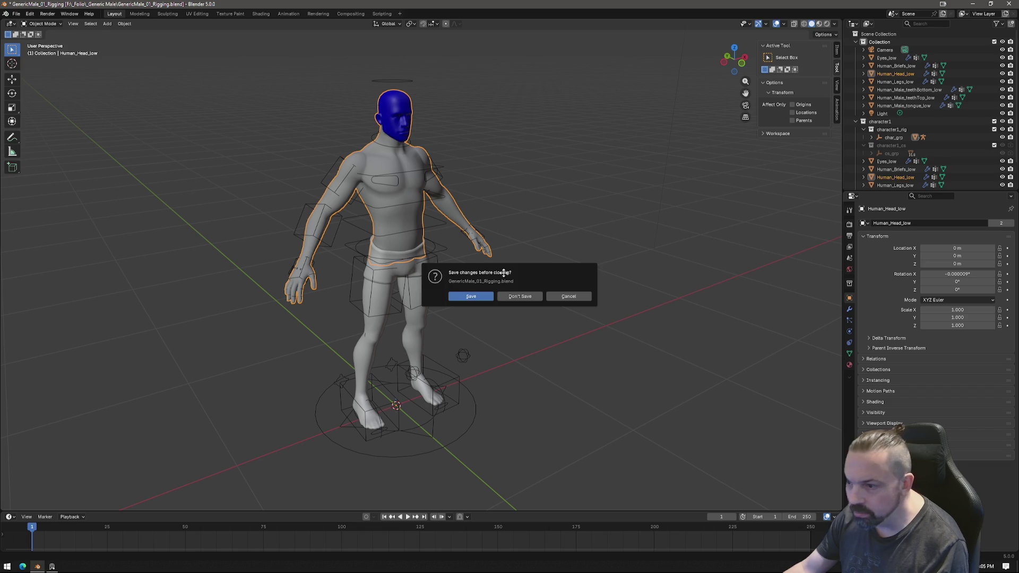
left_click(536, 296)
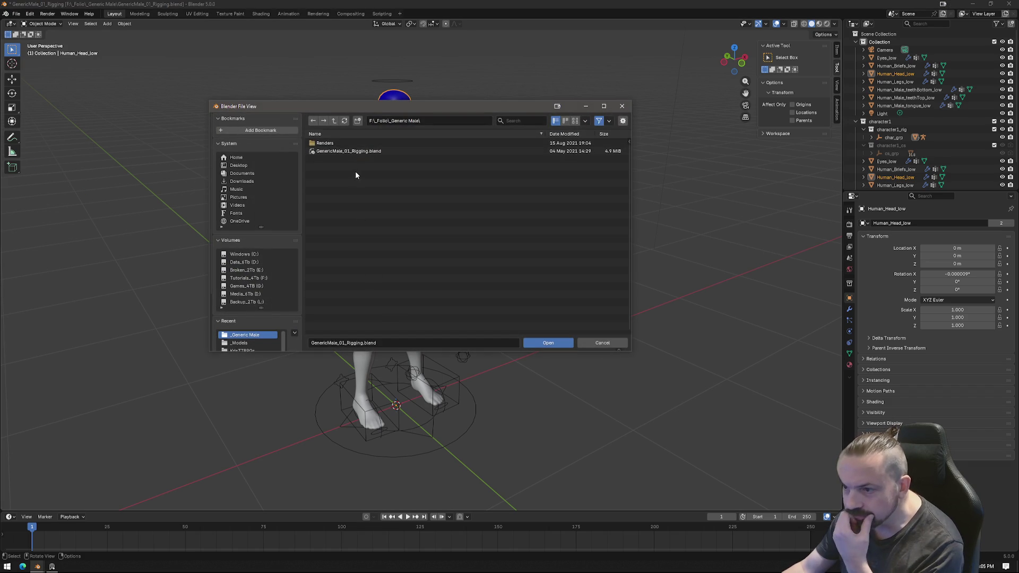
Browse F:\_Folio's TheMattEmpire and Critical Reel\Reference folders.
left_click(334, 120)
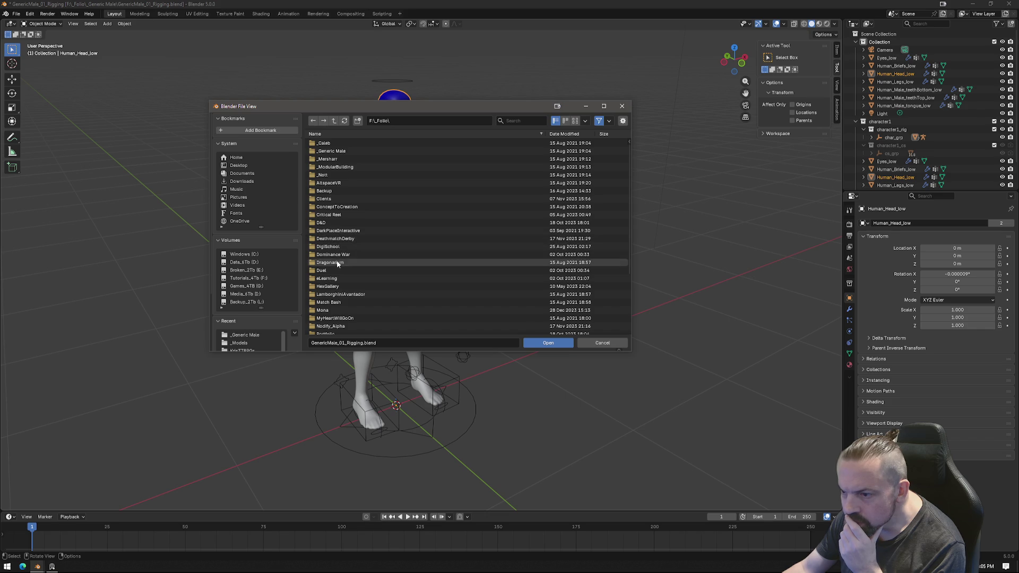
scroll(339, 305, "down", 5)
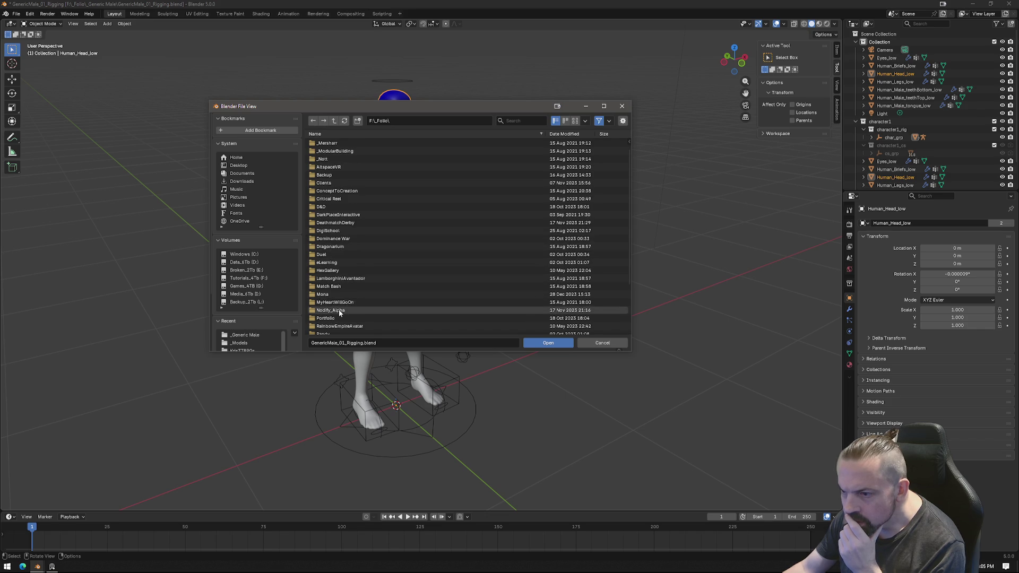
scroll(338, 320, "down", 2)
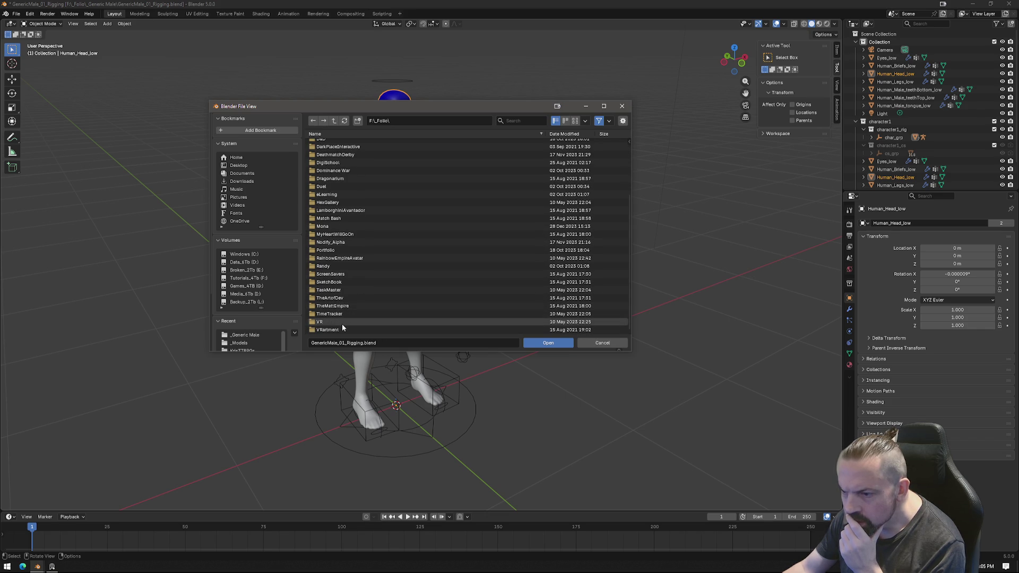
left_click(339, 307)
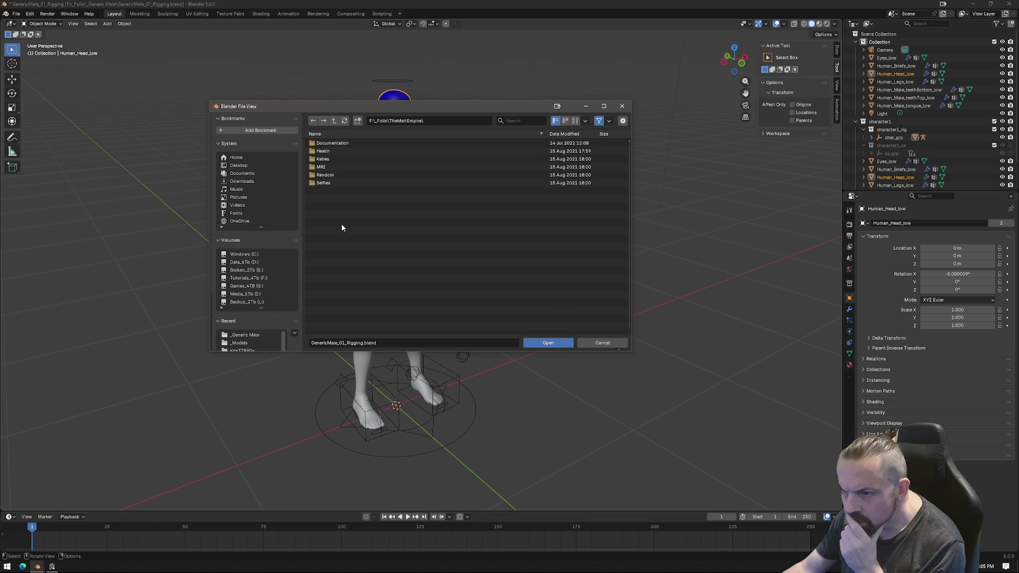
key("BackSpace")
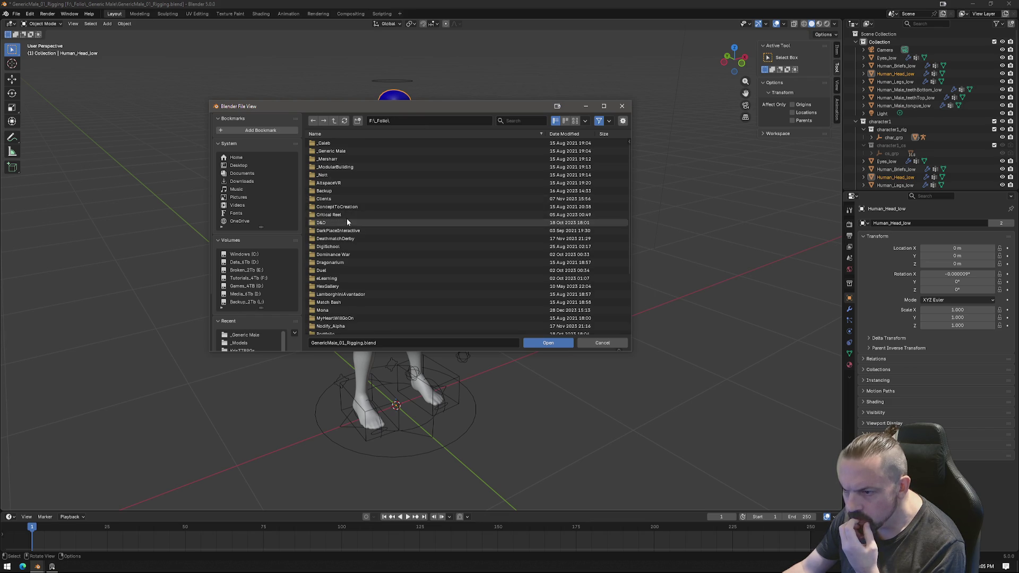
double_click(345, 215)
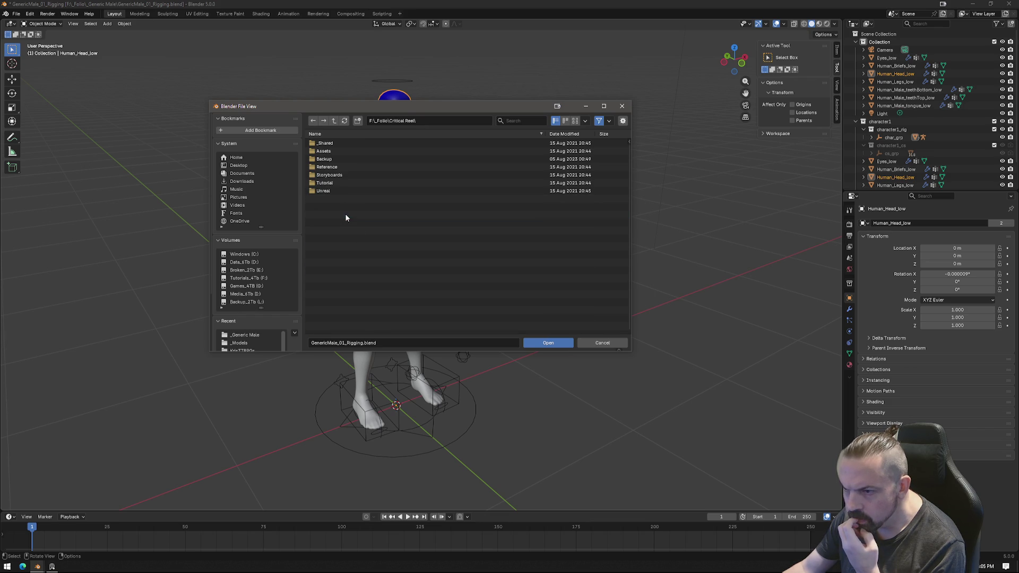
double_click(340, 168)
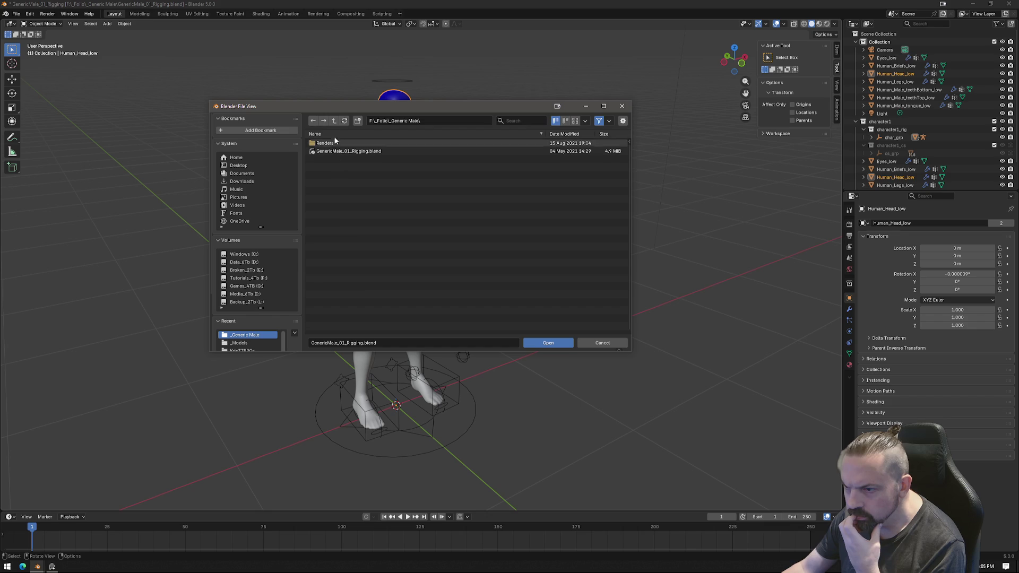
key("BackSpace")
key("BackSpace")
Check E:\Backup, then D:\1_XRacers\XRacers_13\Assets\_Models.
left_click(244, 262)
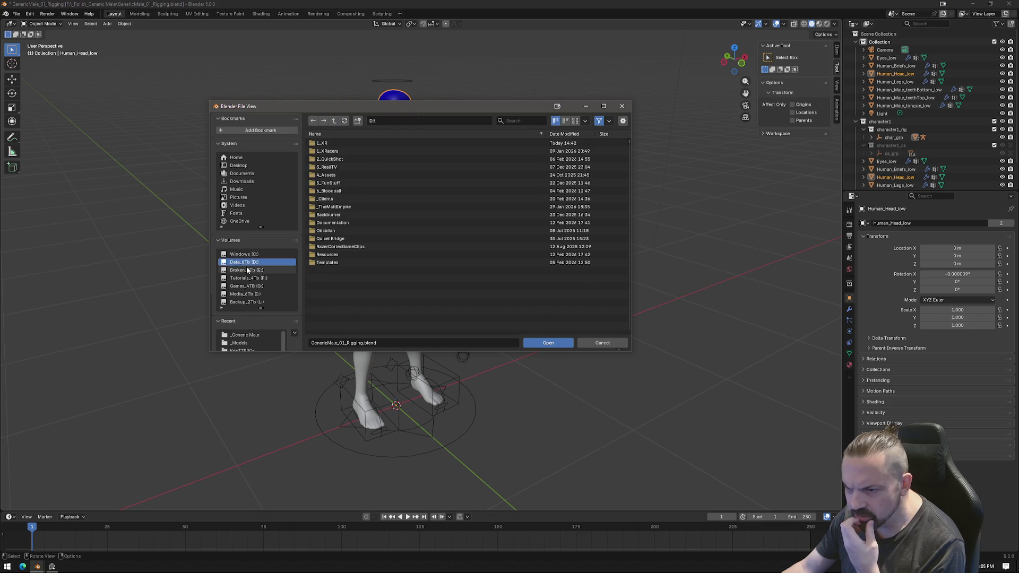
left_click(247, 269)
double_click(321, 143)
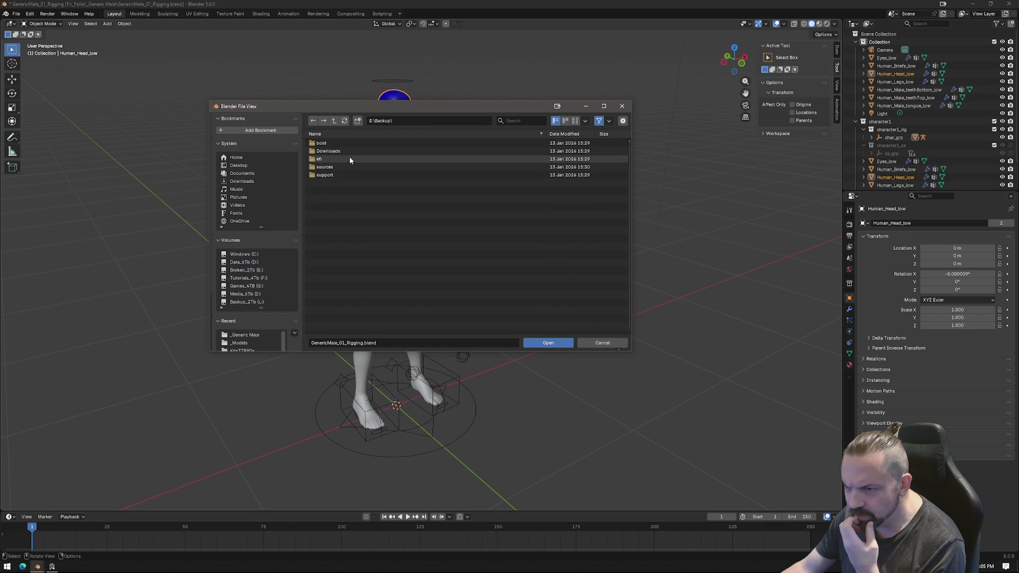
left_click(246, 262)
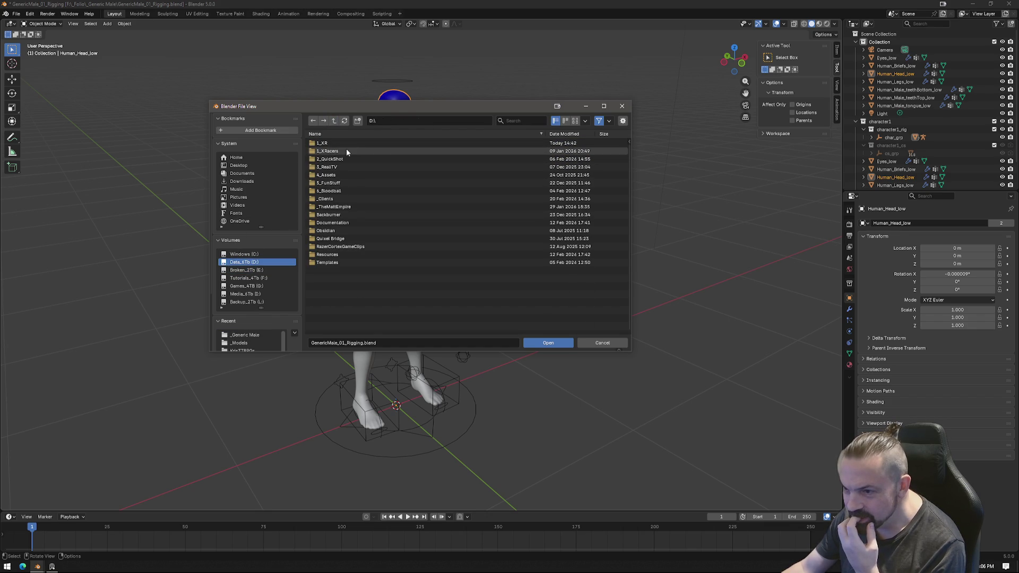
double_click(342, 151)
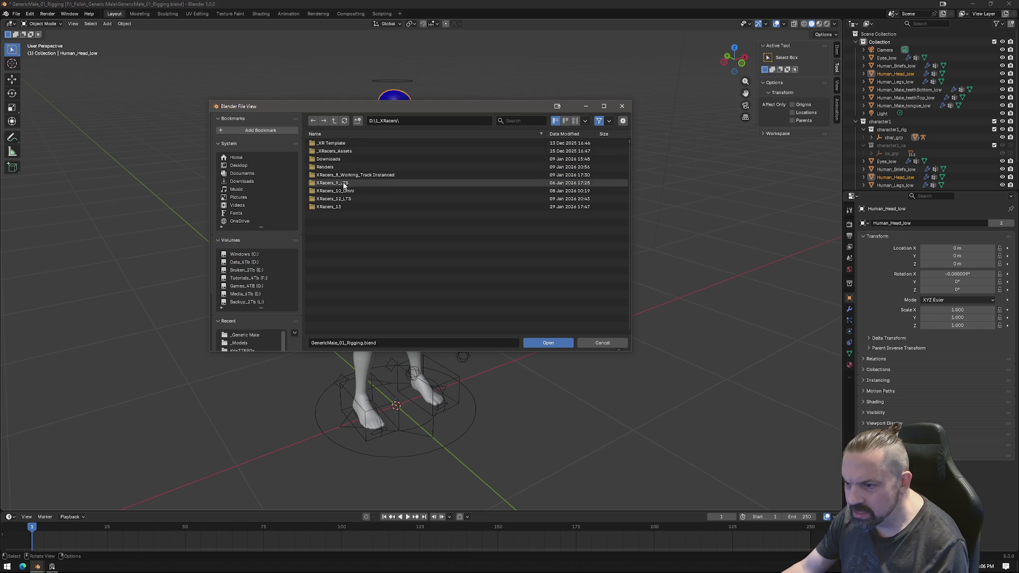
double_click(342, 207)
double_click(340, 150)
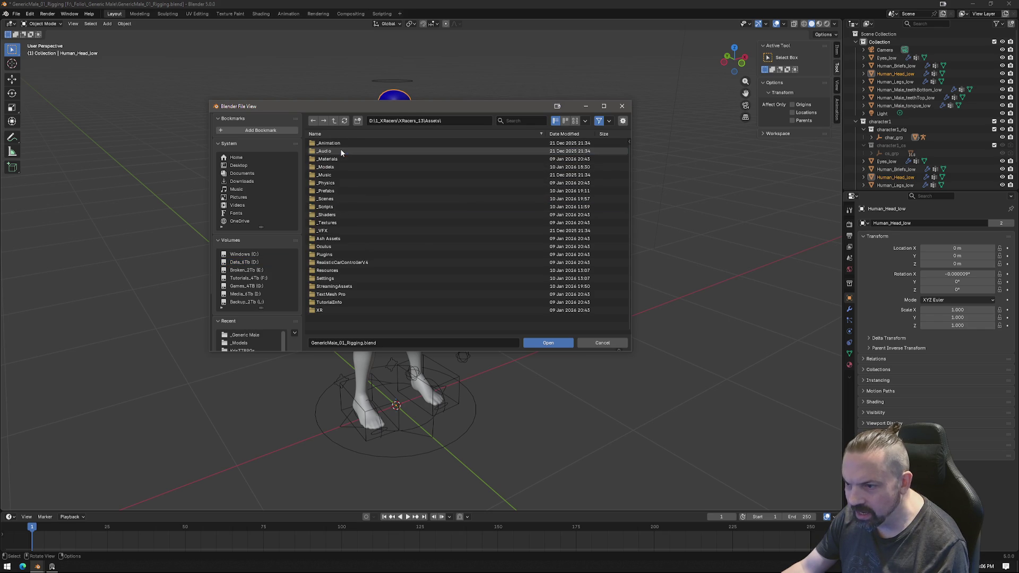
double_click(342, 167)
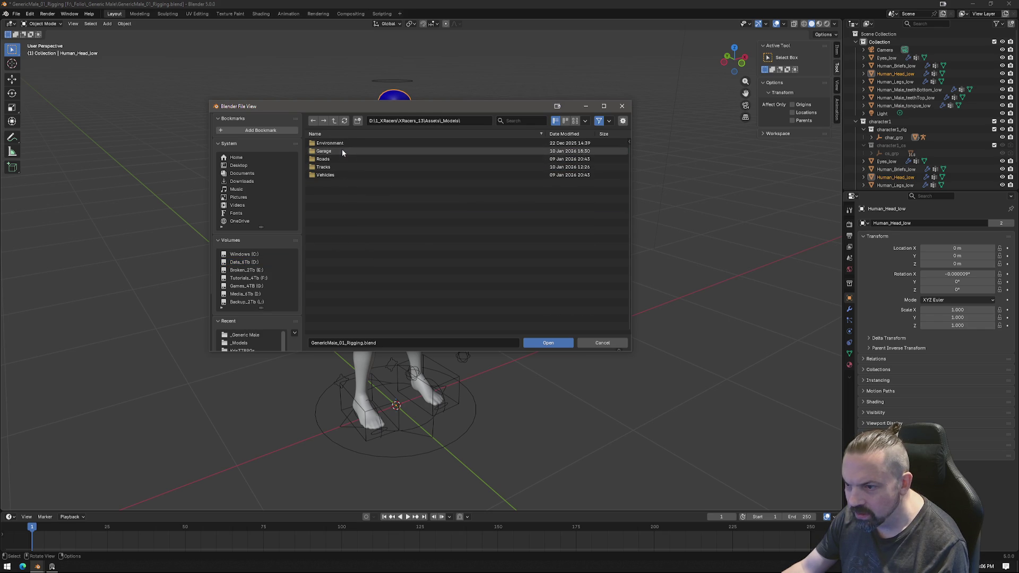
key("BackSpace")
key("BackSpace")
key("BackSpace")
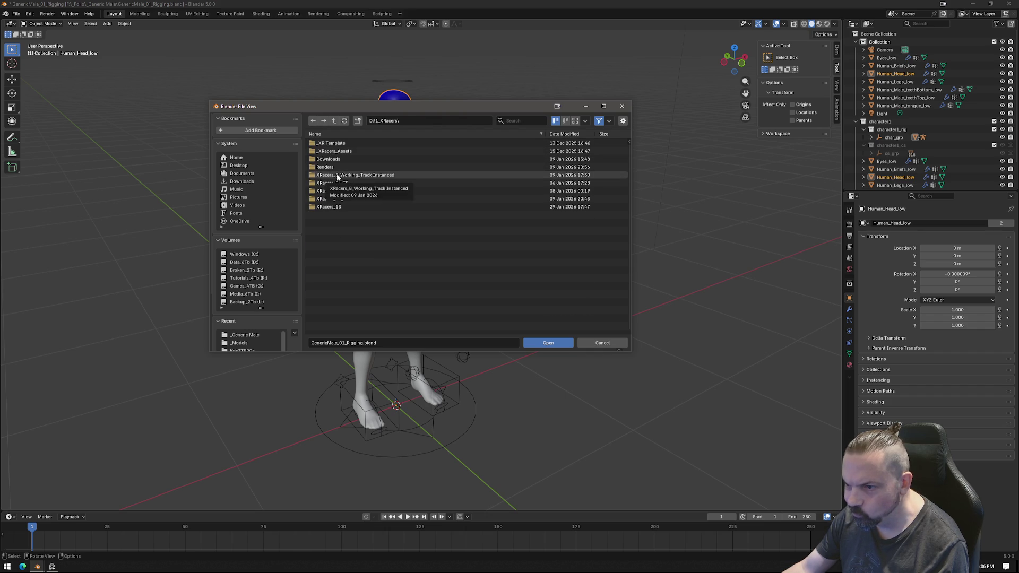
key("BackSpace")
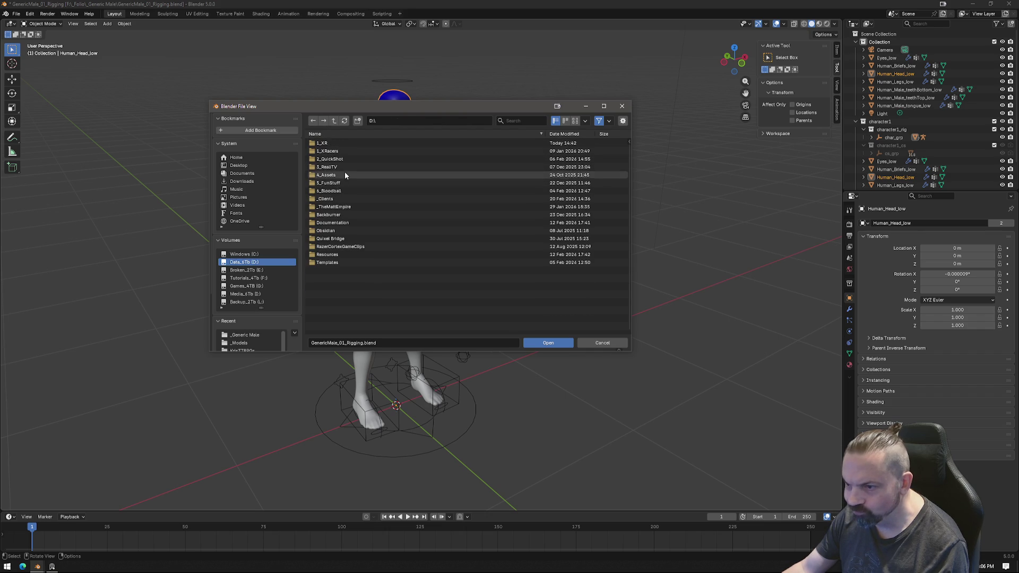
Peek into D:\4_Assets' Metahuman, Roads and Sports folders, then cancel the file browser.
left_click(345, 173)
left_click(340, 151)
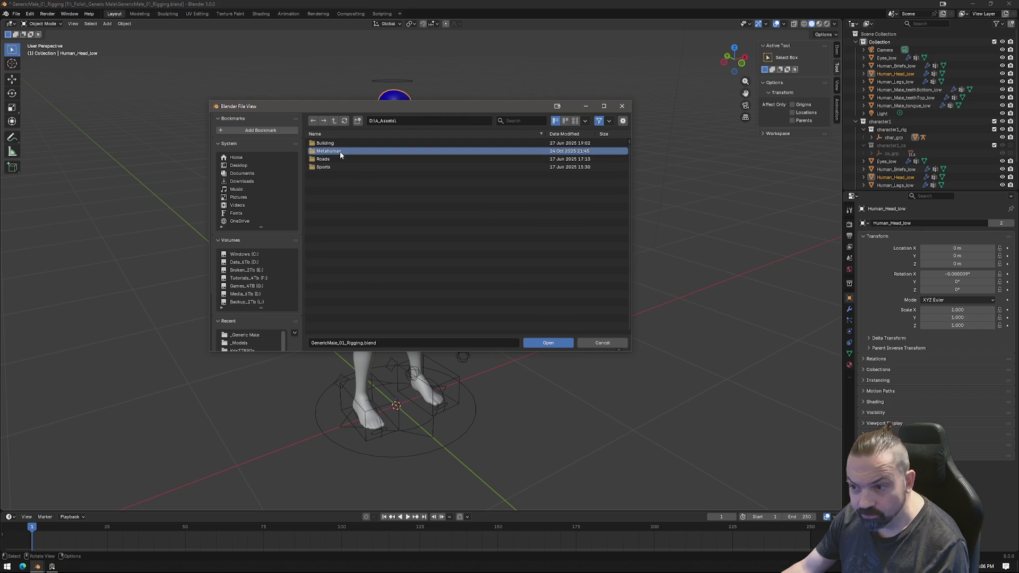
key("BackSpace")
left_click(340, 159)
key("BackSpace")
left_click(340, 167)
key("BackSpace")
key("BackSpace")
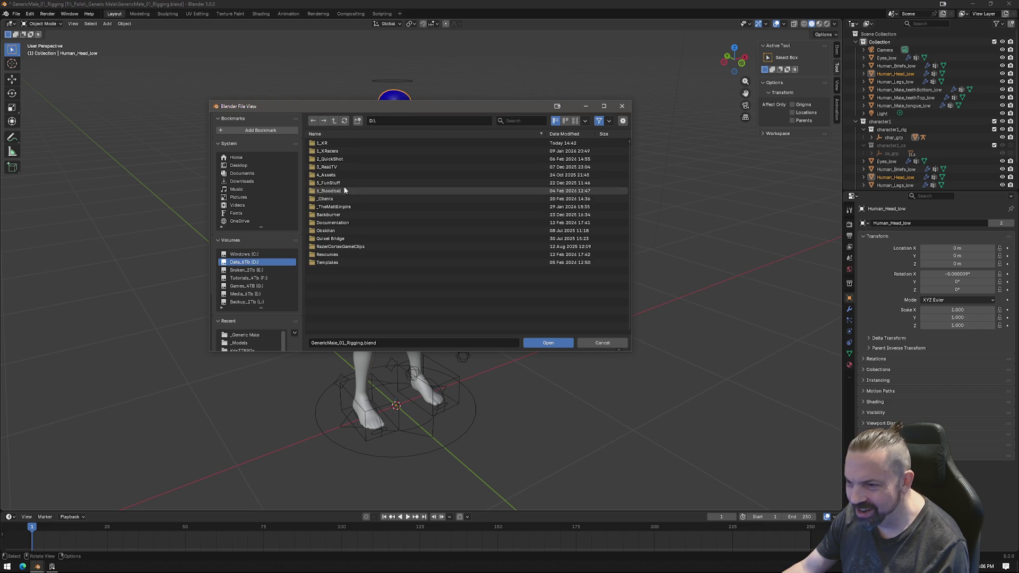
left_click(344, 175)
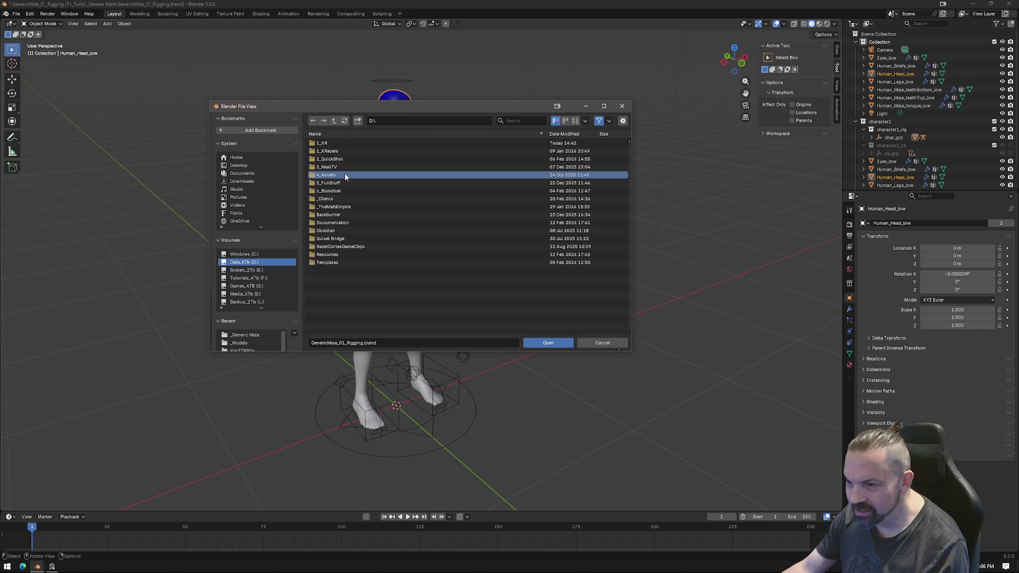
left_click(603, 344)
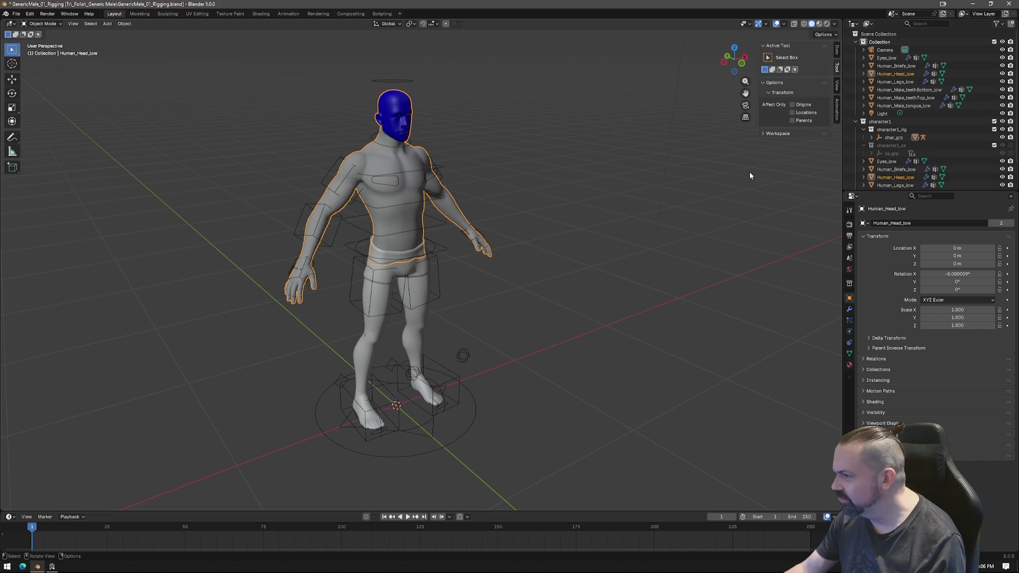
Pick a recent file, then cancel the save prompt to keep GenericMale_01_Rigging.blend open.
left_click(17, 15)
mouse_move(41, 39)
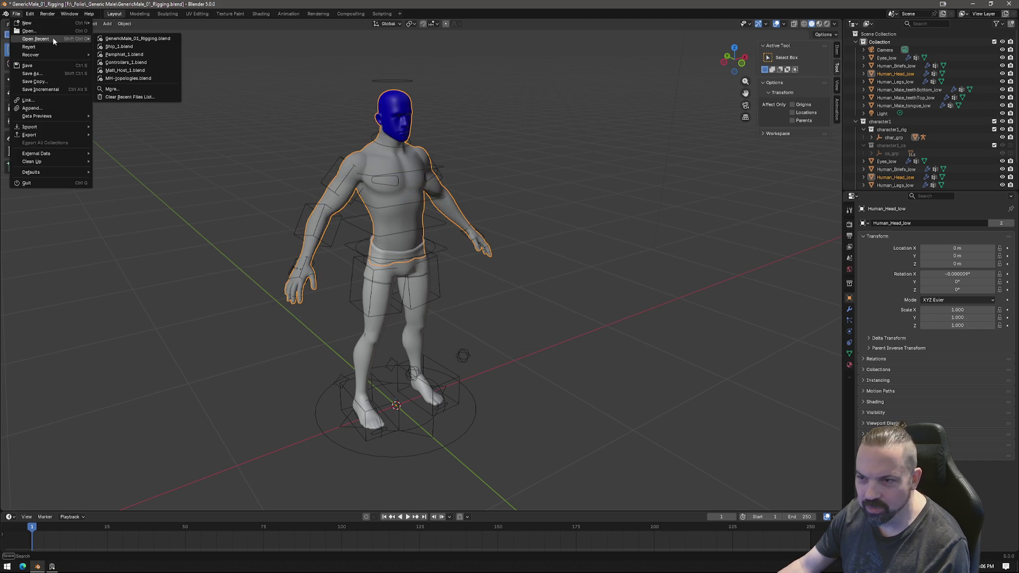
left_click(142, 43)
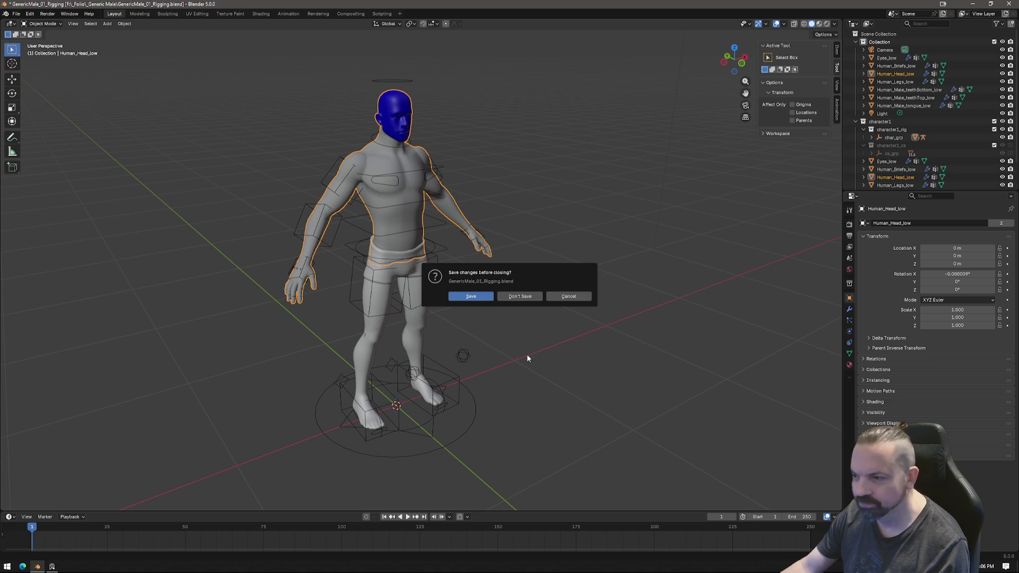
left_click(579, 295)
Choose a recently used .blend file from Open Recent again.
left_click(17, 14)
mouse_move(35, 40)
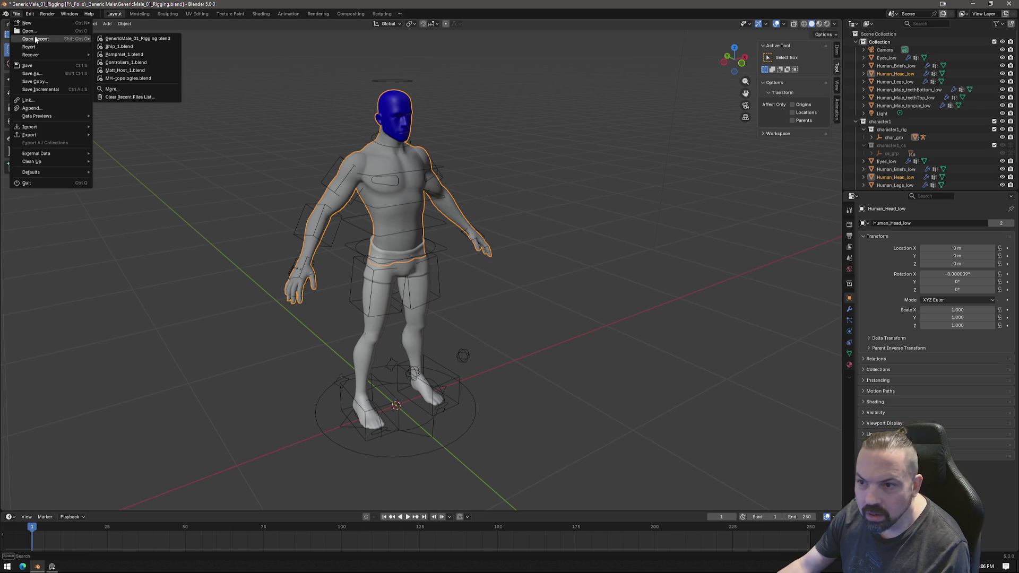
left_click(16, 14)
mouse_move(43, 40)
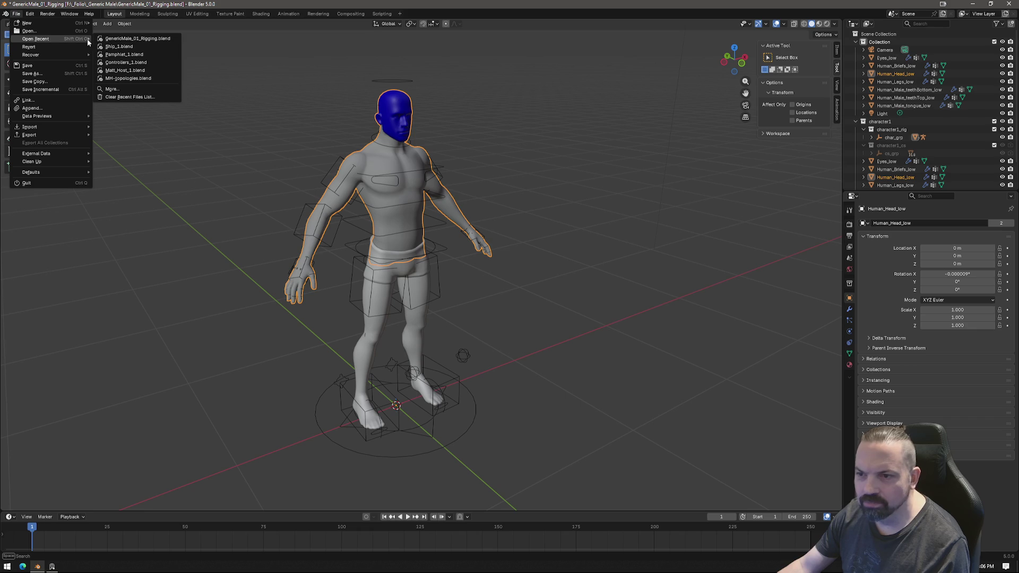
left_click(142, 46)
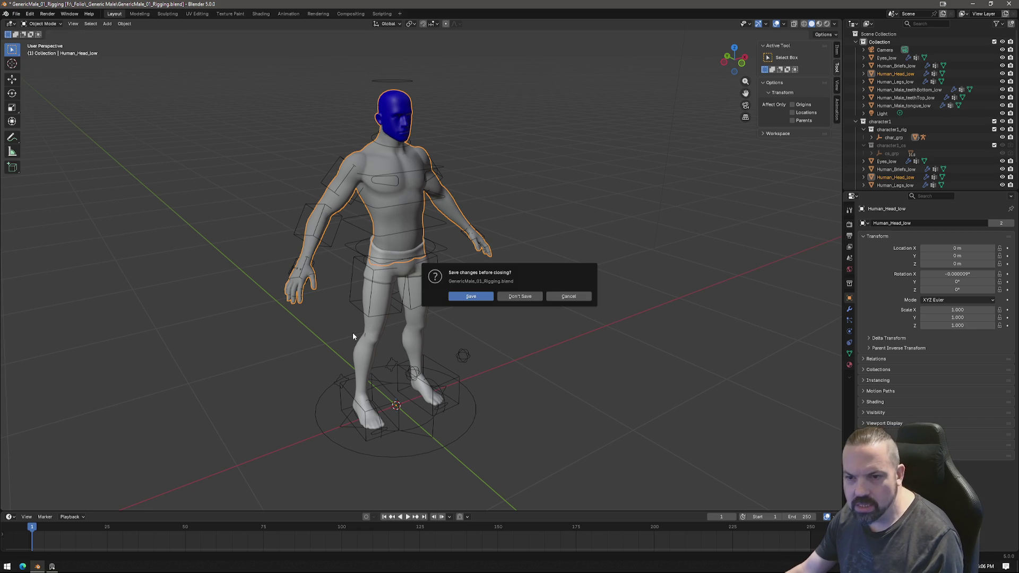
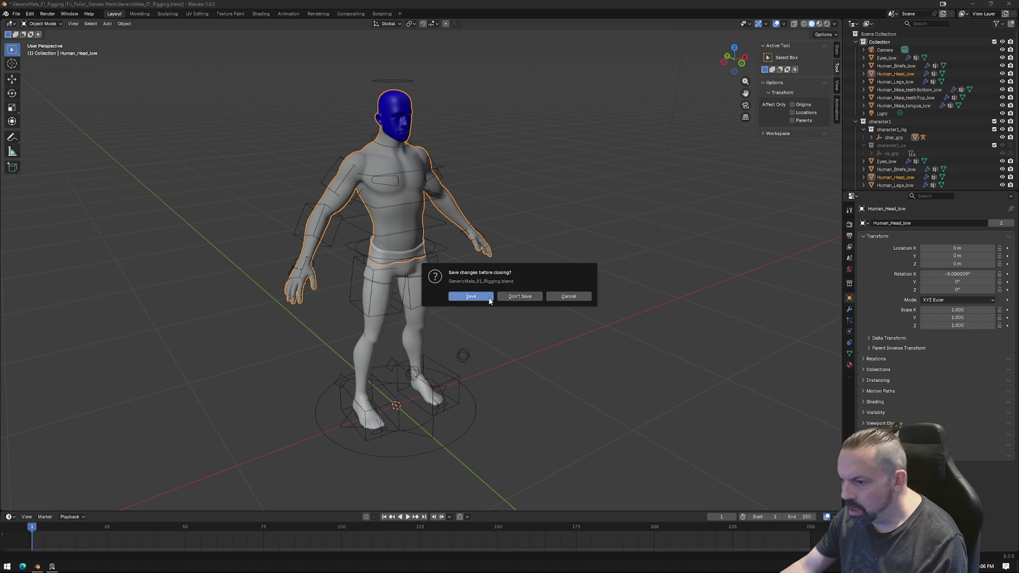
Save the male rig file as it closes, then view the Ship_1 model from above.
left_click(514, 299)
mouse_move(551, 324)
middle_mouse_down()
mouse_move(589, 337)
mouse_move(525, 364)
mouse_move(518, 321)
mouse_move(513, 376)
middle_mouse_up()
mouse_move(364, 362)
middle_mouse_down()
mouse_move(423, 314)
mouse_move(425, 280)
mouse_move(429, 293)
mouse_move(375, 315)
middle_mouse_up()
In Edit Mode with face select, select the whole connected cockpit seat mesh.
key("Tab")
key("3")
left_click(376, 315)
key("ctrl+l")
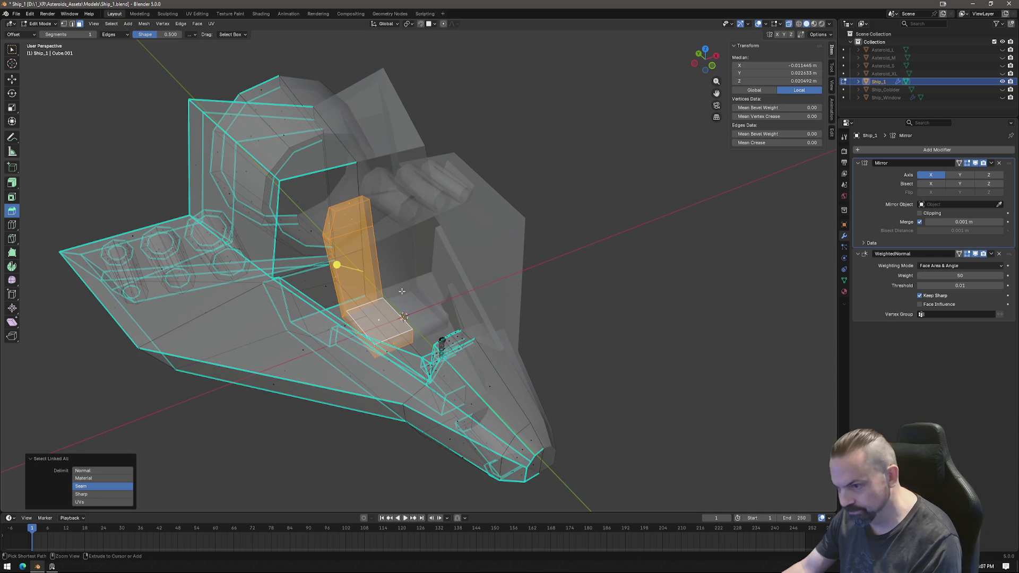
Scale the cockpit seat to 0.826 and shift it 0.003528 m along X.
key("s")
left_click(466, 268)
middle_click_drag(467, 268, 438, 304)
key("g")
key("x")
key("Escape")
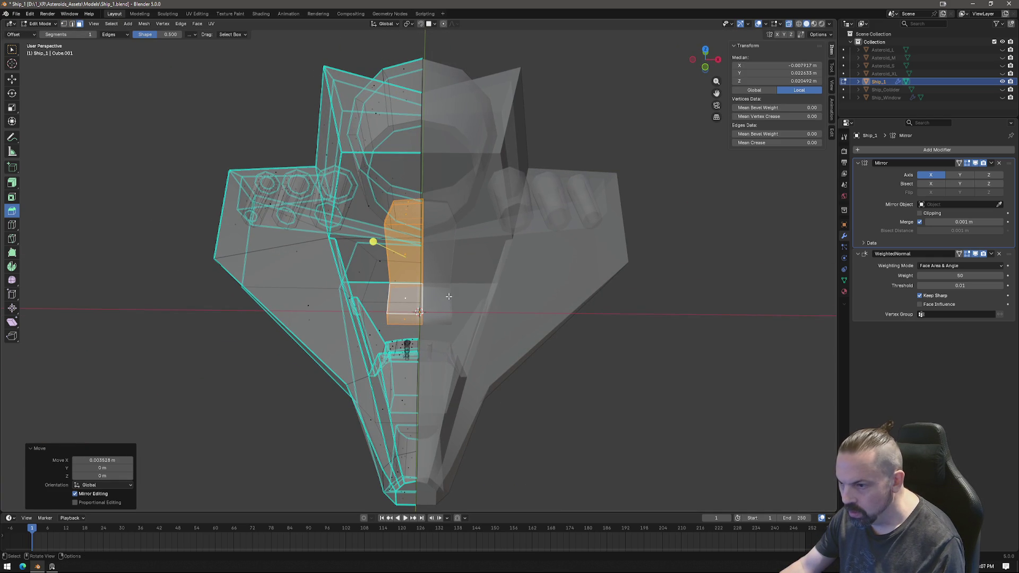
In vertex mode, box-select the seat's side edge loop and move it along X.
key("1")
left_click_drag(413, 177, 461, 360)
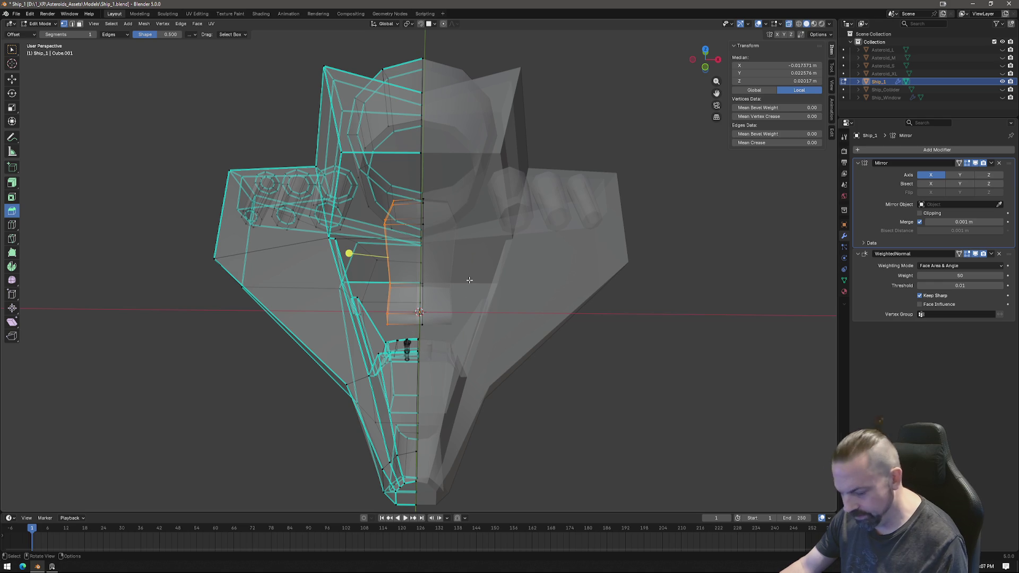
key("g")
key("x")
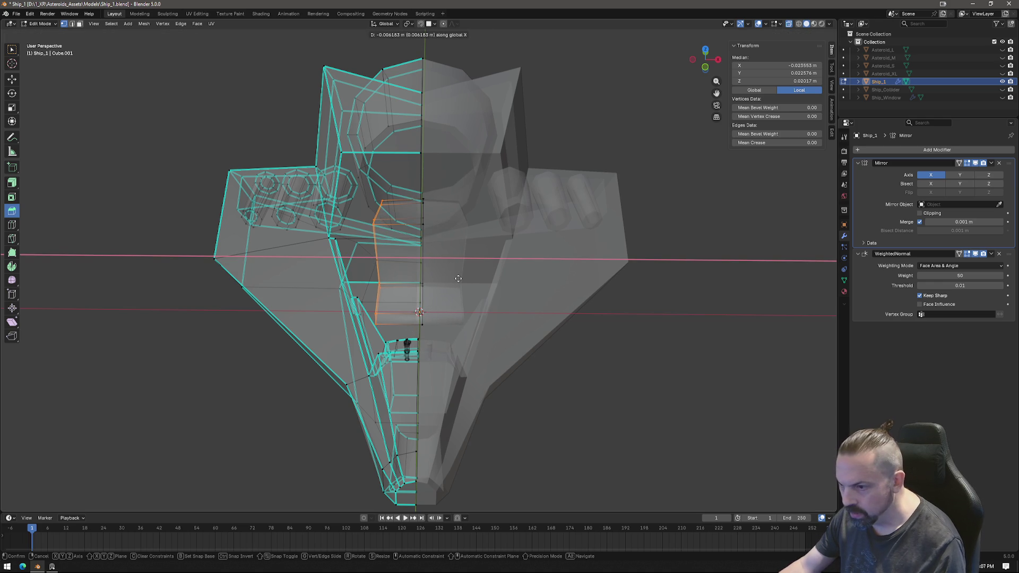
left_click(463, 278)
mouse_move(463, 278)
middle_mouse_down()
mouse_move(416, 379)
mouse_move(392, 286)
middle_mouse_up()
Cut a centred edge loop across the seat and shift it -0.006466 m along Y.
key("ctrl+r")
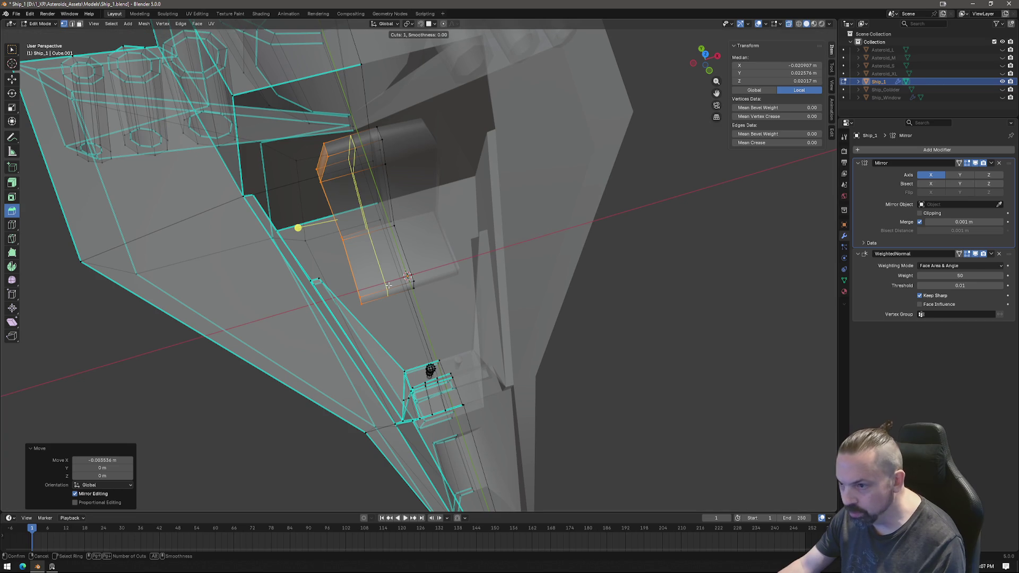
left_click(388, 285)
right_click(388, 285)
left_click_drag(423, 306, 424, 306)
key("g")
key("y")
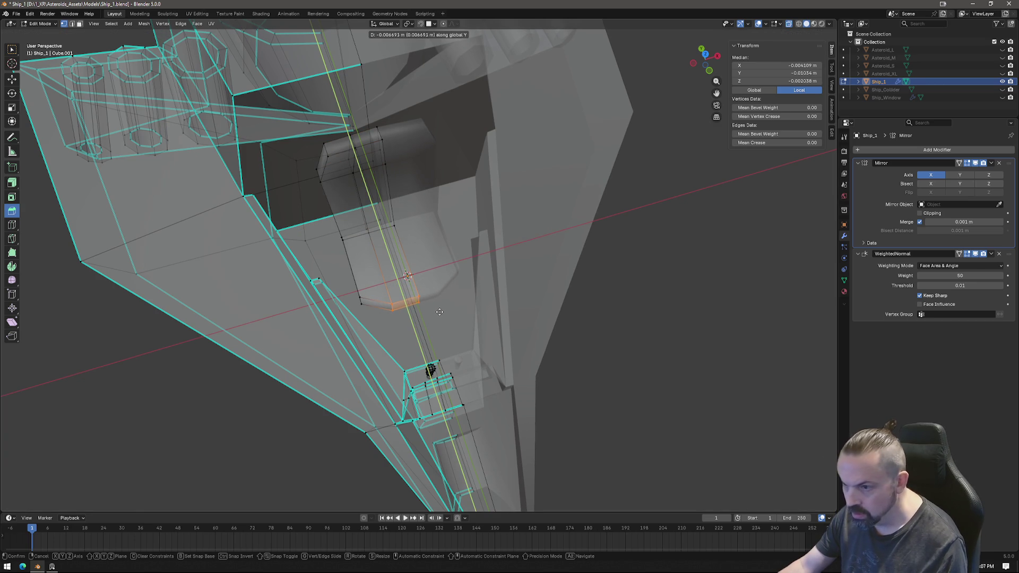
left_click(441, 312)
mouse_move(441, 312)
middle_mouse_down()
mouse_move(396, 234)
mouse_move(483, 295)
mouse_move(473, 319)
mouse_move(511, 254)
mouse_move(340, 178)
middle_mouse_up()
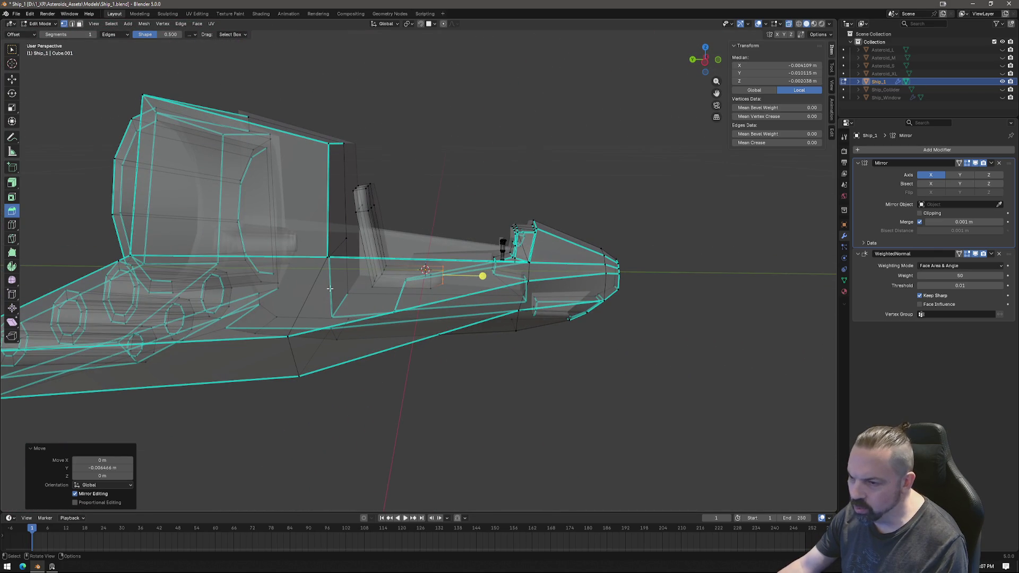
In Left Ortho view, select the wall behind the cockpit and tilt it back 10°.
middle_click_drag(369, 212, 317, 152)
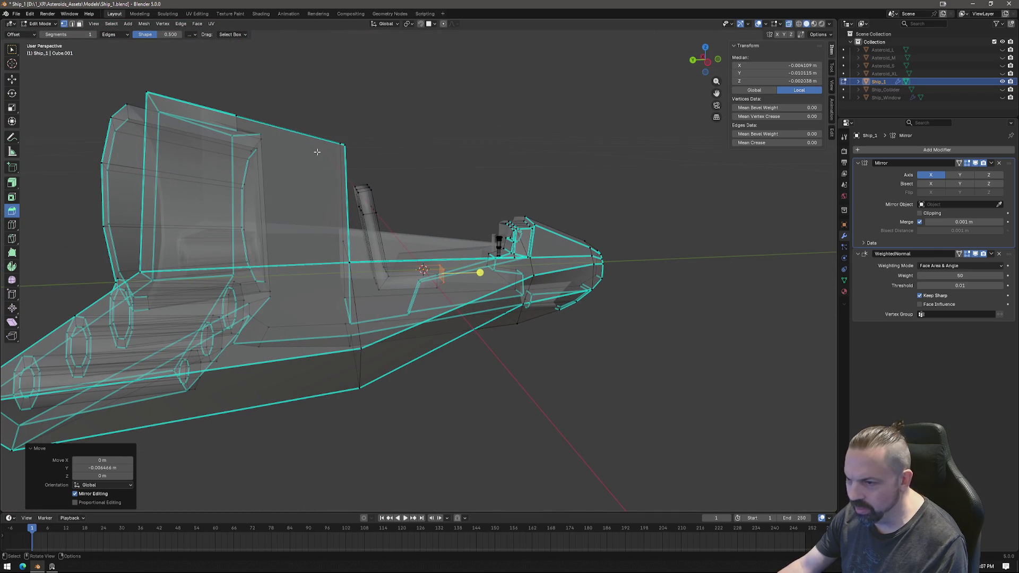
left_click(709, 65)
left_click_drag(330, 158, 353, 305)
mouse_move(353, 305)
middle_mouse_down()
mouse_move(366, 262)
mouse_move(350, 286)
mouse_move(509, 202)
middle_mouse_up()
left_click(711, 61)
scroll(380, 188, "up", 2)
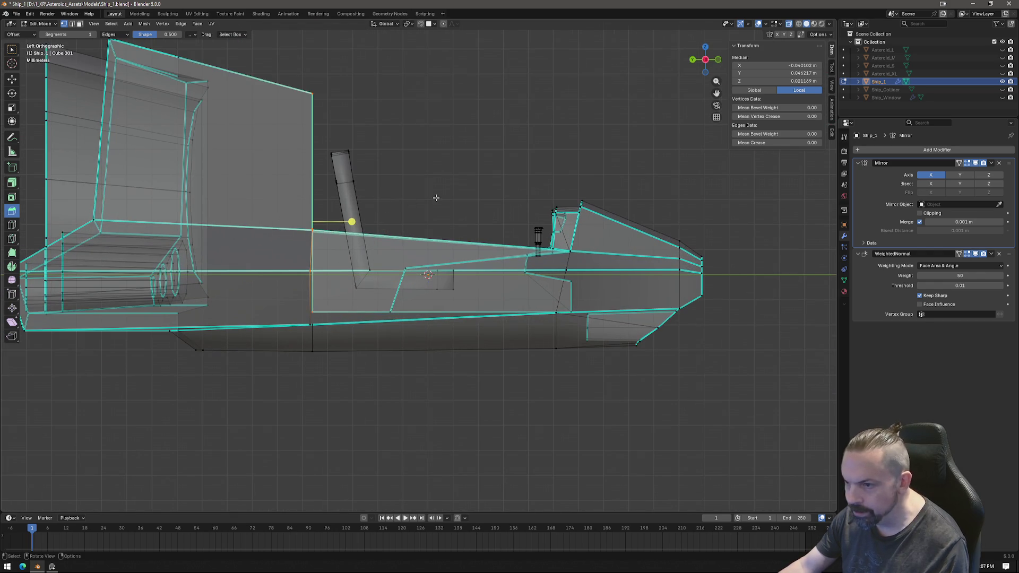
key("r")
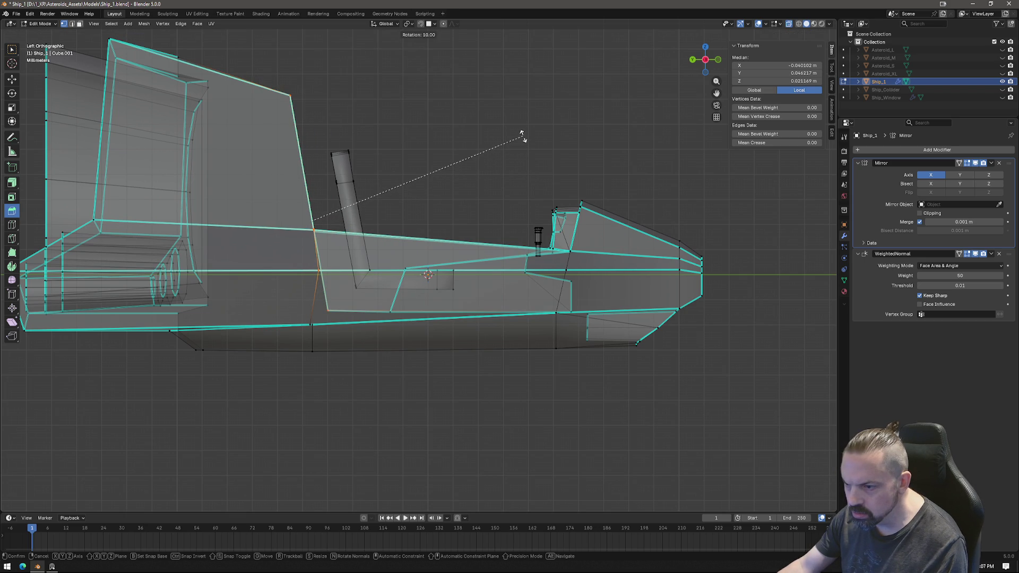
left_click(523, 137)
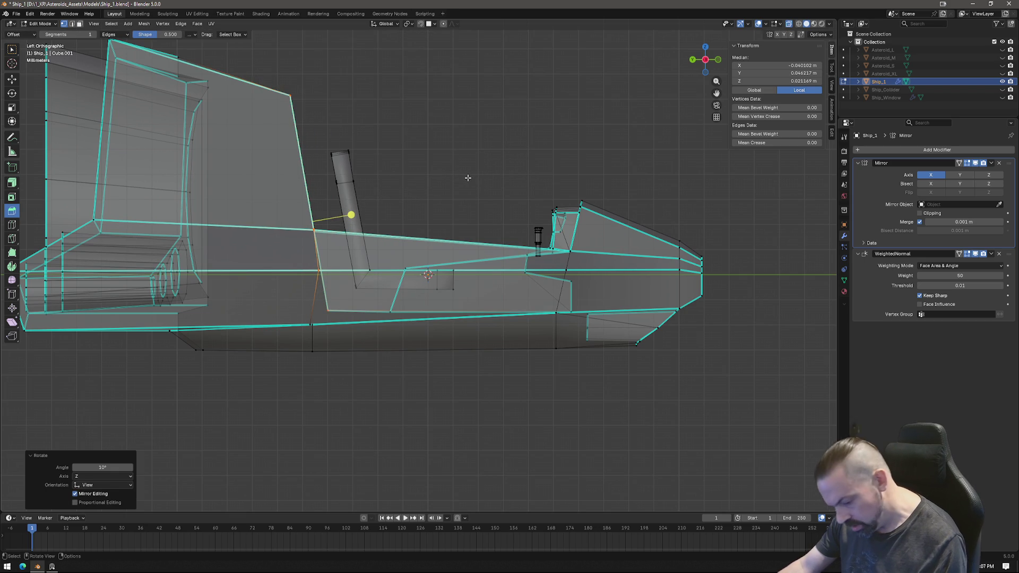
Flatten the cockpit floor face by scaling it to 0 along Z.
key("s")
key("z")
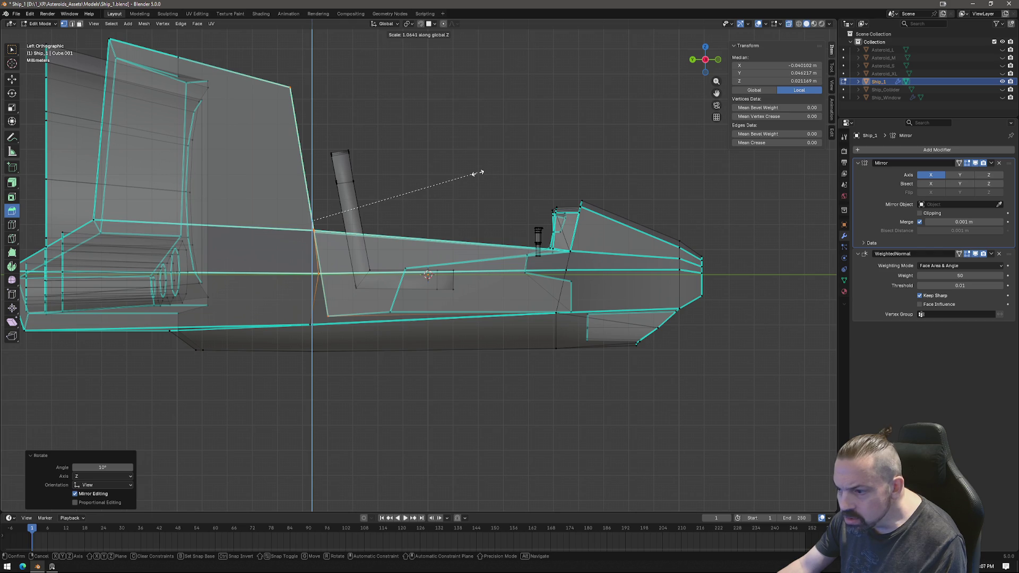
key("Escape")
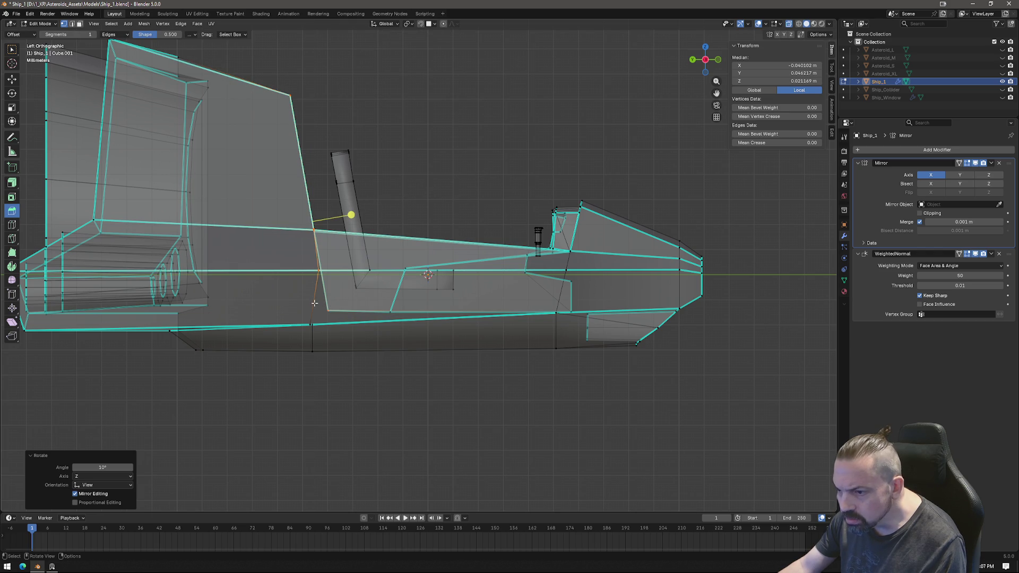
left_click_drag(314, 303, 577, 312)
middle_click_drag(577, 312, 602, 315)
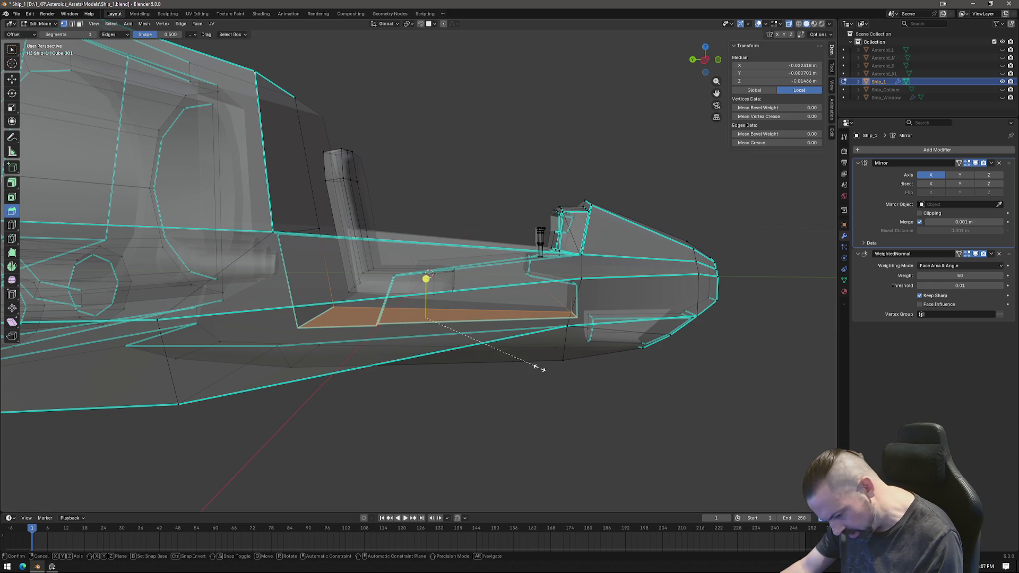
key("s")
key("z")
key("0")
key("Return")
Return to Object Mode and unhide Ship_Window in the Outliner.
middle_click_drag(467, 311, 488, 306)
key("Tab")
left_click(1002, 97)
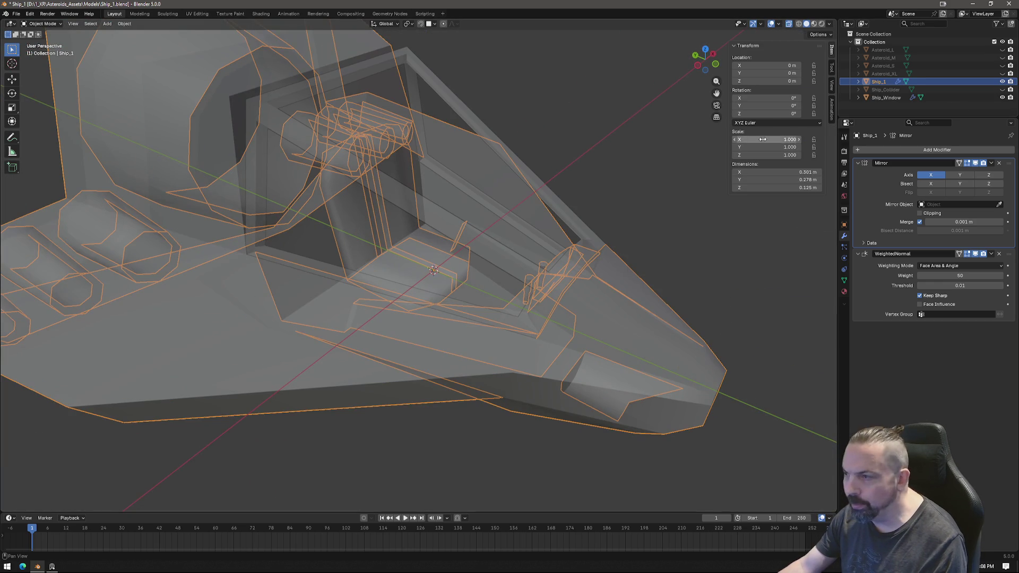
Edit Ship_Window and box-select its top corner in Left Ortho view.
middle_click_drag(366, 212, 400, 211)
left_click(350, 130)
key("Tab")
mouse_move(375, 170)
middle_mouse_down()
mouse_move(348, 170)
mouse_move(360, 167)
middle_mouse_up()
left_click(709, 70)
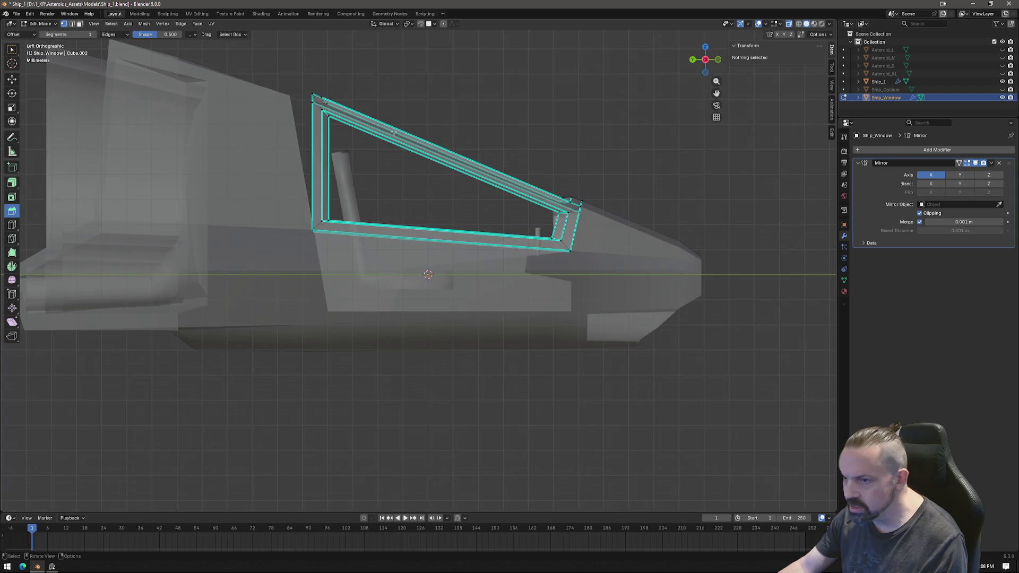
left_click_drag(330, 120, 422, 197)
scroll(419, 177, "up", 3)
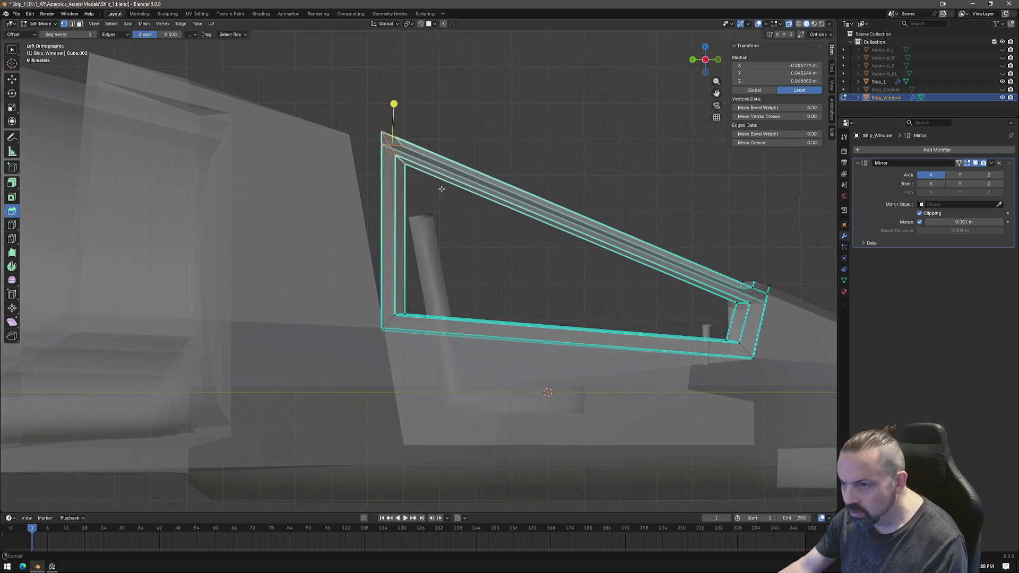
middle_click_drag(420, 135, 410, 126)
With Snap Target set to Vertex, move the corner 0.008659 m in Y and -0.000757 m in Z, then exit Edit Mode.
left_click(434, 25)
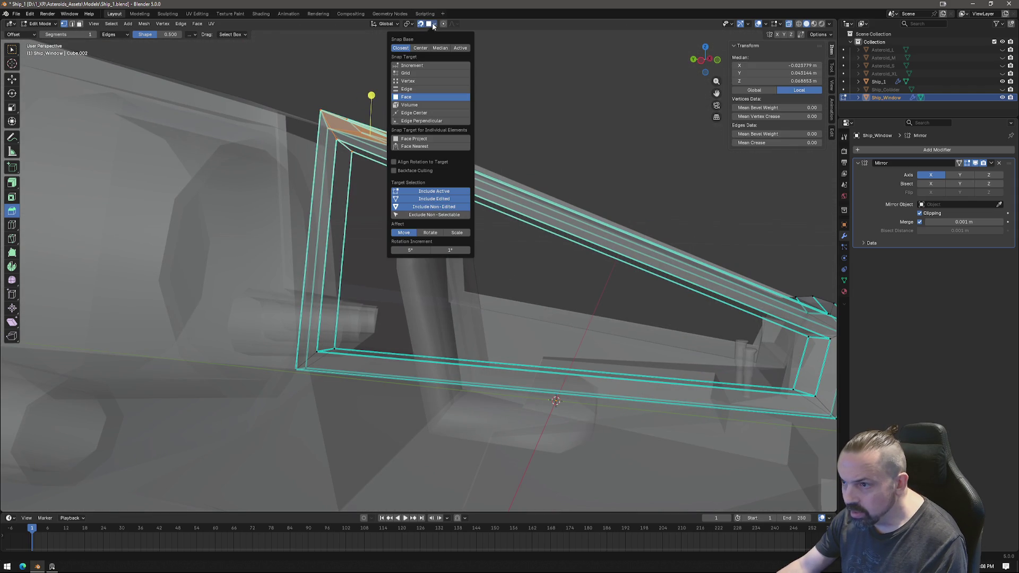
left_click(407, 81)
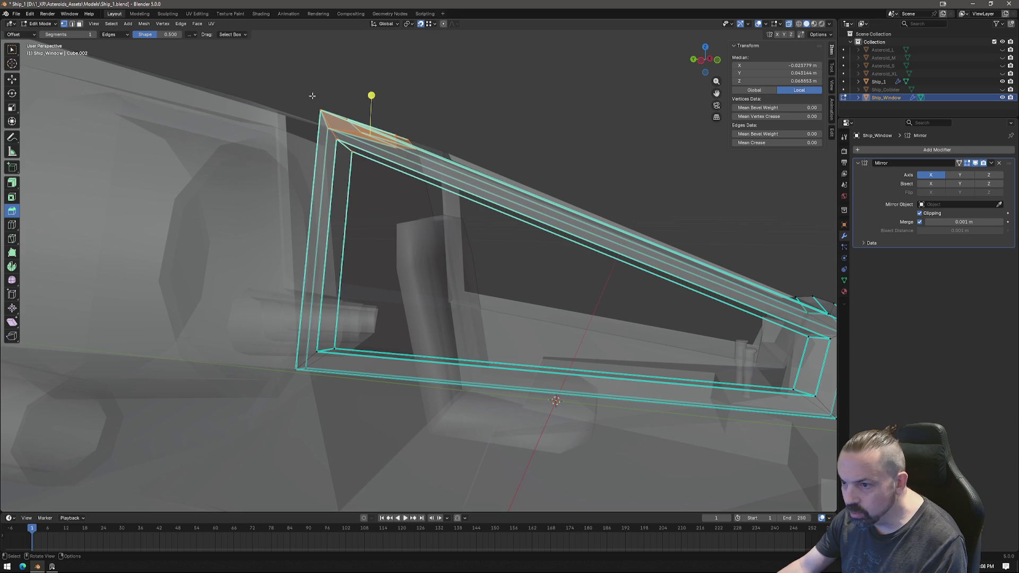
middle_click_drag(338, 103, 305, 106)
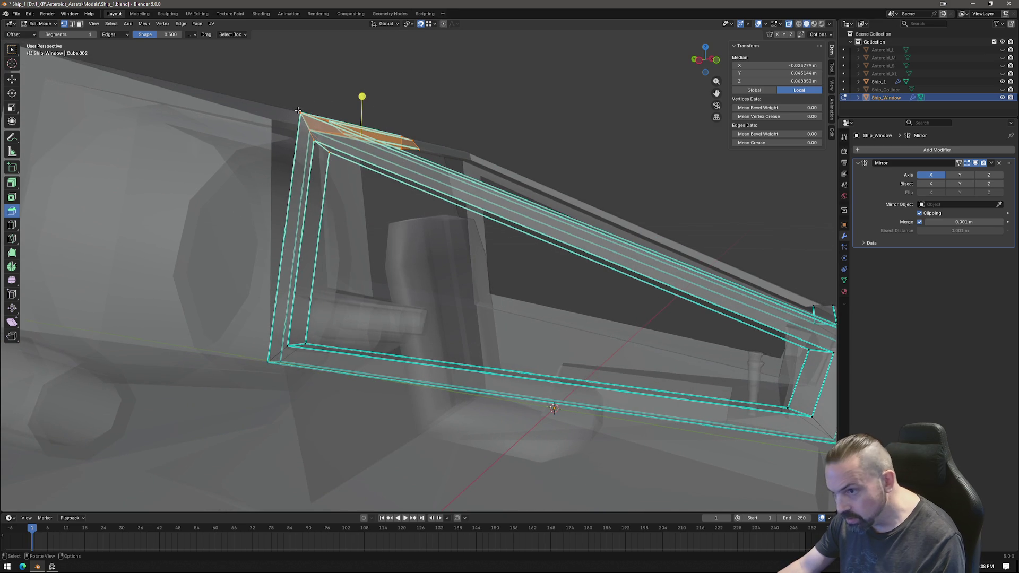
key("g")
left_click(278, 117)
mouse_move(277, 116)
middle_mouse_down()
mouse_move(335, 235)
mouse_move(424, 284)
mouse_move(376, 289)
mouse_move(449, 290)
mouse_move(482, 341)
mouse_move(632, 159)
middle_mouse_up()
key("Tab")
scroll(466, 303, "down", 5)
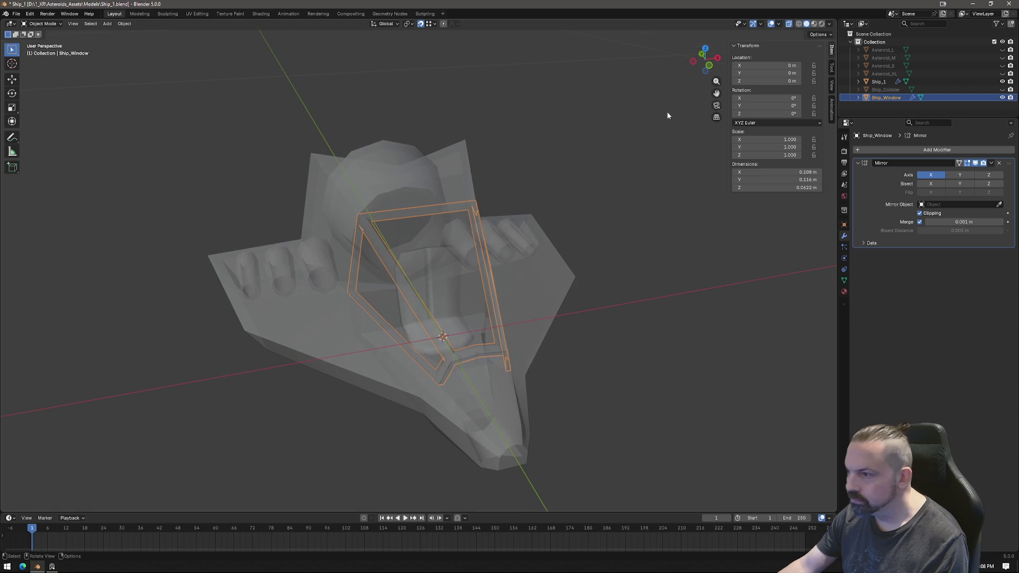
Turn off X-ray, deselect the window and zoom in to inspect the cockpit and engine tube.
left_click(789, 22)
mouse_move(557, 223)
middle_mouse_down()
mouse_move(593, 263)
mouse_move(445, 314)
mouse_move(419, 346)
mouse_move(355, 352)
mouse_move(278, 325)
mouse_move(356, 318)
mouse_move(311, 313)
mouse_move(281, 409)
mouse_move(325, 372)
mouse_move(260, 389)
mouse_move(160, 338)
mouse_move(427, 238)
middle_mouse_up()
left_click(593, 263)
scroll(426, 237, "up", 4)
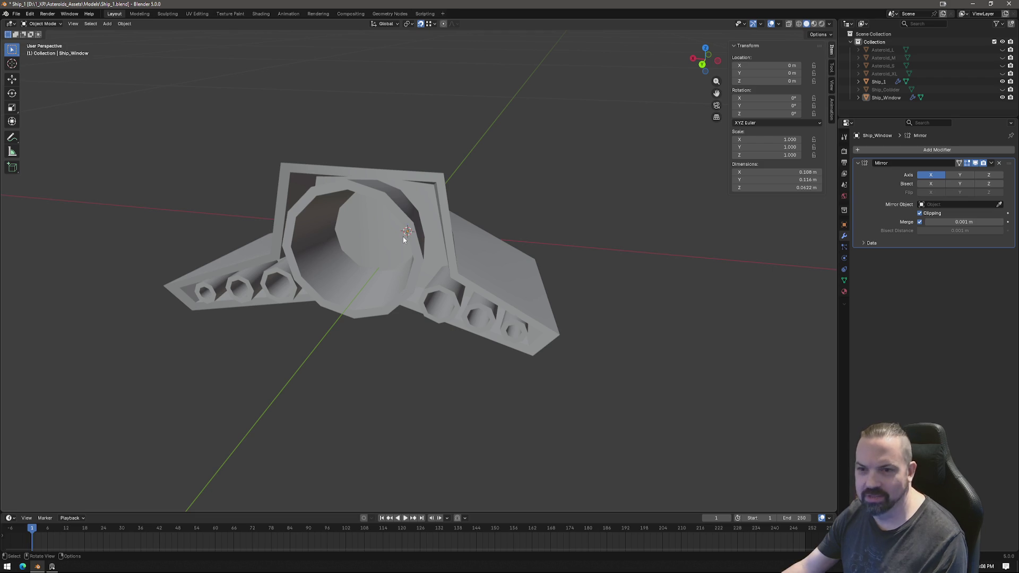
scroll(403, 237, "up", 2)
scroll(402, 237, "up", 2)
scroll(425, 200, "up", 3)
mouse_move(425, 200)
middle_mouse_down()
mouse_move(449, 195)
mouse_move(438, 74)
mouse_move(403, 240)
mouse_move(428, 179)
mouse_move(435, 285)
mouse_move(438, 264)
mouse_move(319, 276)
mouse_move(359, 296)
mouse_move(405, 295)
mouse_move(409, 263)
mouse_move(395, 282)
mouse_move(437, 257)
middle_mouse_up()
scroll(435, 286, "down", 5)
scroll(437, 256, "up", 3)
Select the Ship_1 hull and enter Edit Mode on it.
left_click(485, 208)
key("Tab")
scroll(485, 208, "up", 2)
Select the lower window face on the hull.
left_click(436, 148)
middle_click_drag(436, 148, 461, 187)
left_click(442, 222, "shift")
middle_click_drag(442, 223, 429, 228)
left_click(429, 228)
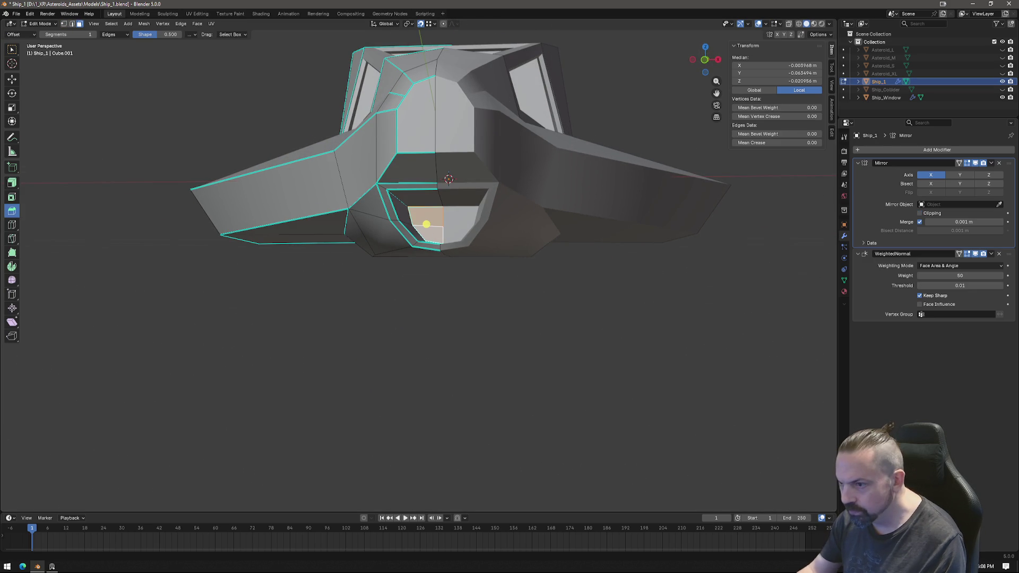
Set the Mirror modifier's merge distance to 1 m.
left_click(973, 222)
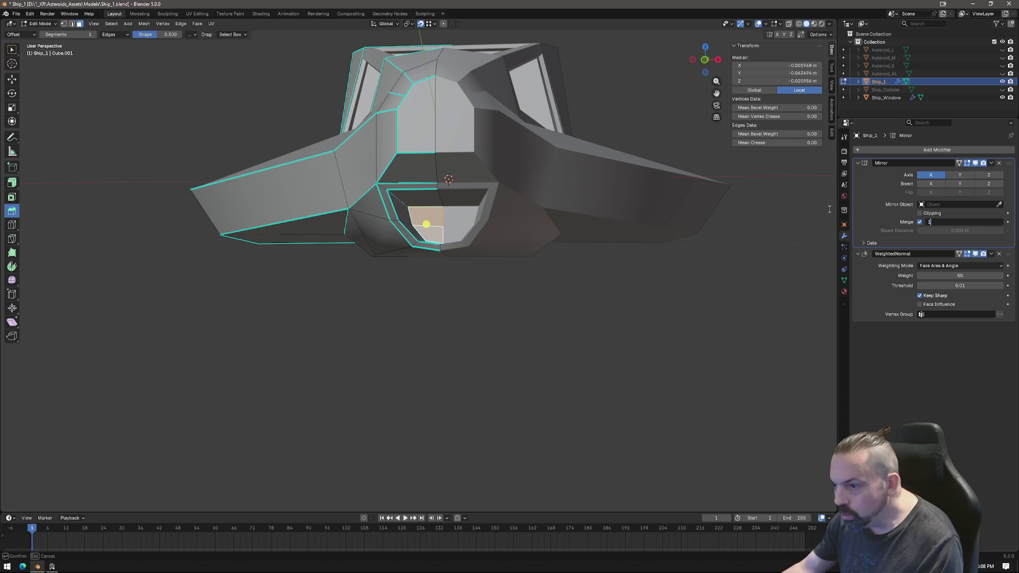
type("1")
key("Return")
mouse_move(478, 244)
middle_mouse_down()
mouse_move(445, 179)
mouse_move(481, 154)
mouse_move(602, 127)
mouse_move(609, 166)
mouse_move(575, 189)
middle_mouse_up()
Select assorted faces and a vertex on the hull, checking the underside near the nose.
left_click(455, 152)
key("1")
left_click(518, 146)
key("3")
mouse_move(605, 225)
middle_mouse_down()
mouse_move(591, 236)
mouse_move(619, 253)
middle_mouse_up()
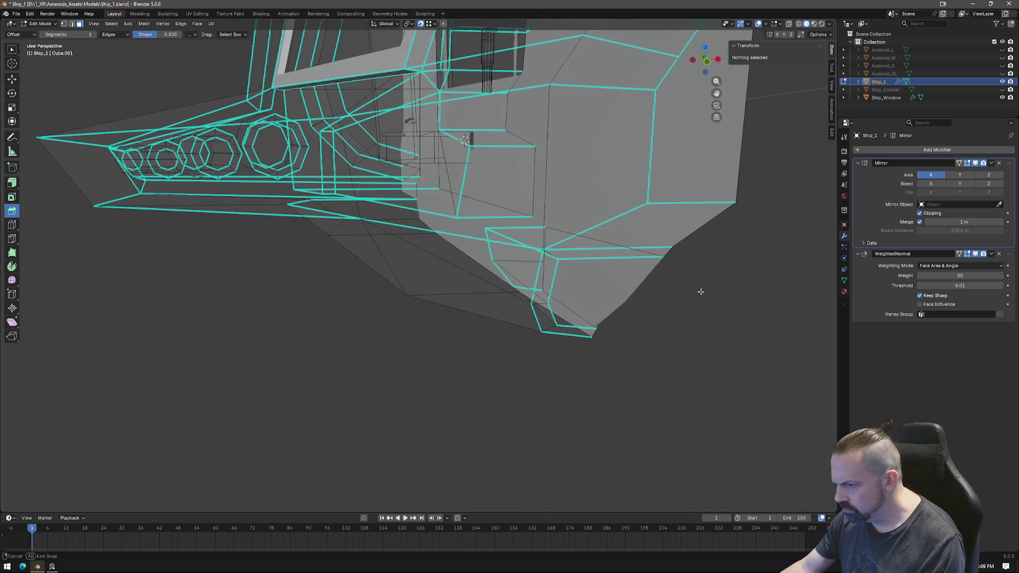
middle_click_drag(701, 291, 671, 290)
left_click(218, 278)
scroll(368, 269, "down", 7)
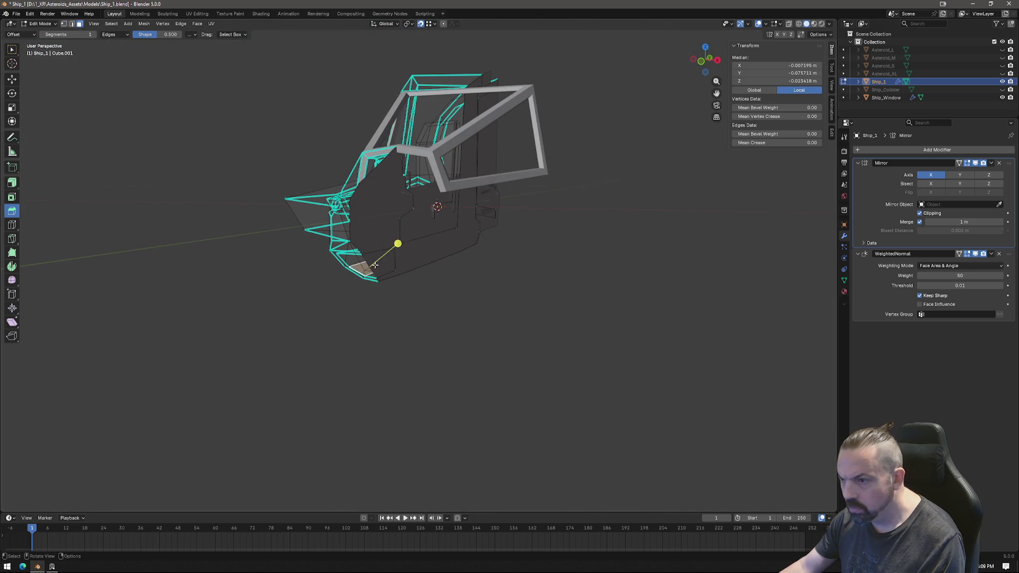
mouse_move(424, 243)
middle_mouse_down()
mouse_move(477, 266)
mouse_move(412, 266)
mouse_move(562, 210)
middle_mouse_up()
left_click(412, 265)
scroll(561, 211, "up", 5)
Toggle X-ray on and off while orbiting the ship.
left_click(789, 24)
middle_click_drag(564, 274, 457, 276)
left_click(790, 25)
mouse_move(551, 255)
middle_mouse_down()
mouse_move(512, 253)
mouse_move(496, 264)
mouse_move(550, 263)
mouse_move(499, 265)
middle_mouse_up()
Switch between Object and Edit Mode to compare the merged hull, clearing the selection.
key("Tab")
key("Tab")
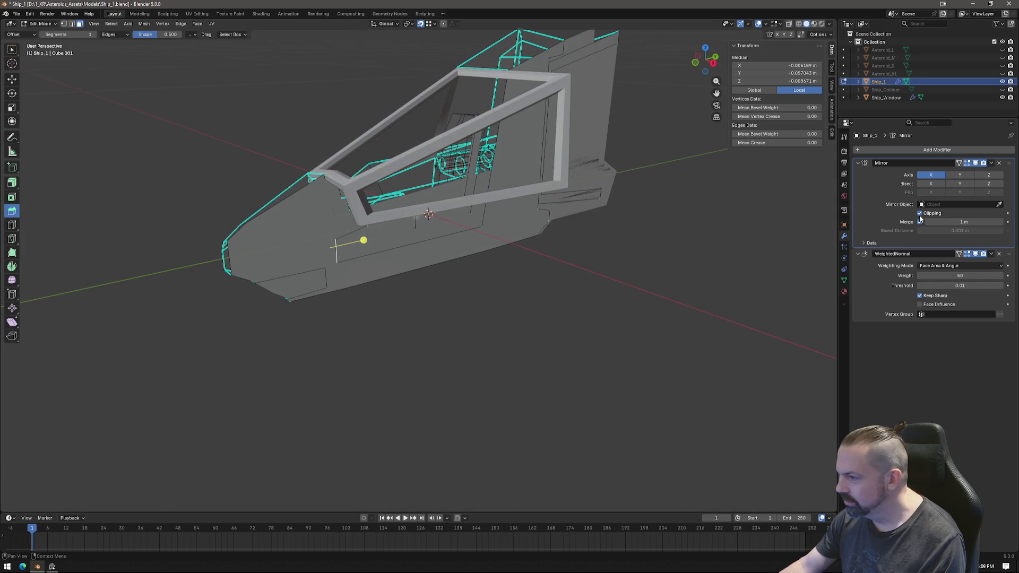
key("Tab")
mouse_move(571, 298)
middle_mouse_down()
mouse_move(501, 299)
mouse_move(556, 293)
middle_mouse_up()
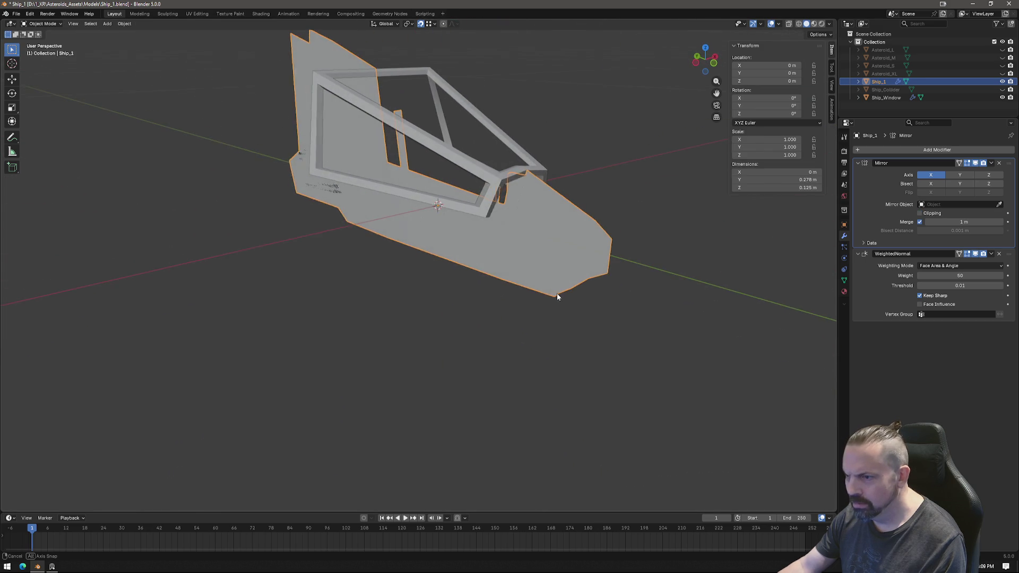
key("Tab")
middle_click_drag(616, 275, 627, 260)
left_click(618, 281)
mouse_move(607, 307)
middle_mouse_down()
mouse_move(550, 302)
mouse_move(614, 299)
middle_mouse_up()
key("Tab")
mouse_move(539, 302)
middle_mouse_down()
mouse_move(528, 307)
mouse_move(599, 281)
middle_mouse_up()
key("Tab")
Undo the merge distance back to 0.001 m and turn X-ray on.
key("ctrl+z")
key("ctrl+z")
key("ctrl+z")
mouse_move(532, 291)
middle_mouse_down()
mouse_move(500, 290)
mouse_move(652, 187)
middle_mouse_up()
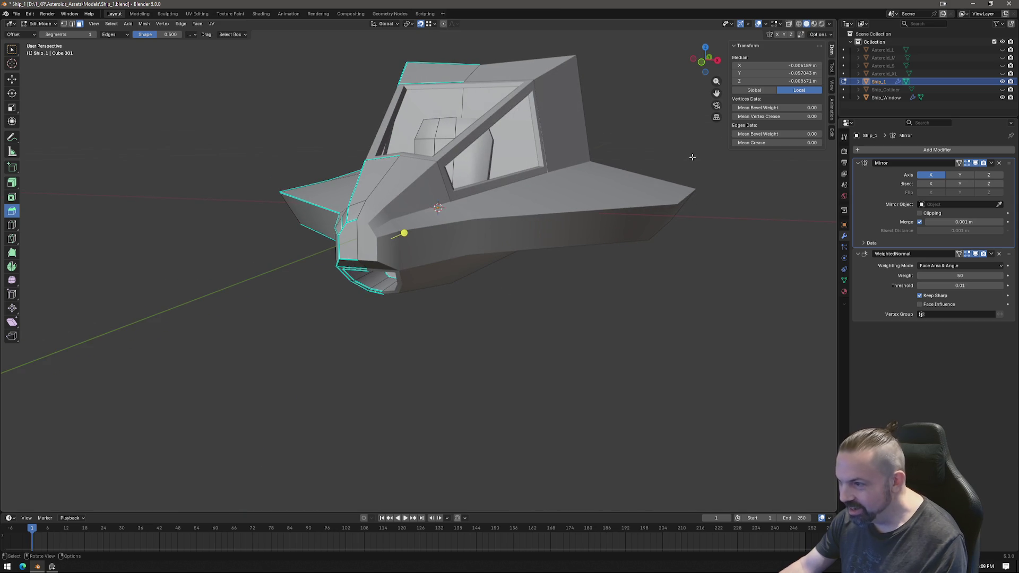
left_click(789, 25)
mouse_move(395, 229)
middle_mouse_down()
mouse_move(496, 250)
mouse_move(542, 246)
mouse_move(525, 207)
mouse_move(509, 254)
middle_mouse_up()
Select a vertex and then a face under the ship's nose.
key("1")
left_click(480, 219)
left_click(479, 219)
middle_click_drag(479, 219, 493, 249)
key("3")
left_click(486, 234)
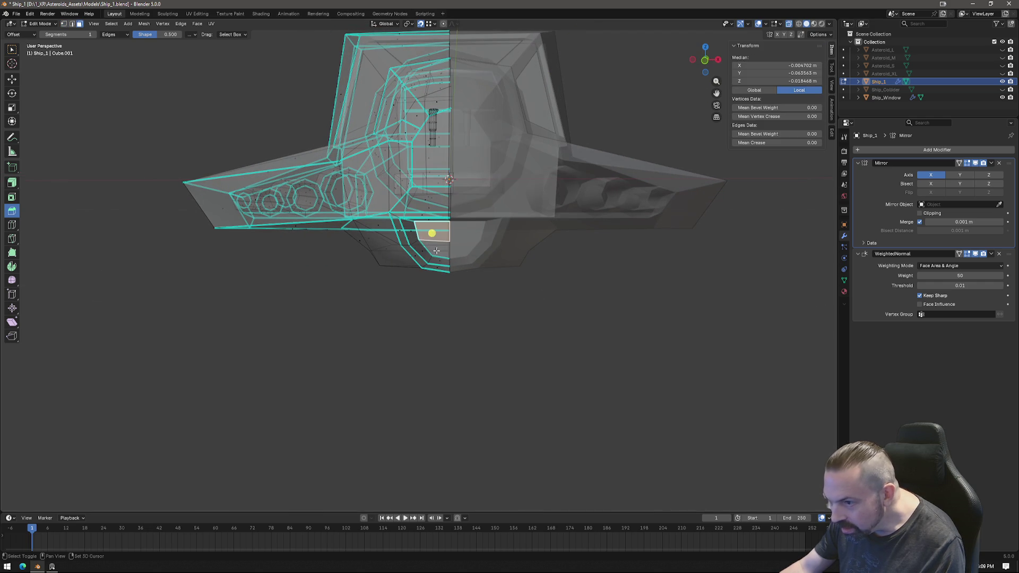
Grow the selection to the panel faces and scale them down with Y locked in Front Ortho.
key("ctrl+KP_Add")
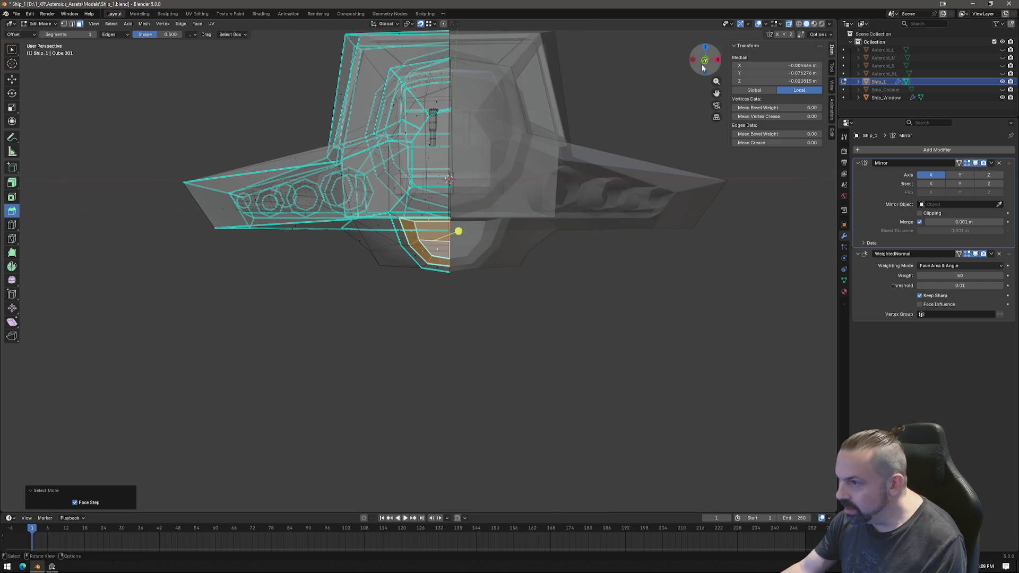
left_click(704, 62)
scroll(642, 243, "up", 4)
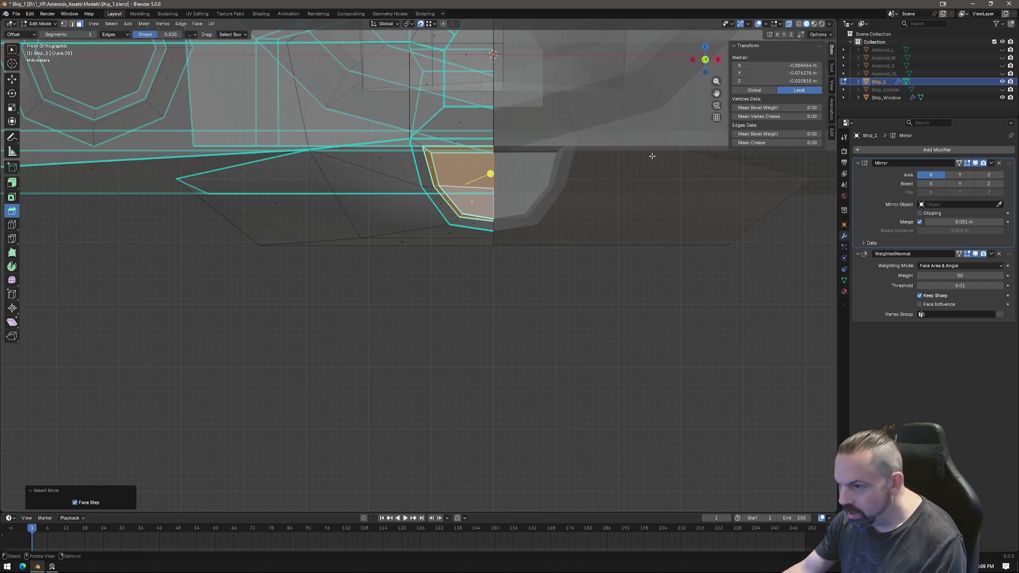
middle_click_drag(642, 143, 642, 244, "shift")
key("s")
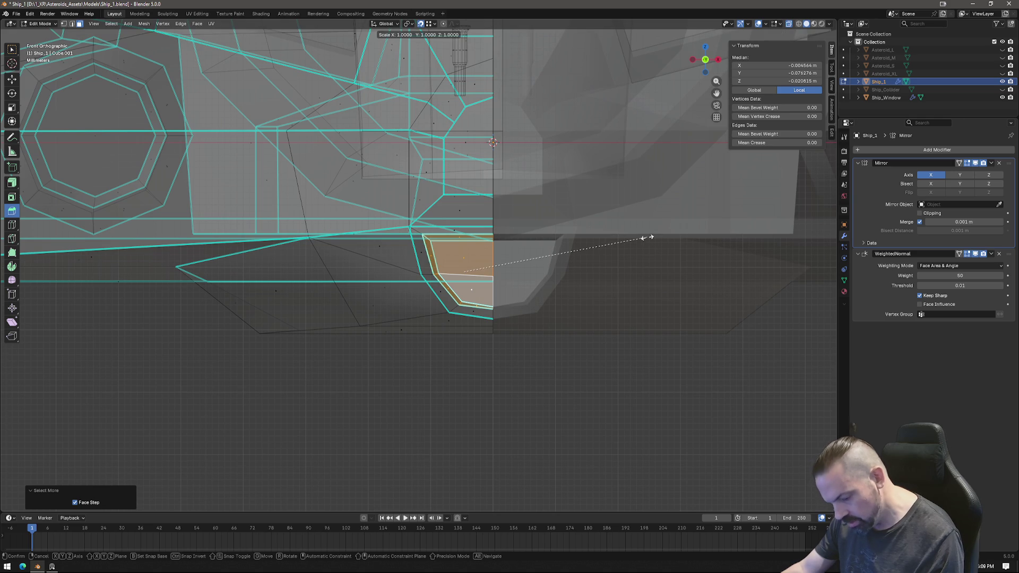
key("shift+y")
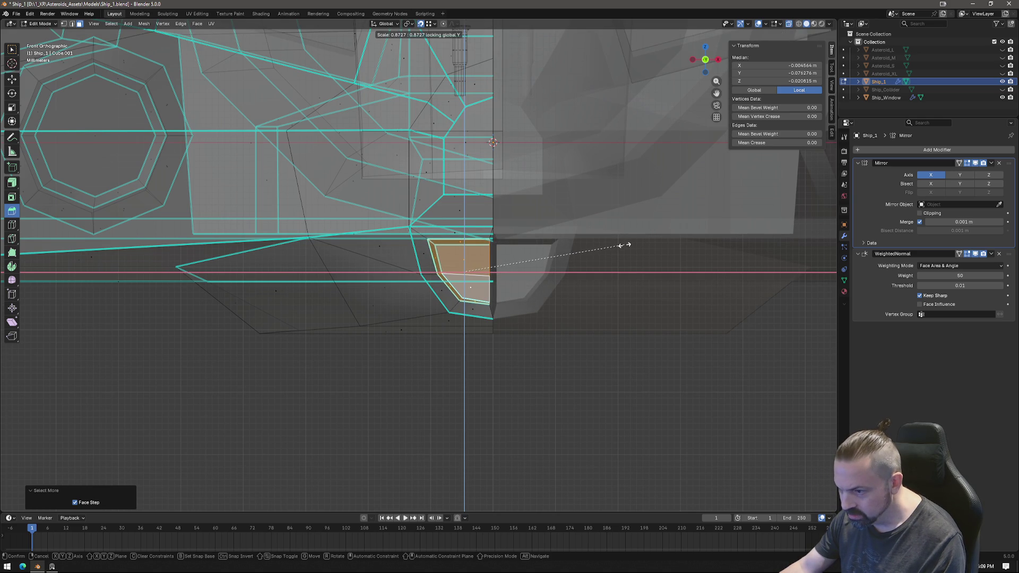
left_click(622, 245)
Box-select the panel's inner-edge vertices and move them along X onto the mirror centre line.
key("1")
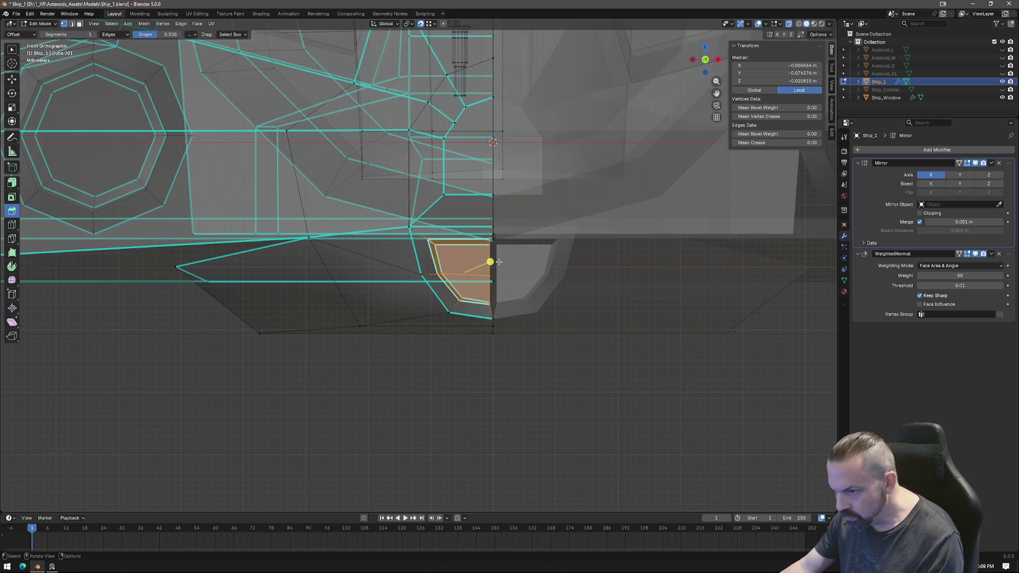
left_click_drag(480, 233, 508, 310)
key("g")
key("x")
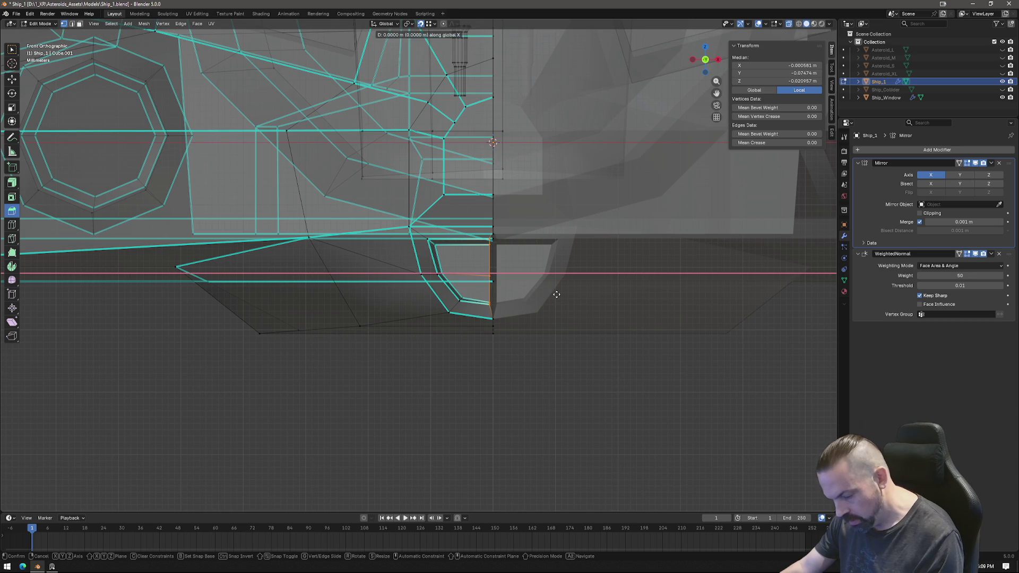
left_click(561, 295)
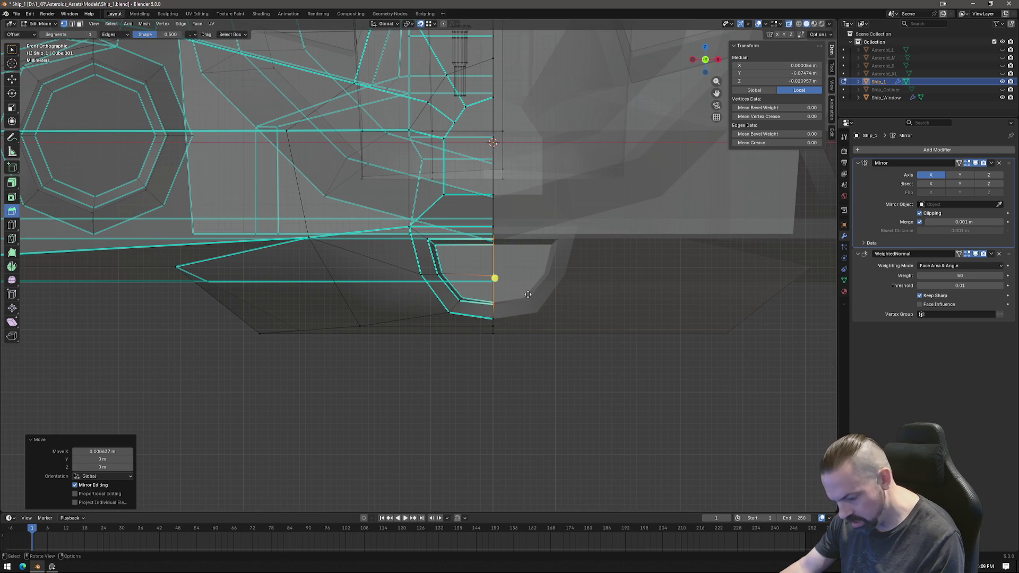
key("g")
key("x")
left_click(604, 297)
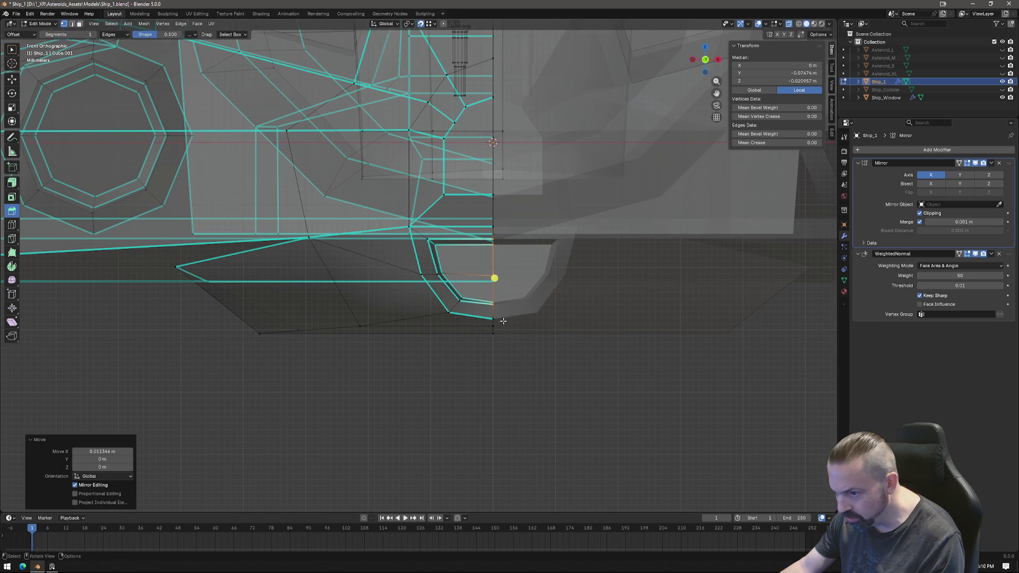
Return to Object Mode and zoom out to view the whole ship.
key("Tab")
scroll(409, 288, "down", 5)
mouse_move(409, 288)
middle_mouse_down()
mouse_move(445, 299)
mouse_move(839, 3)
middle_mouse_up()
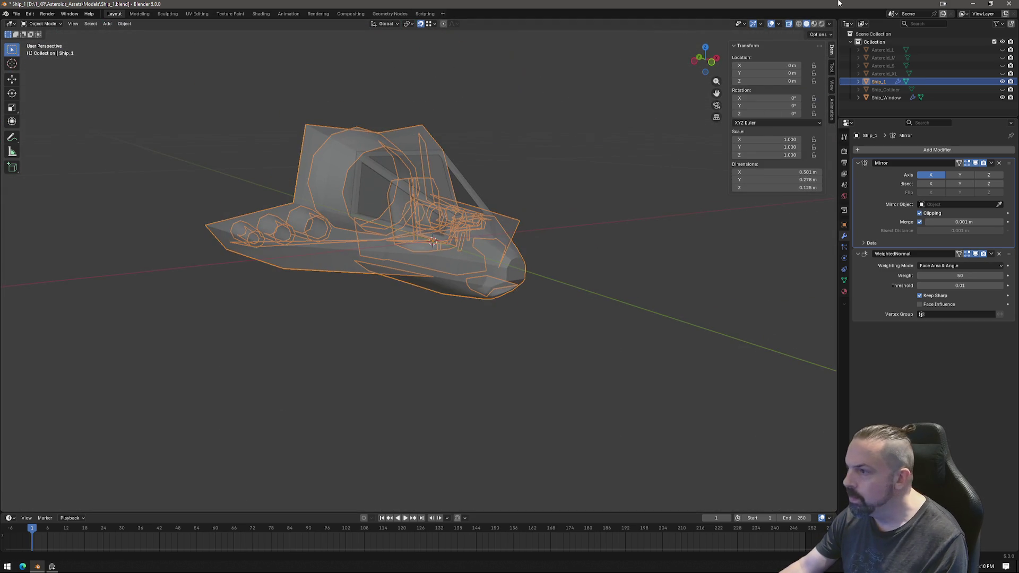
Turn off X-ray and orbit down onto the cockpit from above.
left_click(787, 24)
mouse_move(401, 301)
middle_mouse_down()
mouse_move(437, 320)
mouse_move(379, 328)
mouse_move(406, 318)
mouse_move(359, 309)
mouse_move(546, 302)
mouse_move(499, 326)
mouse_move(426, 333)
mouse_move(446, 316)
mouse_move(534, 367)
mouse_move(478, 360)
middle_mouse_up()
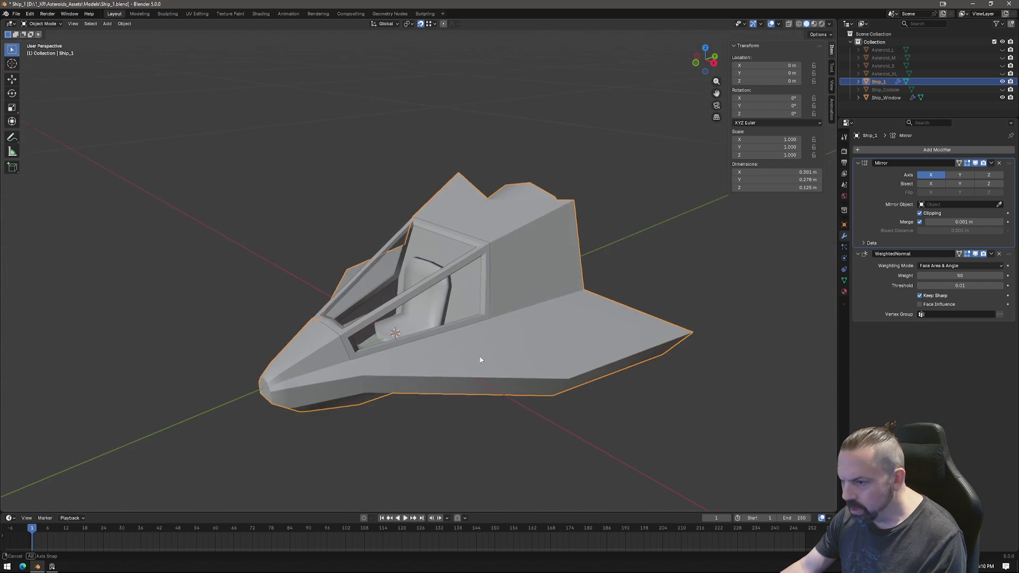
scroll(478, 360, "up", 5)
mouse_move(468, 318)
middle_mouse_down()
mouse_move(471, 291)
mouse_move(489, 304)
mouse_move(517, 294)
mouse_move(528, 302)
mouse_move(542, 229)
middle_mouse_up()
In Edit Mode, select the seat's vertical edge loop and shift it sideways along X.
key("Tab")
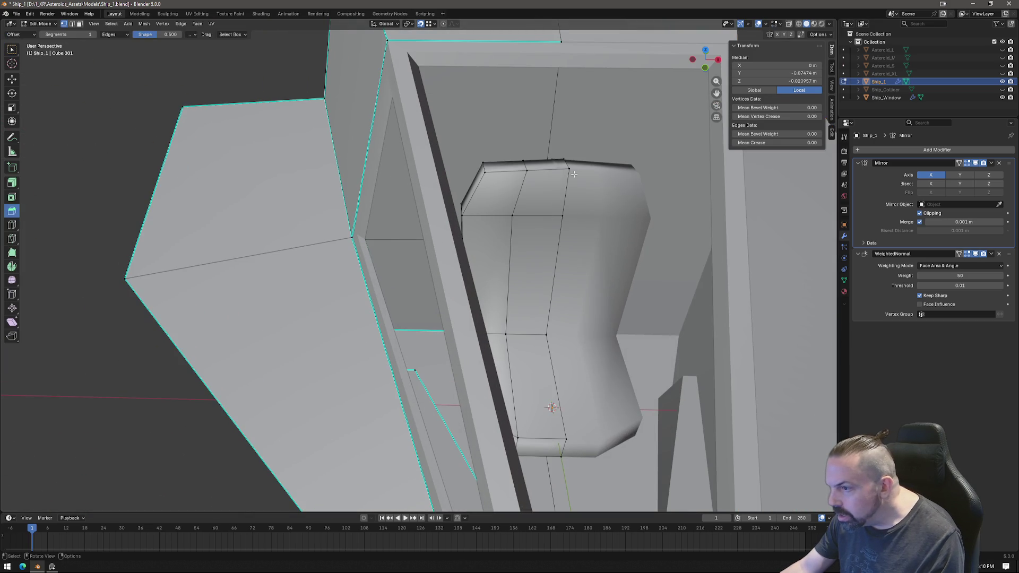
left_click(568, 158)
middle_click_drag(568, 158, 593, 200)
left_click(564, 207, "alt")
key("g")
key("x")
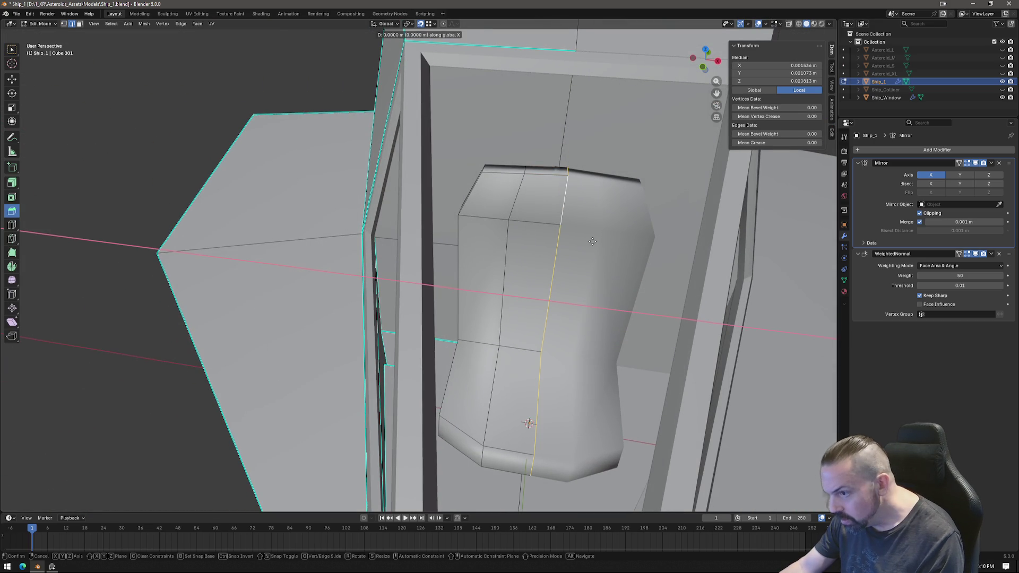
left_click(539, 236)
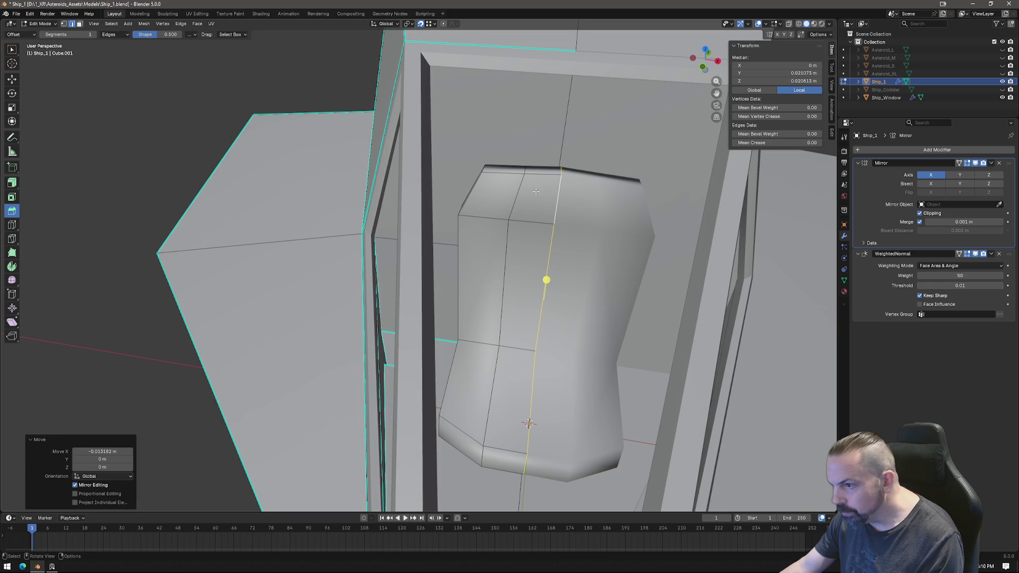
Move the seat's top headrest vertices to -0.003084 m in X and 0.000441 m up in Z.
key("1")
left_click_drag(526, 166, 529, 175)
left_click(525, 169, "shift")
middle_click_drag(525, 168, 554, 161)
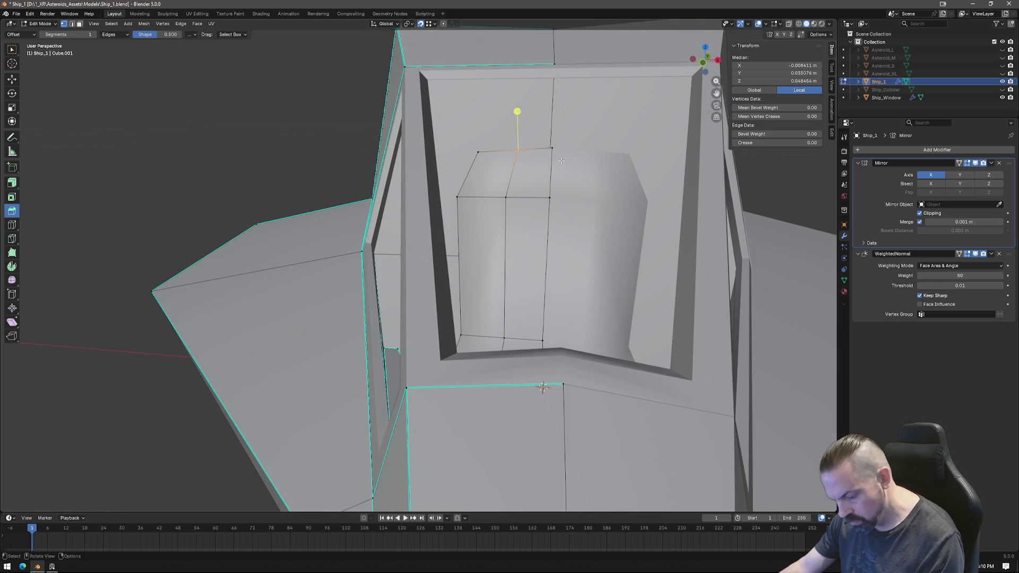
left_click(703, 59)
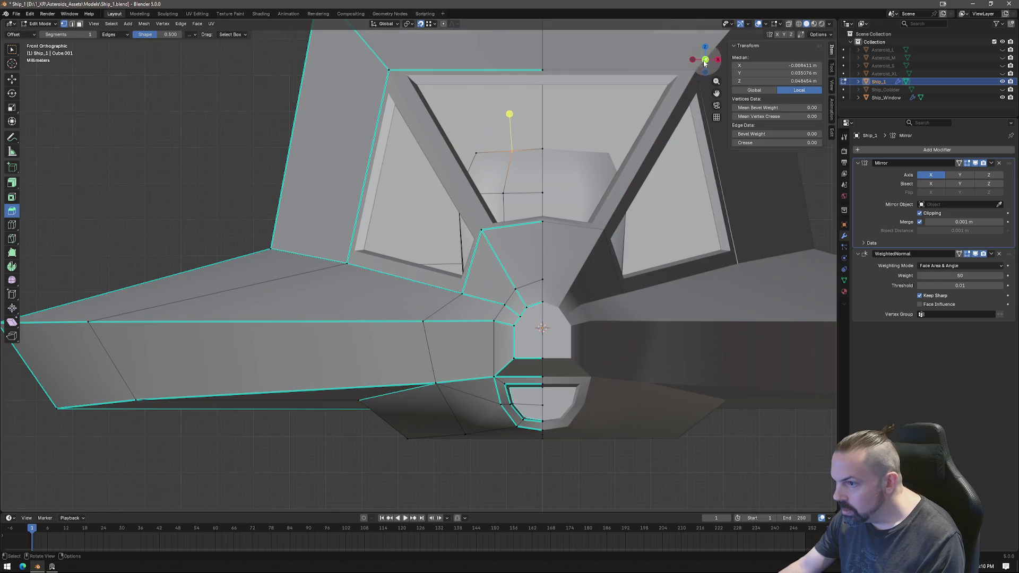
key("g")
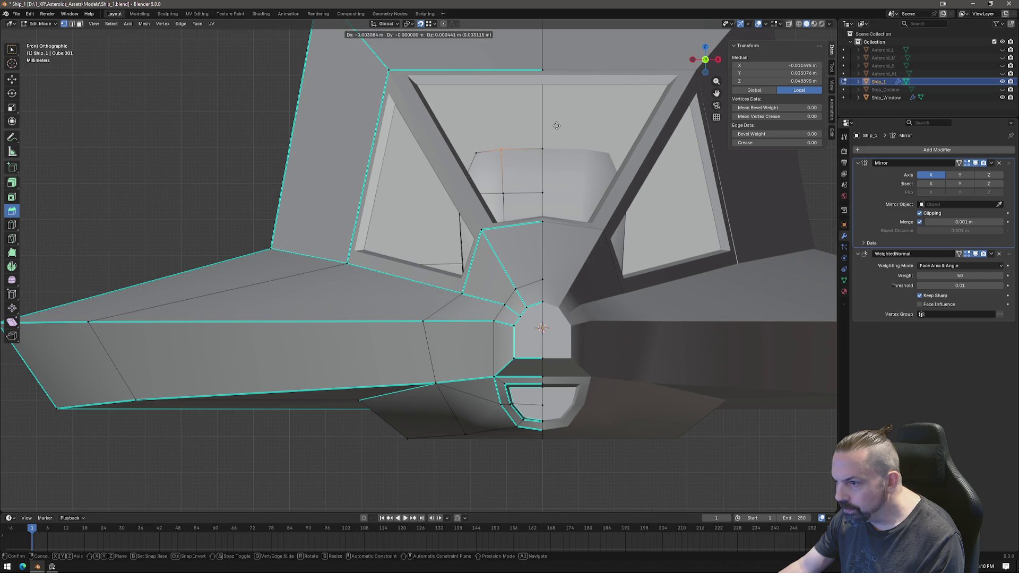
left_click(557, 126)
Select the headrest's column of faces and turn X-ray back on.
mouse_move(518, 218)
middle_mouse_down()
mouse_move(491, 324)
mouse_move(443, 197)
middle_mouse_up()
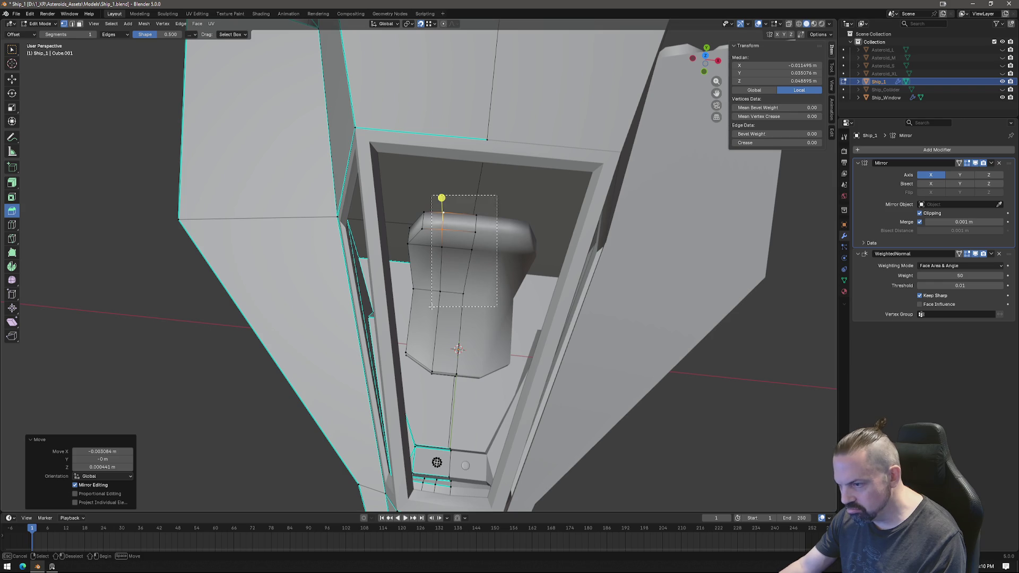
left_click(451, 286, "ctrl")
left_click(789, 24)
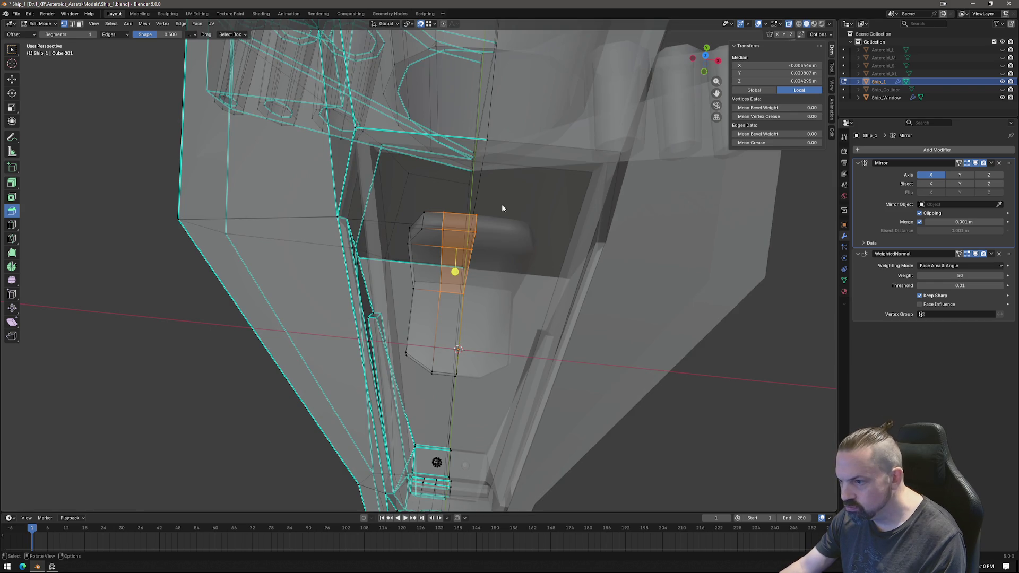
Extend the headrest face selection and push it back along Y.
left_click(438, 305, "ctrl")
mouse_move(438, 305)
middle_mouse_down()
mouse_move(523, 287)
mouse_move(485, 275)
mouse_move(470, 342)
mouse_move(536, 342)
mouse_move(511, 291)
middle_mouse_up()
key("g")
key("y")
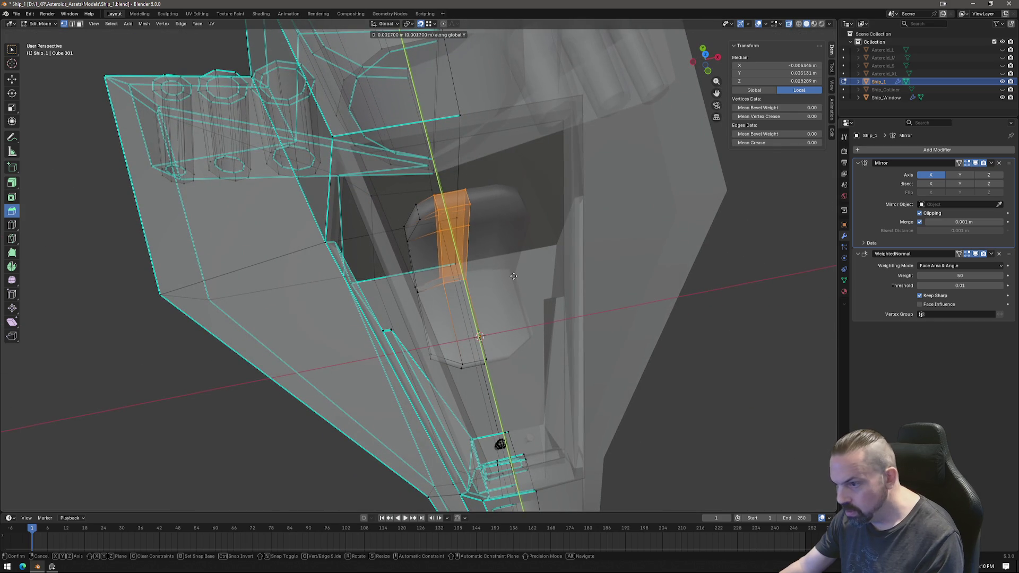
left_click(513, 275)
mouse_move(513, 275)
middle_mouse_down()
mouse_move(499, 316)
mouse_move(520, 349)
mouse_move(395, 342)
mouse_move(374, 317)
mouse_move(471, 321)
mouse_move(495, 335)
mouse_move(518, 387)
mouse_move(459, 319)
mouse_move(510, 307)
middle_mouse_up()
Raise the selected cockpit face slightly along Z.
key("Tab")
key("Tab")
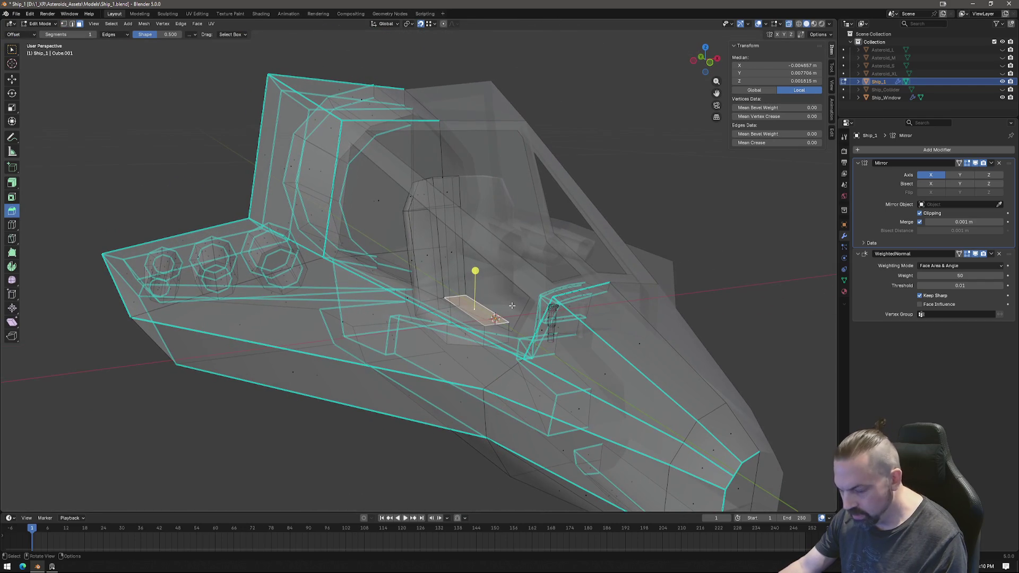
key("g")
key("z")
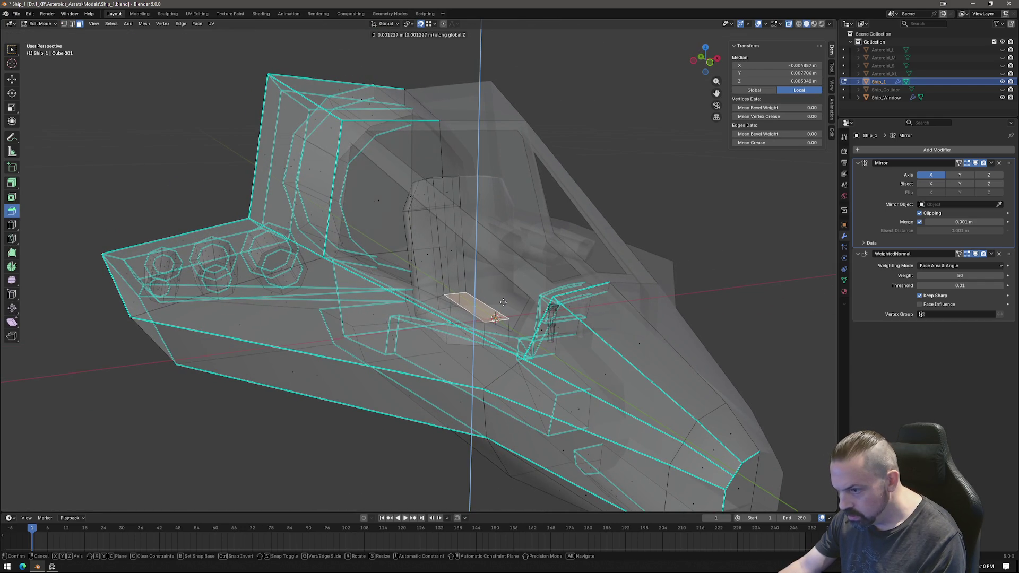
left_click(481, 324)
middle_click_drag(480, 324, 406, 297)
In Left Ortho view with face select, lower the low panel inside the cockpit.
key("1")
key("3")
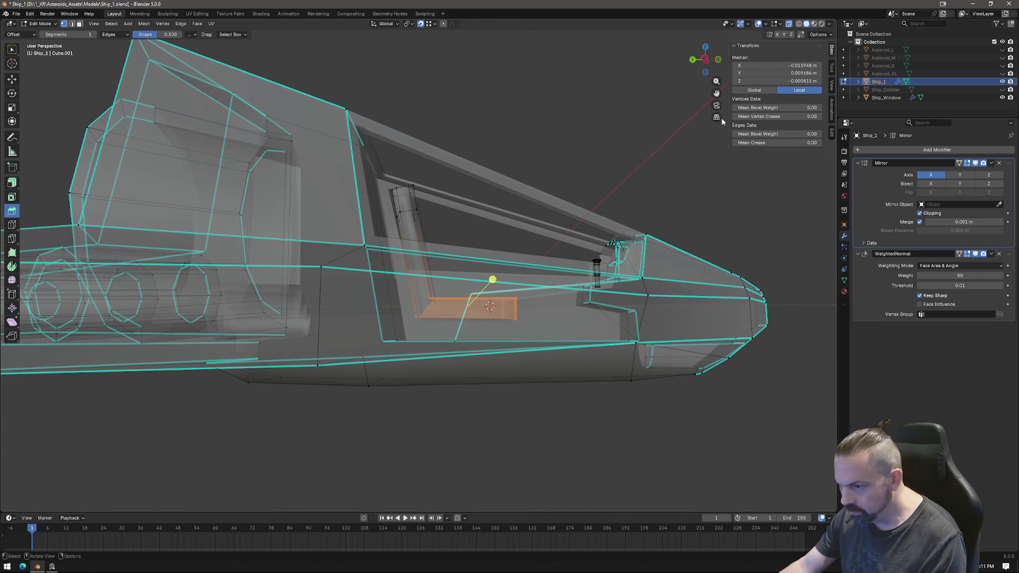
left_click(706, 59)
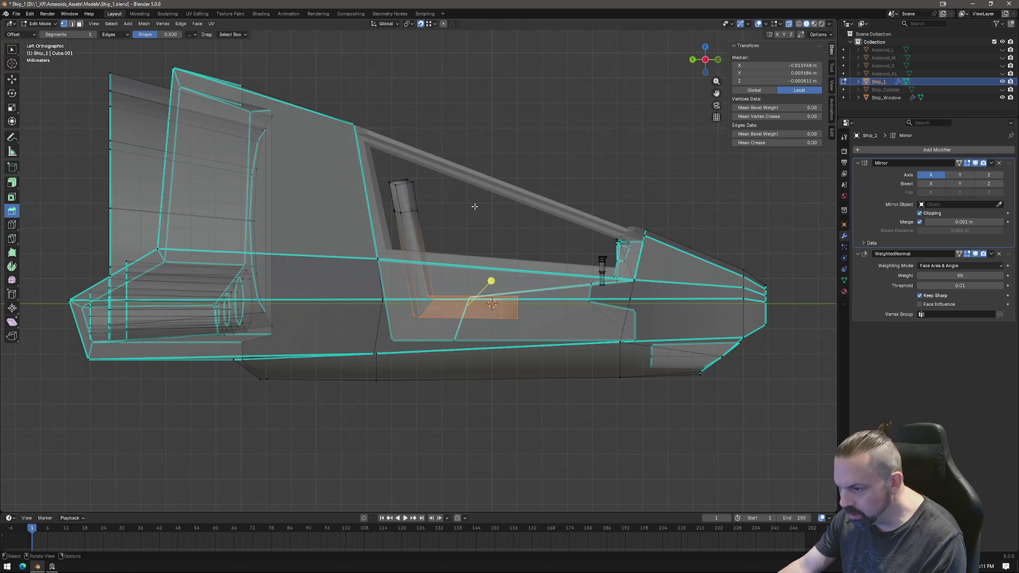
key("ctrl+b")
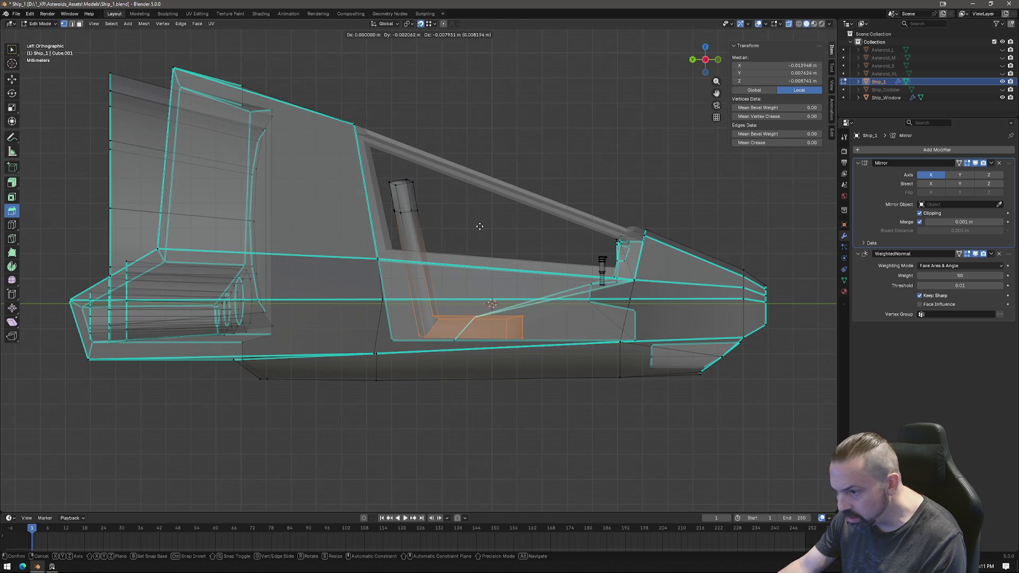
key("Escape")
key("ctrl+z")
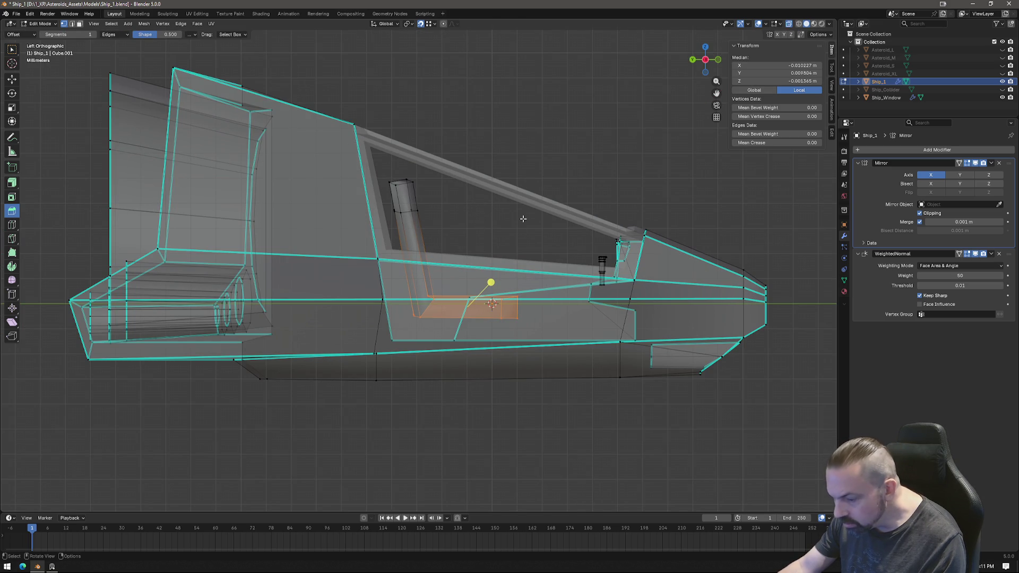
key("g")
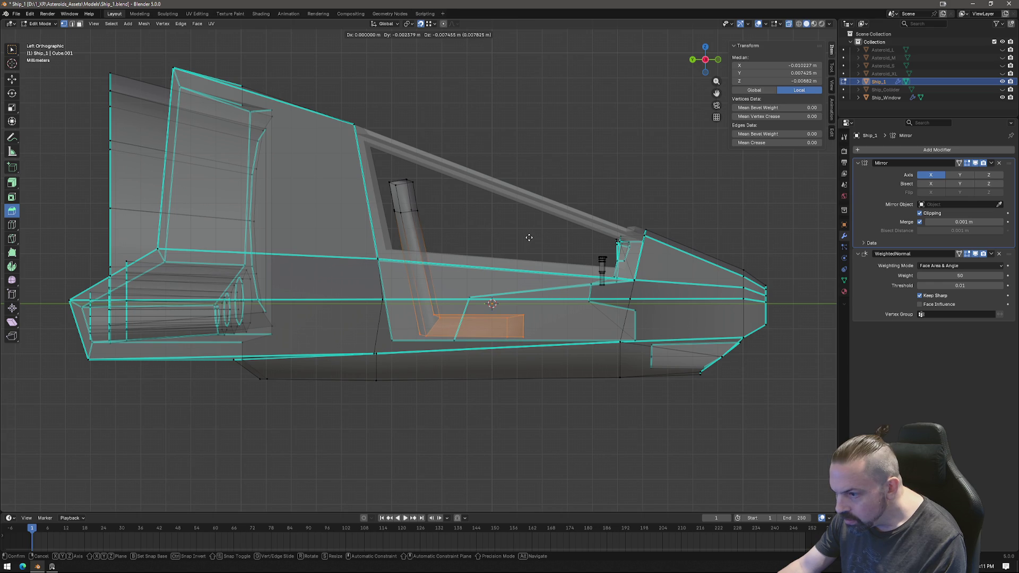
left_click(529, 238)
Return to Object Mode, look over the whole ship, and turn off X-ray.
mouse_move(554, 329)
middle_mouse_down()
mouse_move(381, 369)
mouse_move(539, 387)
mouse_move(387, 336)
middle_mouse_up()
key("Tab")
scroll(396, 347, "down", 4)
mouse_move(306, 349)
middle_mouse_down()
mouse_move(373, 311)
mouse_move(355, 337)
mouse_move(335, 297)
mouse_move(416, 302)
mouse_move(487, 284)
mouse_move(527, 289)
middle_mouse_up()
mouse_move(570, 341)
middle_mouse_down()
mouse_move(609, 276)
mouse_move(482, 310)
mouse_move(523, 308)
mouse_move(453, 370)
mouse_move(418, 364)
mouse_move(457, 377)
middle_mouse_up()
scroll(613, 280, "down", 3)
scroll(522, 309, "up", 4)
left_click(788, 23)
Bring up the reference board of Asteroids and retro sci-fi illustrations.
key("alt+Tab")
scroll(474, 391, "down", 3)
scroll(350, 393, "up", 3)
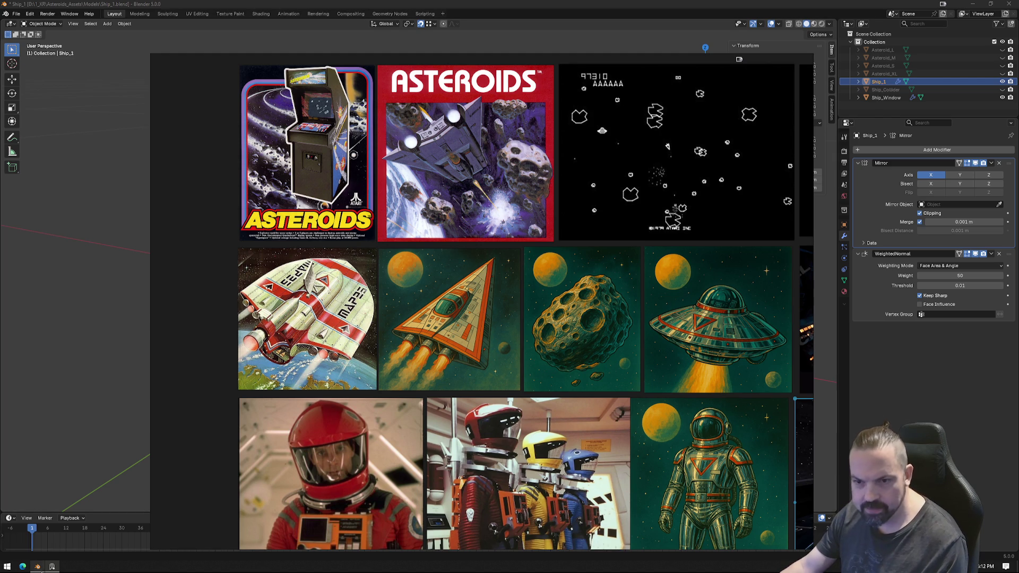
Compare Ship_1 against the reference board a few times, ending in Edit Mode on the hull.
left_click(37, 567)
mouse_move(330, 308)
middle_mouse_down()
mouse_move(570, 308)
mouse_move(534, 335)
mouse_move(467, 313)
middle_mouse_up()
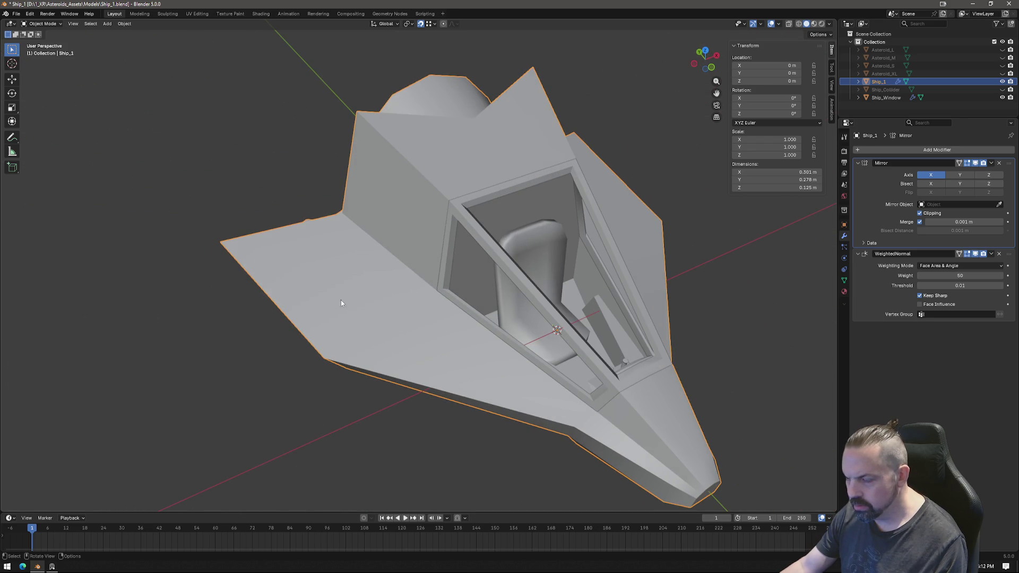
mouse_move(395, 320)
middle_mouse_down()
mouse_move(318, 296)
mouse_move(239, 394)
middle_mouse_up()
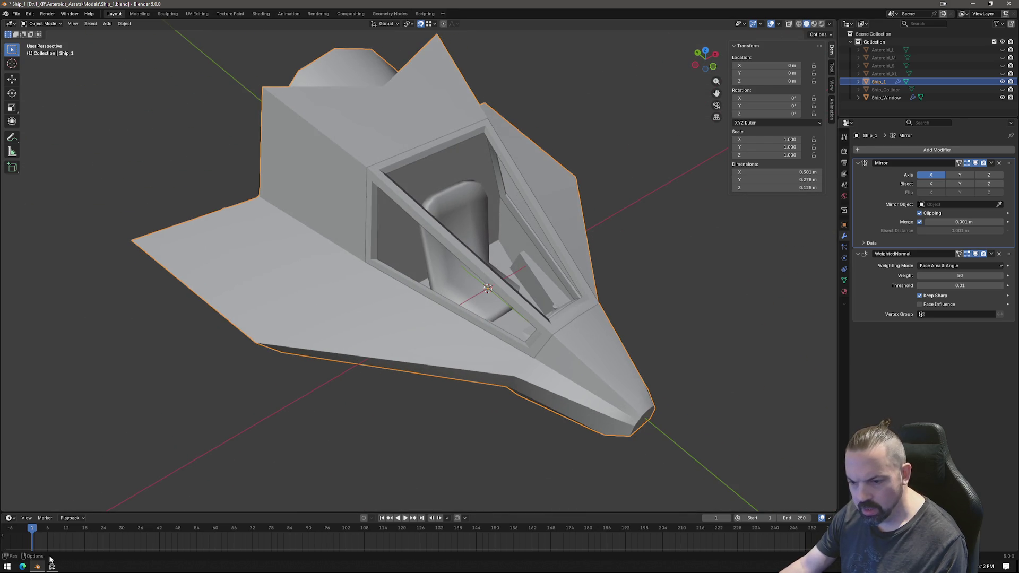
left_click(37, 566)
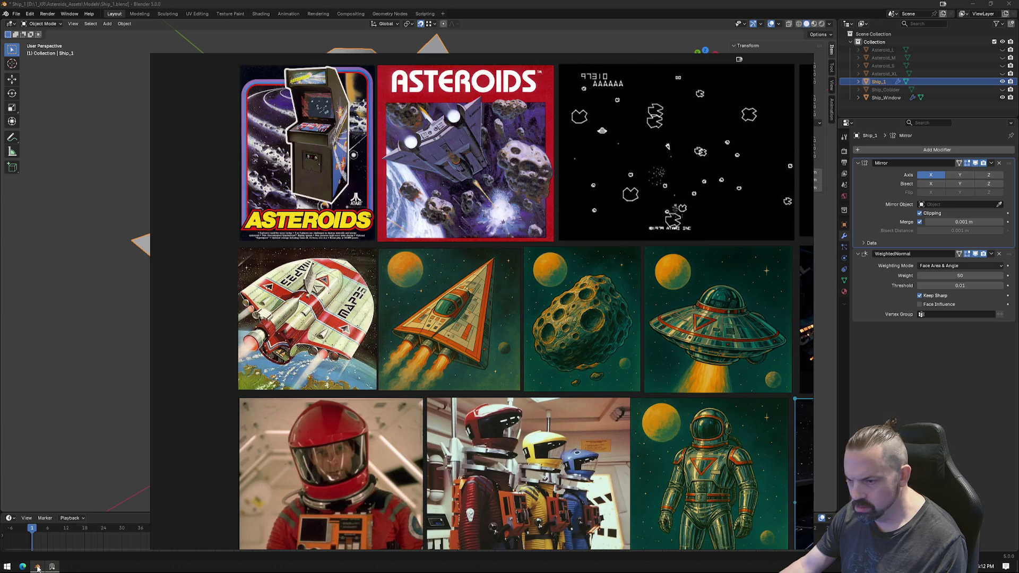
left_click(37, 567)
mouse_move(269, 317)
middle_mouse_down()
mouse_move(347, 305)
mouse_move(330, 312)
middle_mouse_up()
left_click(52, 567)
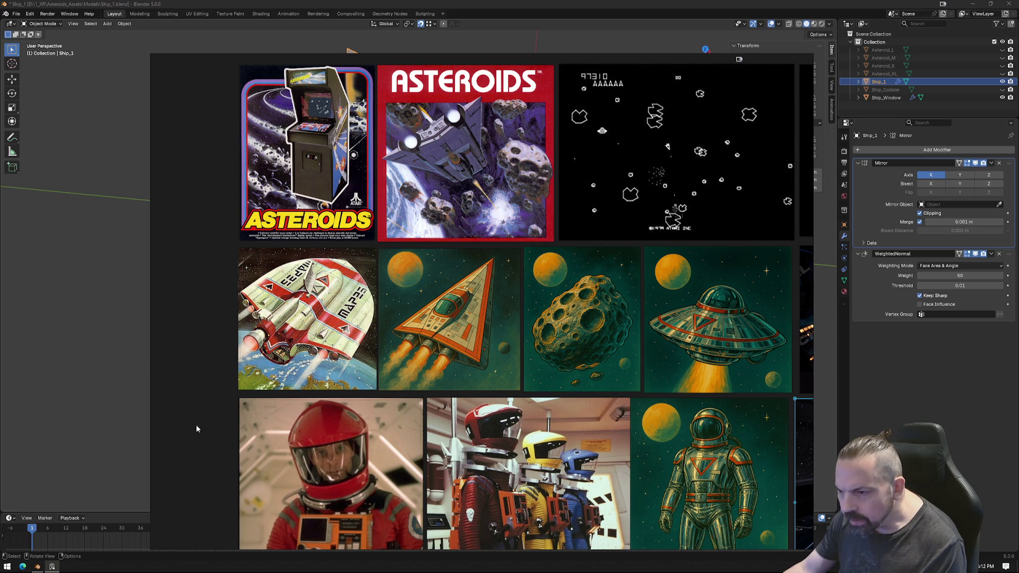
left_click(38, 566)
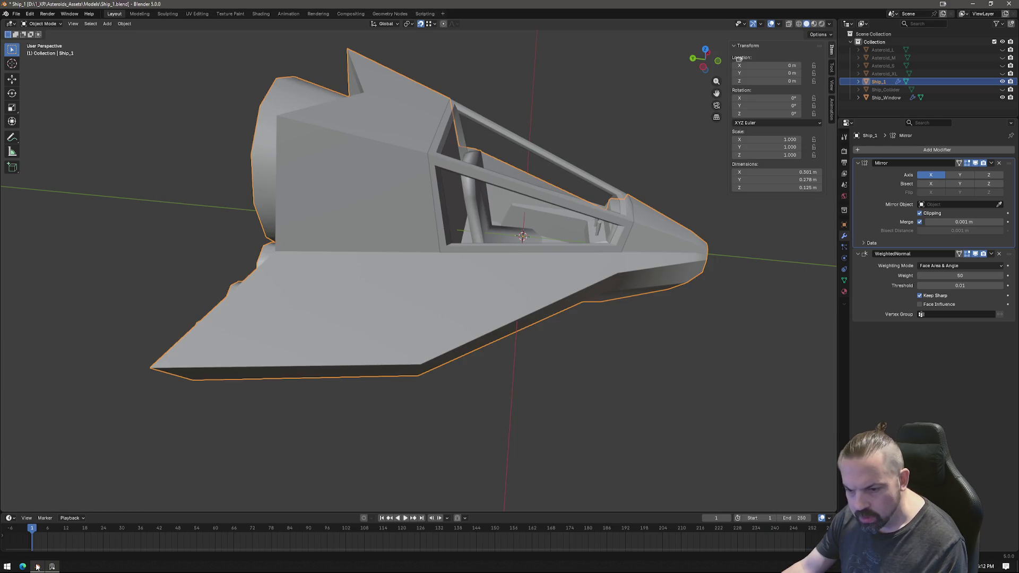
mouse_move(496, 279)
middle_mouse_down()
mouse_move(350, 346)
mouse_move(396, 351)
mouse_move(418, 338)
mouse_move(351, 322)
mouse_move(364, 273)
mouse_move(424, 300)
middle_mouse_up()
key("Tab")
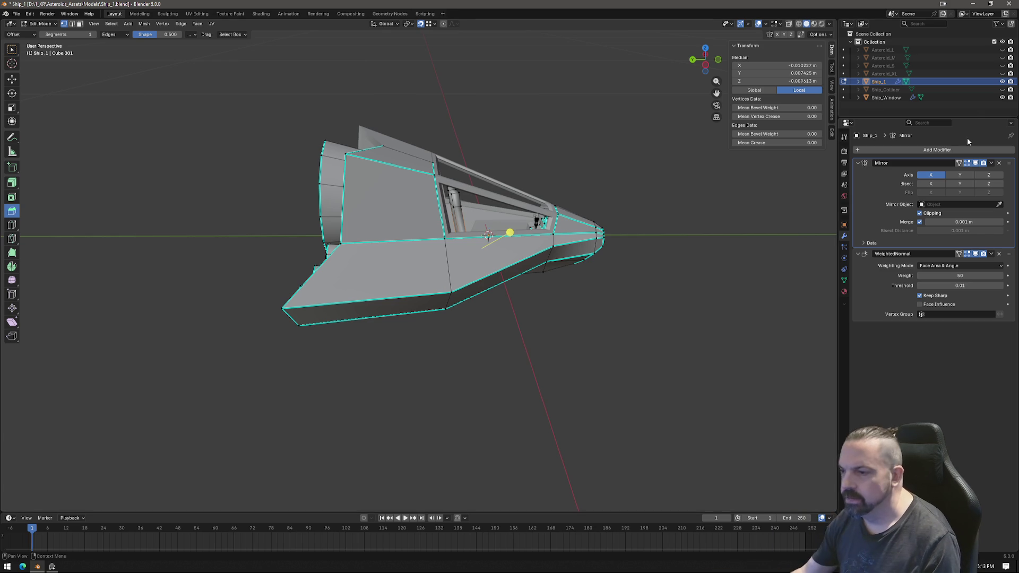
middle_click_drag(444, 278, 515, 279)
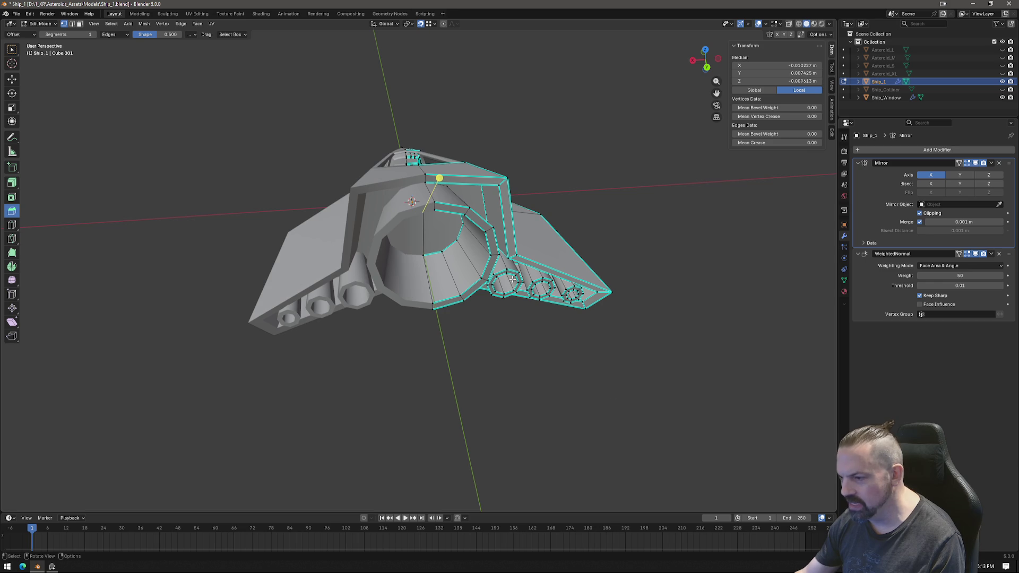
mouse_move(514, 339)
middle_mouse_down()
mouse_move(546, 314)
mouse_move(413, 322)
middle_mouse_up()
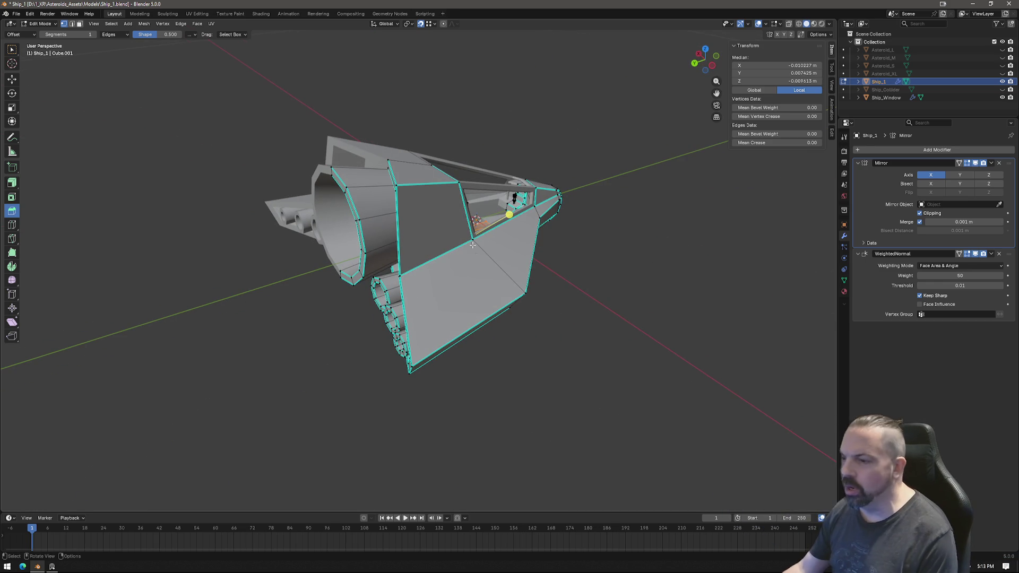
mouse_move(442, 308)
middle_mouse_down()
mouse_move(506, 258)
mouse_move(581, 297)
middle_mouse_up()
mouse_move(630, 275)
middle_mouse_down()
mouse_move(580, 257)
mouse_move(482, 284)
mouse_move(552, 297)
mouse_move(520, 281)
mouse_move(481, 282)
mouse_move(519, 289)
middle_mouse_up()
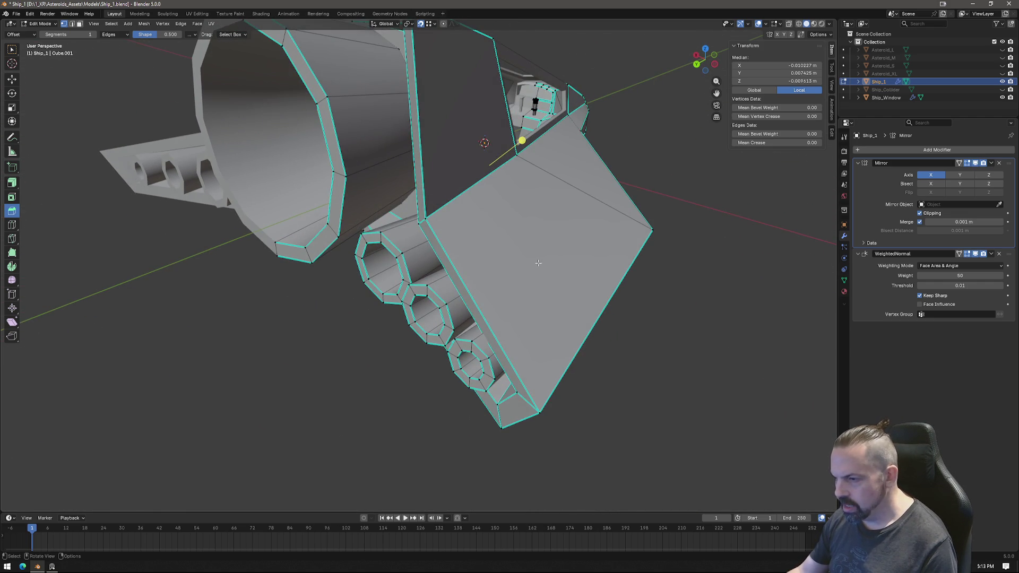
key("Tab")
key("Tab")
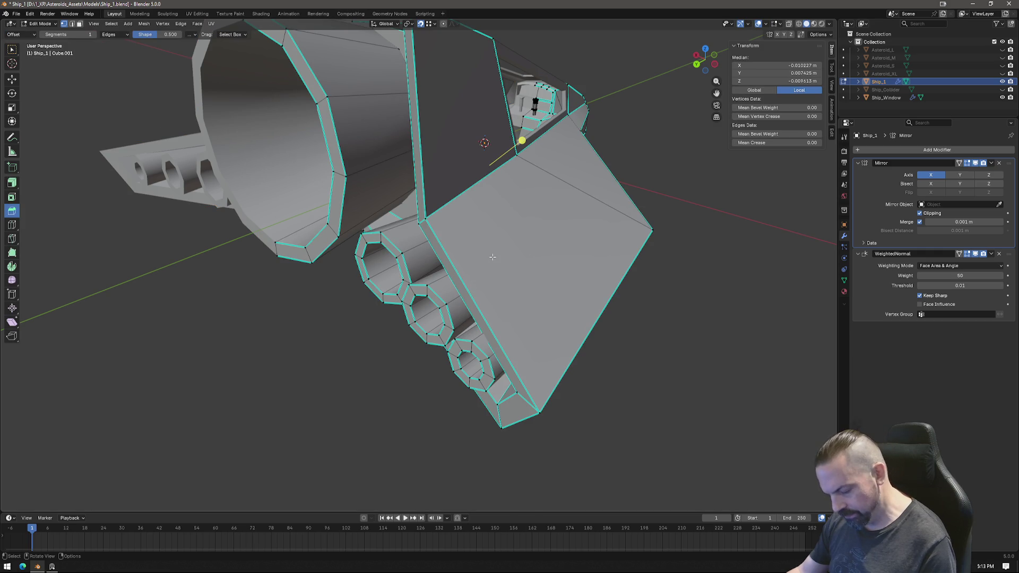
key("k")
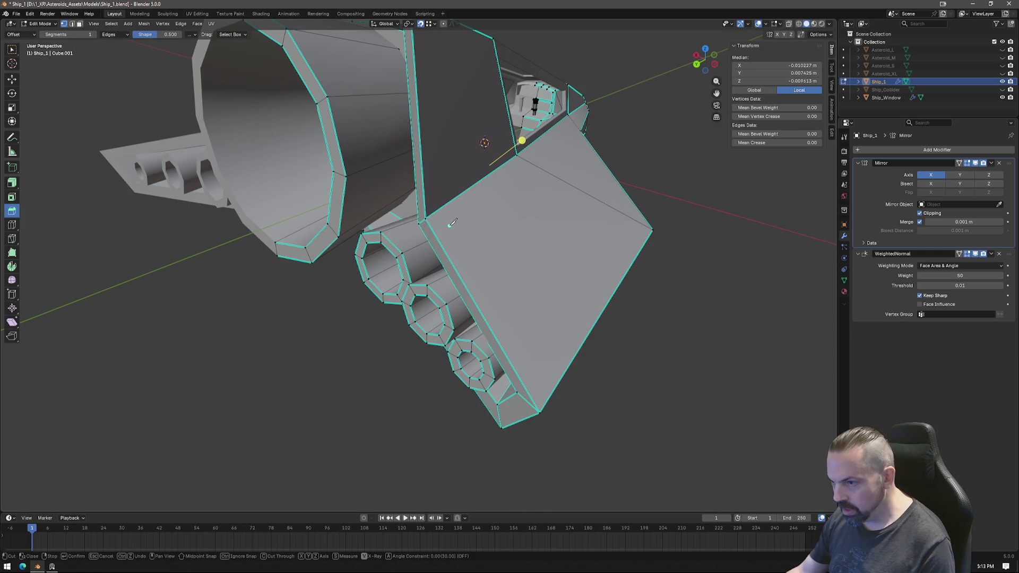
Knife-cut a notched outline across the hull's side panel.
left_click(426, 218)
left_click(462, 229)
left_click(509, 212)
left_click(533, 227)
left_click(497, 266)
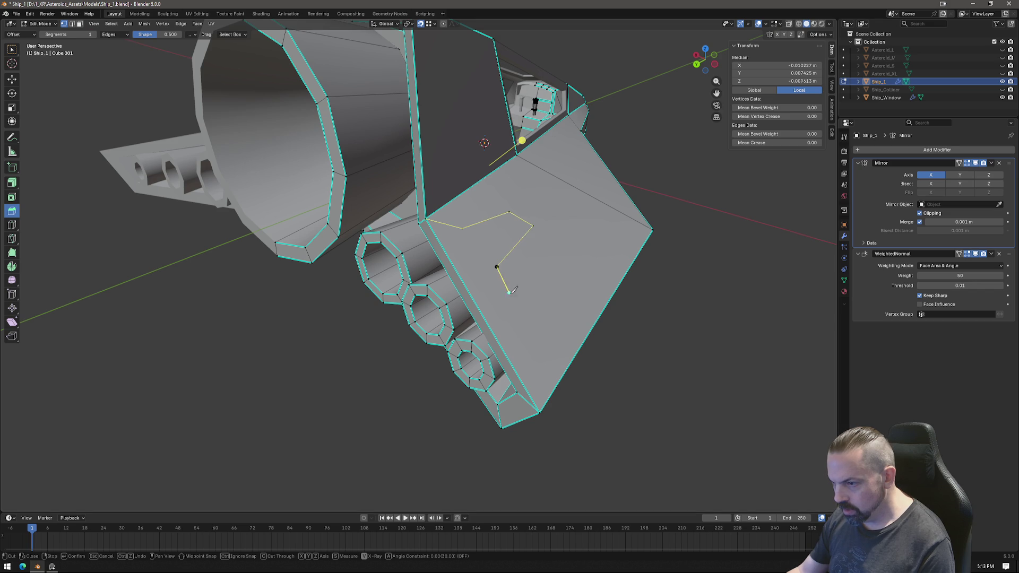
left_click(524, 302)
left_click(560, 274)
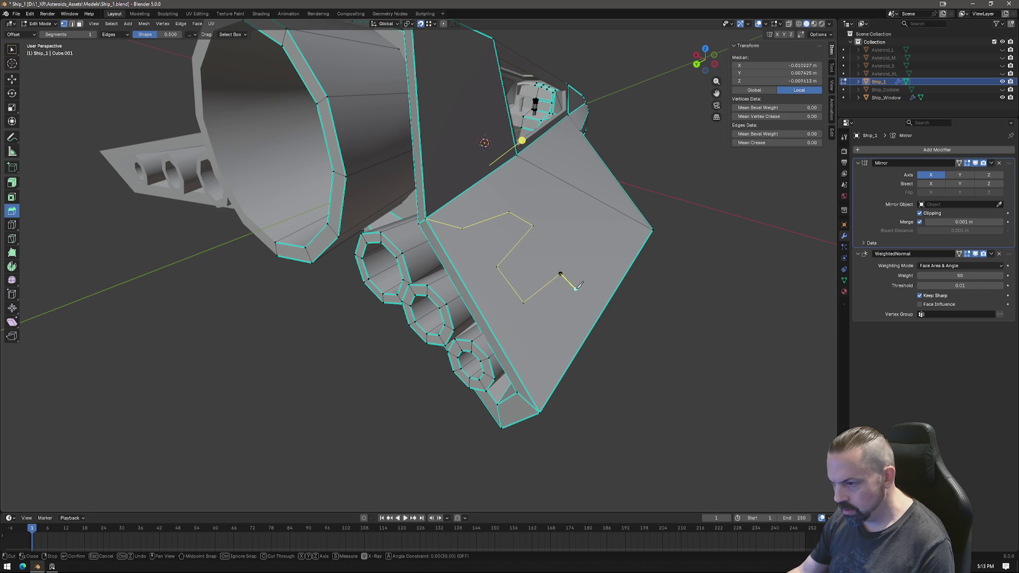
left_click(580, 297)
left_click(543, 354)
left_click(541, 411)
key("Return")
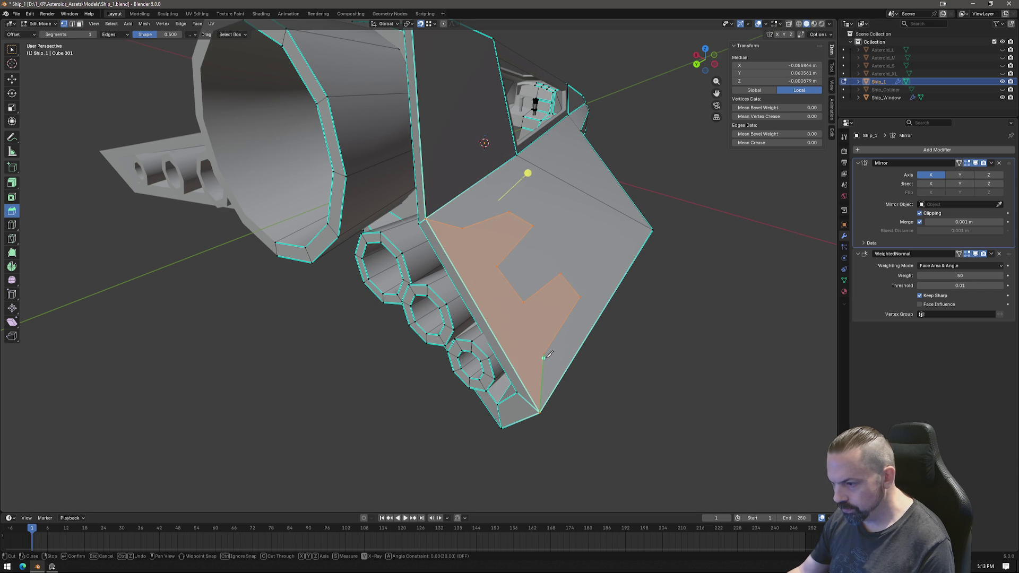
key("Return")
key("k")
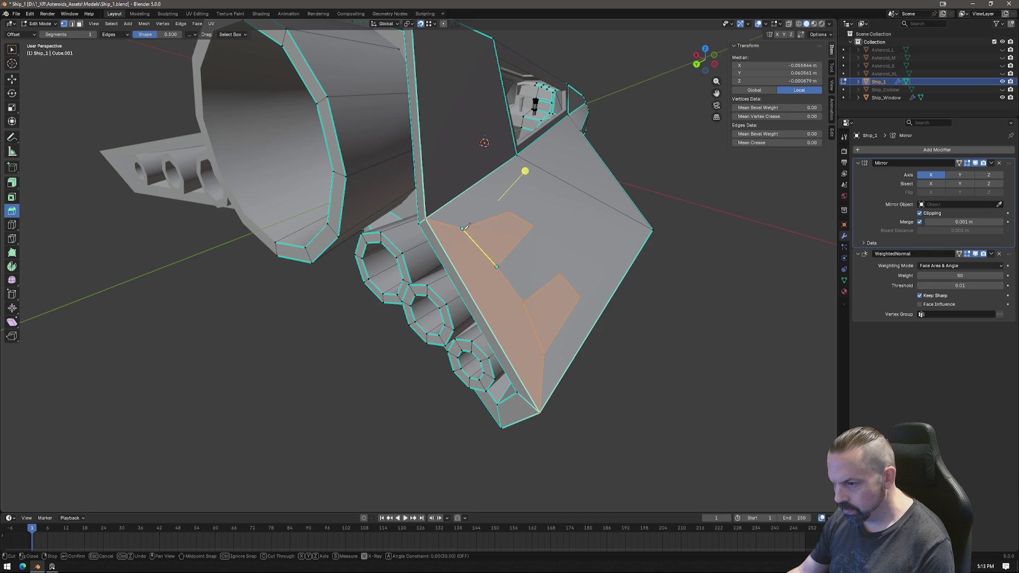
key("Return")
Extrude the cut faces upward into raised vent blocks.
key("3")
middle_click_drag(503, 234, 628, 255)
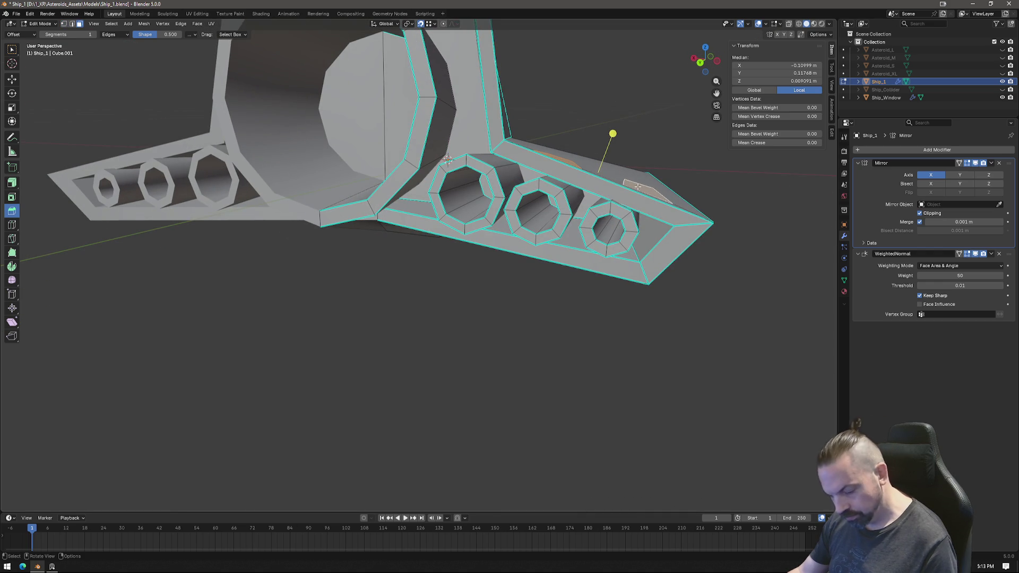
key("e")
left_click(650, 159)
mouse_move(650, 159)
middle_mouse_down()
mouse_move(637, 255)
mouse_move(561, 258)
middle_mouse_up()
left_click(374, 227, "shift")
Select the blocks' top edges and move them in side view to slant the vents.
key("2")
left_click(365, 229)
left_click(405, 186, "shift")
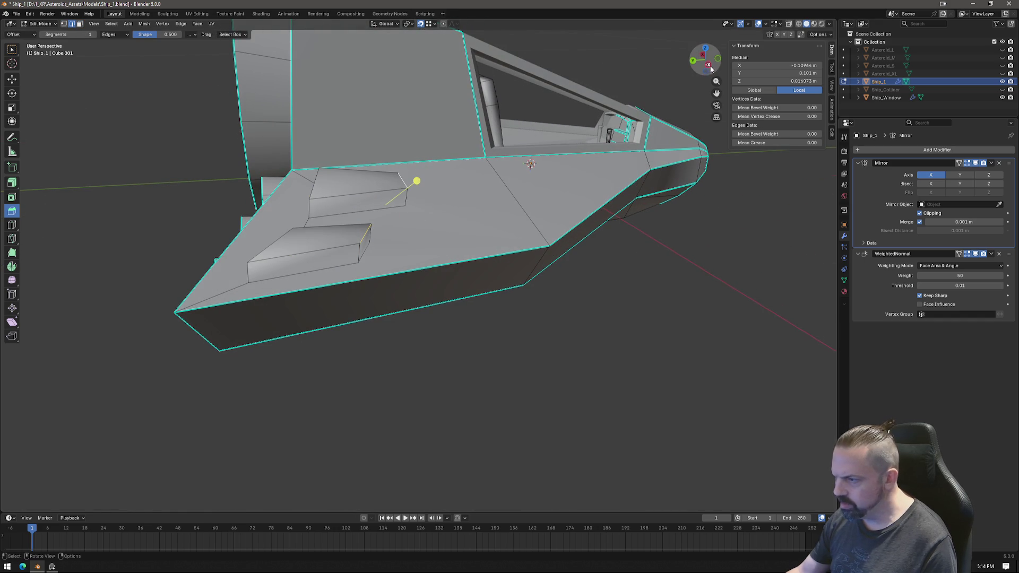
left_click(709, 65)
scroll(503, 165, "up", 3)
key("g")
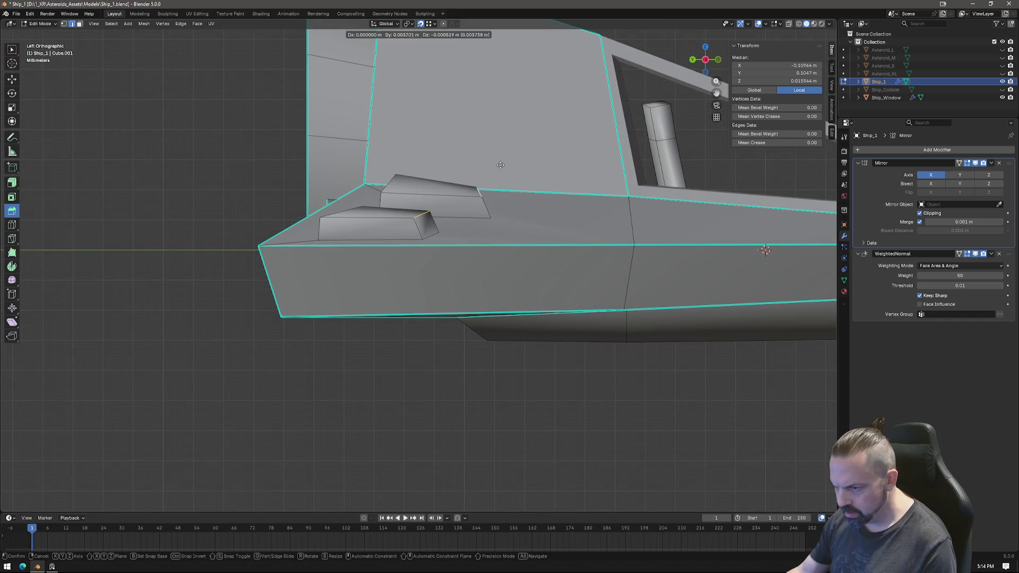
left_click(473, 166)
mouse_move(472, 166)
middle_mouse_down()
mouse_move(546, 320)
mouse_move(472, 354)
mouse_move(363, 229)
middle_mouse_up()
scroll(425, 308, "up", 4)
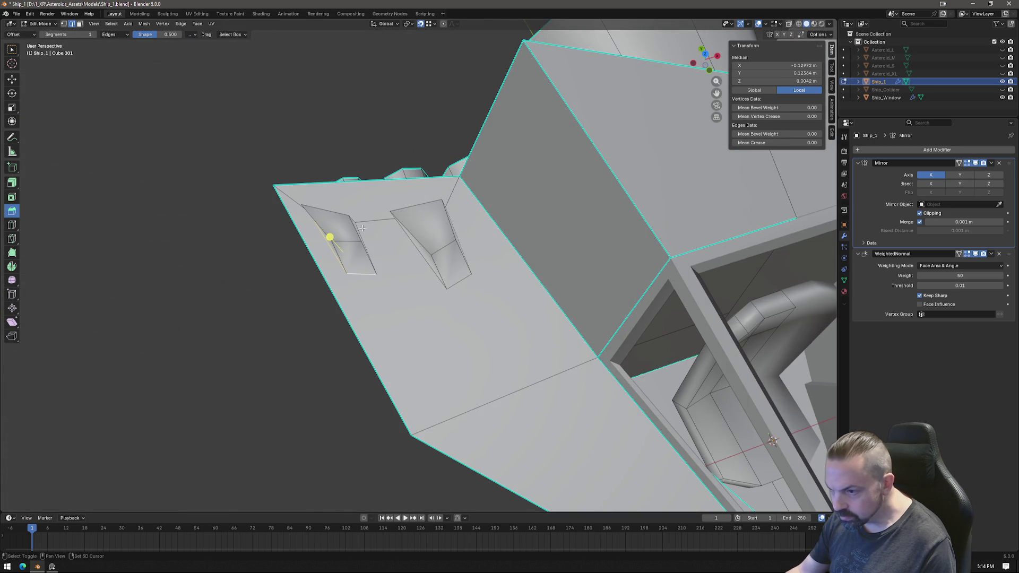
Select the intake blocks' edges and bevel them into narrow faces.
left_click(364, 239, "shift")
left_click(449, 275, "shift")
mouse_move(492, 253)
middle_mouse_down()
mouse_move(374, 227)
mouse_move(425, 212)
middle_mouse_up()
left_click(419, 210, "alt+shift")
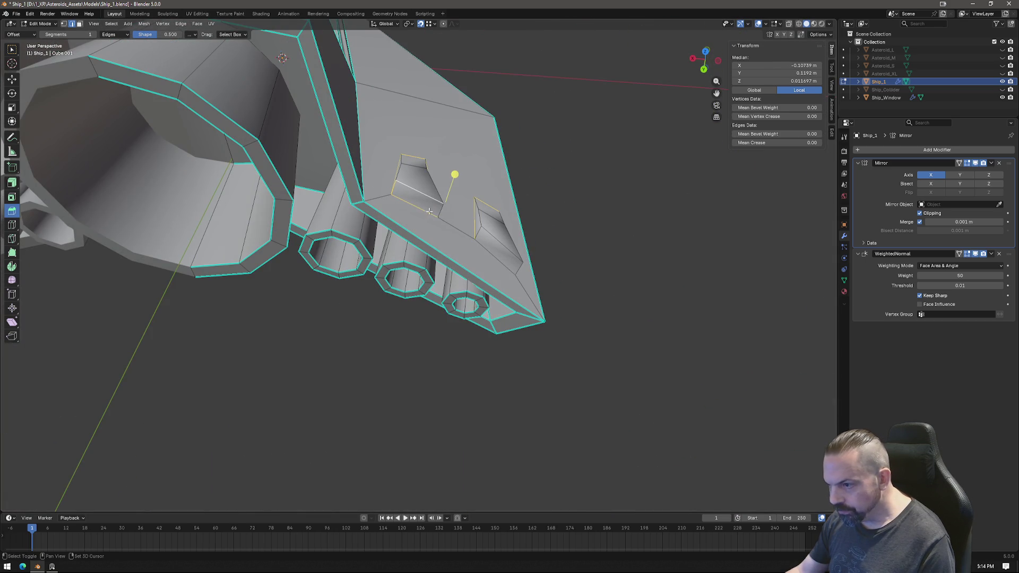
mouse_move(439, 209)
left_mouse_down()
mouse_move(521, 269)
mouse_move(525, 249)
left_mouse_up()
Mark the beveled vent edges as sharp.
right_click(525, 249)
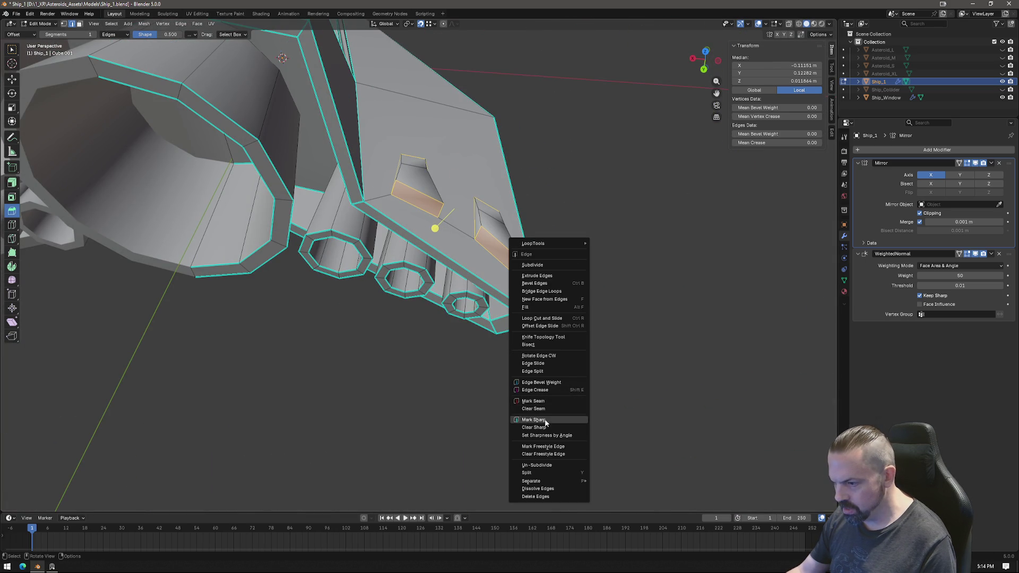
left_click(545, 421)
mouse_move(545, 421)
middle_mouse_down()
mouse_move(423, 471)
mouse_move(378, 291)
mouse_move(330, 323)
mouse_move(382, 196)
middle_mouse_up()
Scale the right vent's top edge to 0.697 and the left vent's to 0.524.
left_click(382, 195)
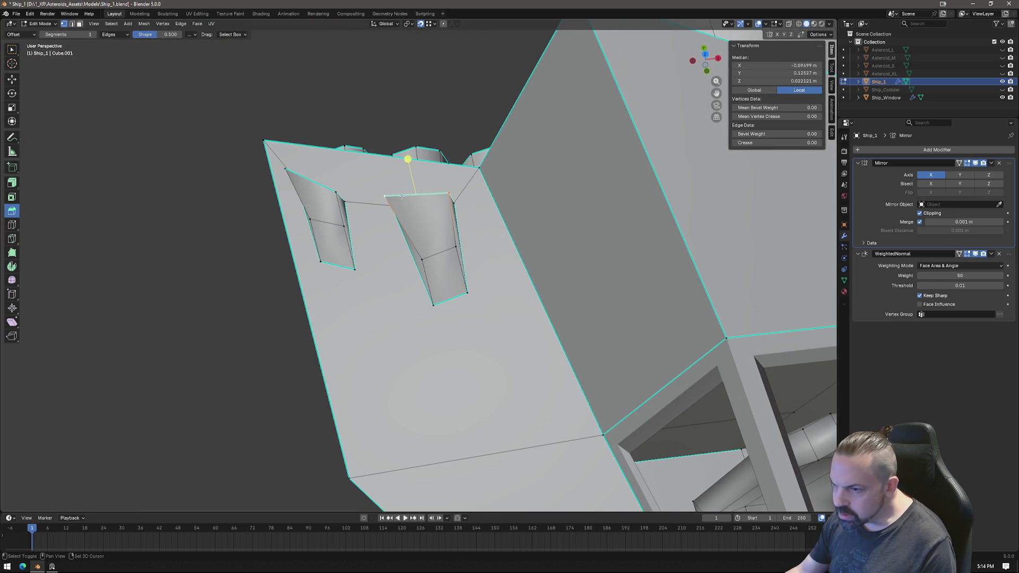
key("s")
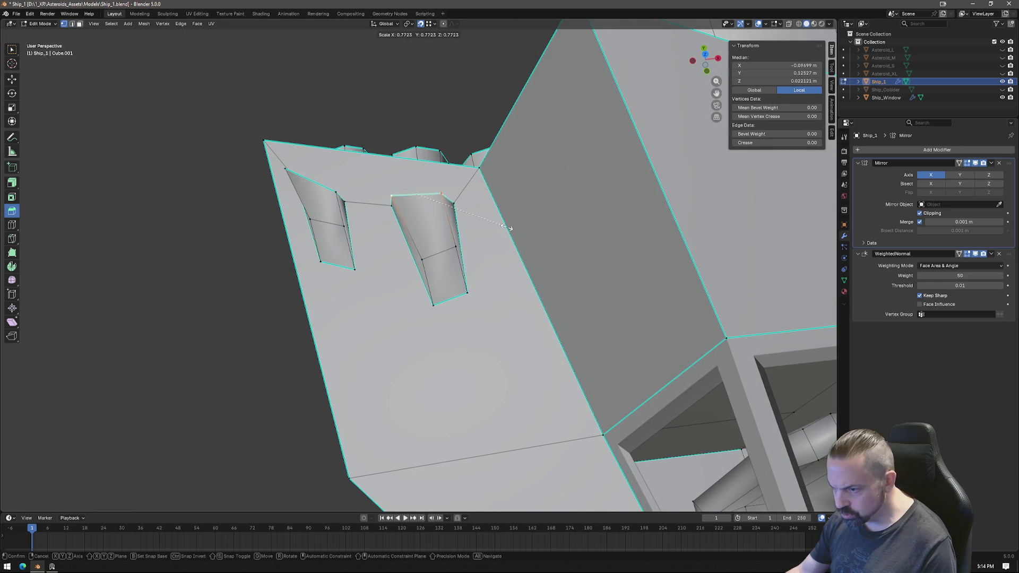
left_click(495, 229)
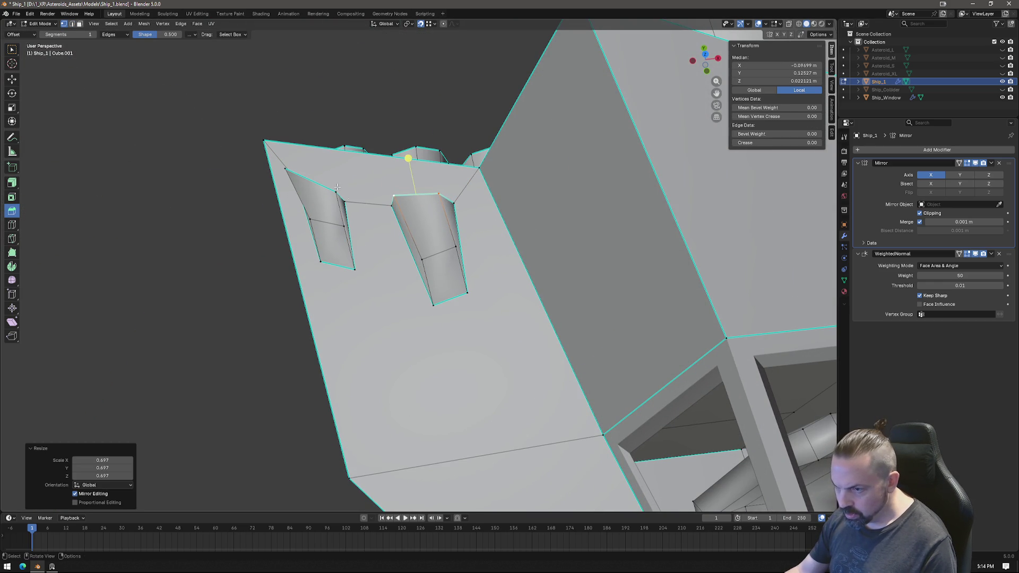
middle_click_drag(337, 187, 404, 175)
left_click(438, 192)
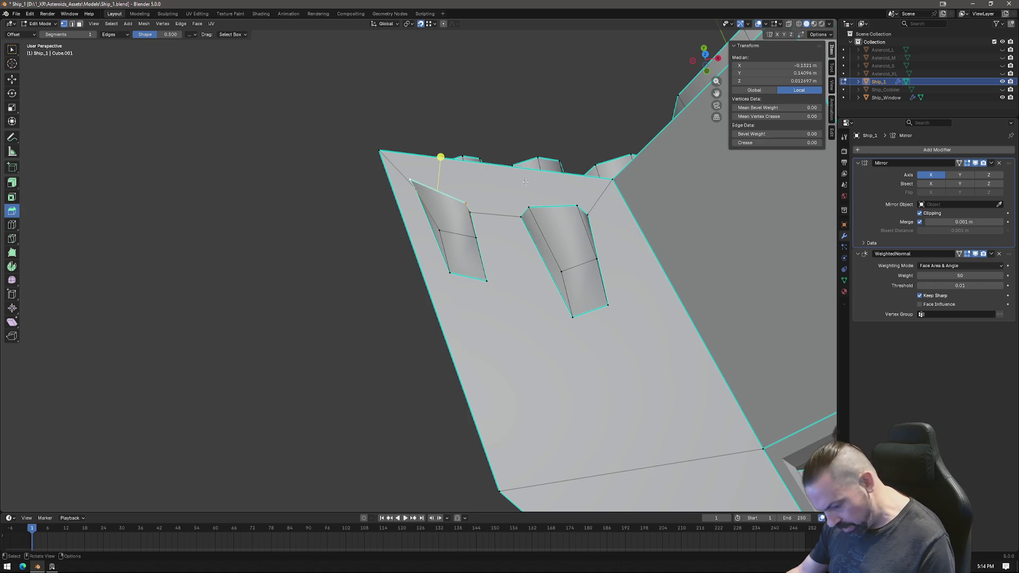
key("s")
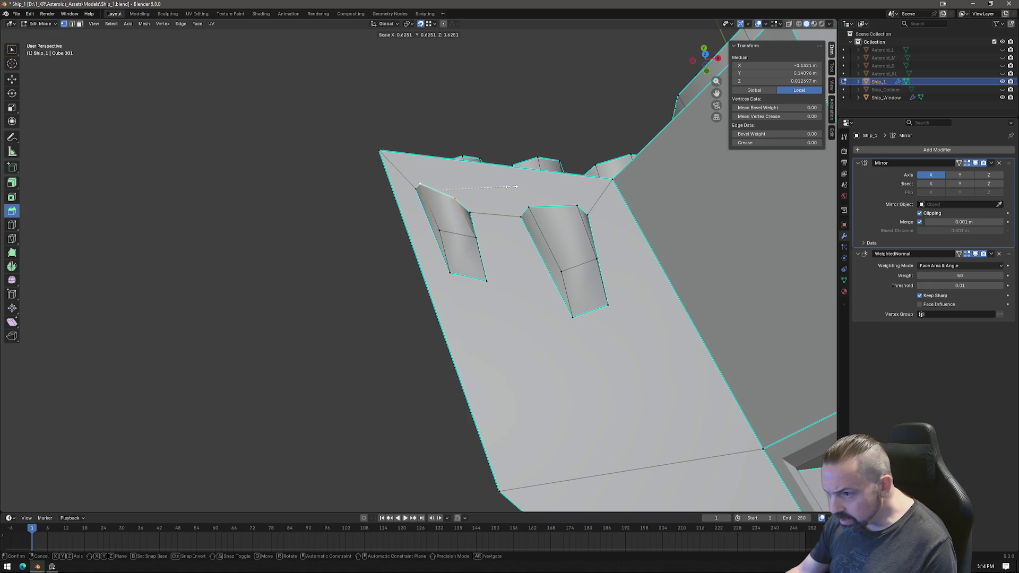
left_click(500, 187)
Nudge one vertex on each vent to refine its tapered shape.
left_click(474, 239)
key("g")
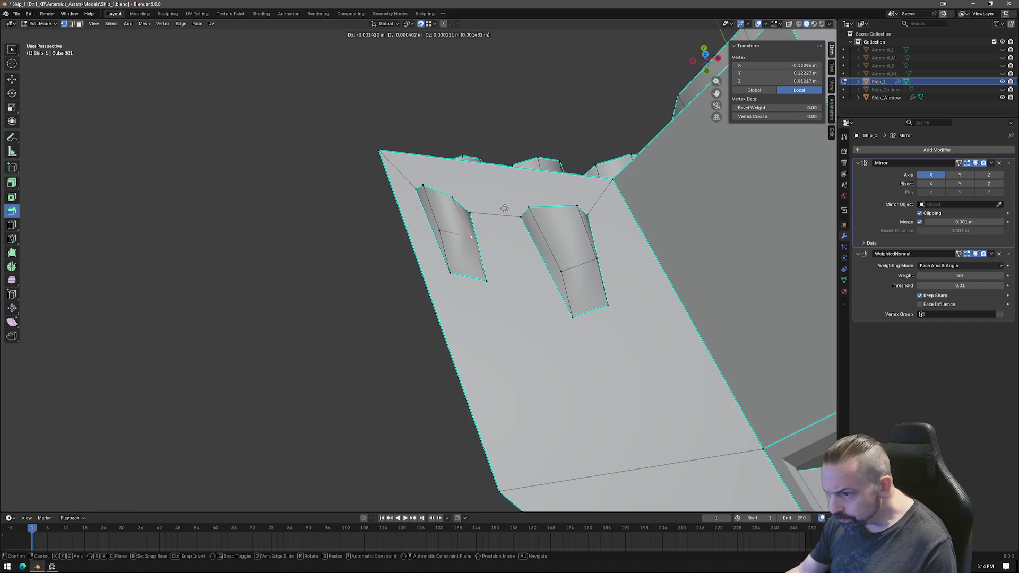
left_click(478, 219)
left_click(590, 259)
key("g")
left_click(605, 248)
Knife-cut a middle edge across both the rear and front vents.
mouse_move(607, 252)
middle_mouse_down()
mouse_move(536, 291)
mouse_move(654, 278)
mouse_move(644, 269)
mouse_move(475, 281)
mouse_move(634, 292)
middle_mouse_up()
scroll(634, 292, "down", 5)
mouse_move(715, 316)
middle_mouse_down()
mouse_move(677, 313)
mouse_move(684, 309)
middle_mouse_up()
scroll(684, 309, "up", 6)
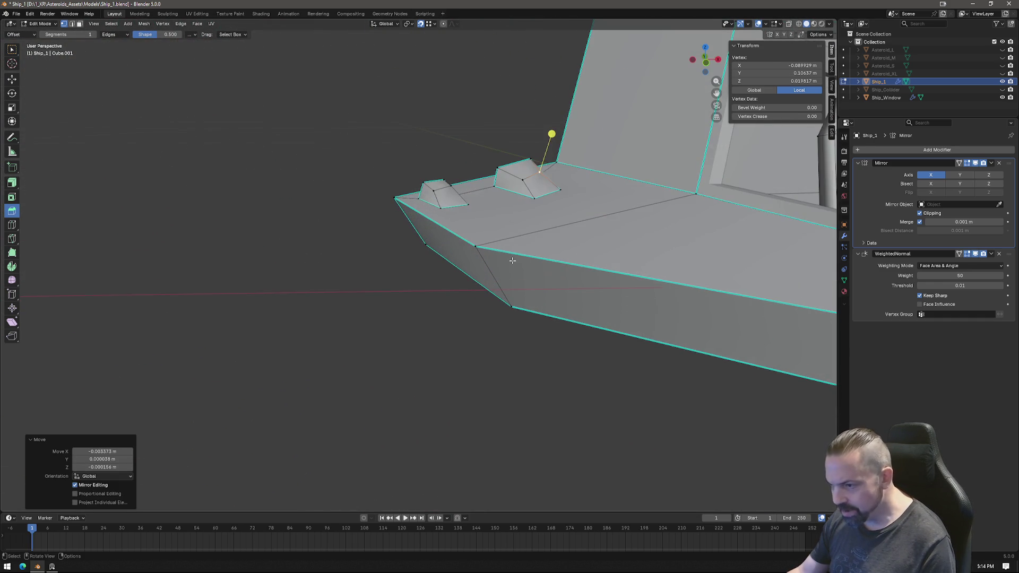
key("Tab")
mouse_move(578, 240)
middle_mouse_down()
mouse_move(588, 253)
mouse_move(576, 237)
mouse_move(548, 245)
middle_mouse_up()
key("Tab")
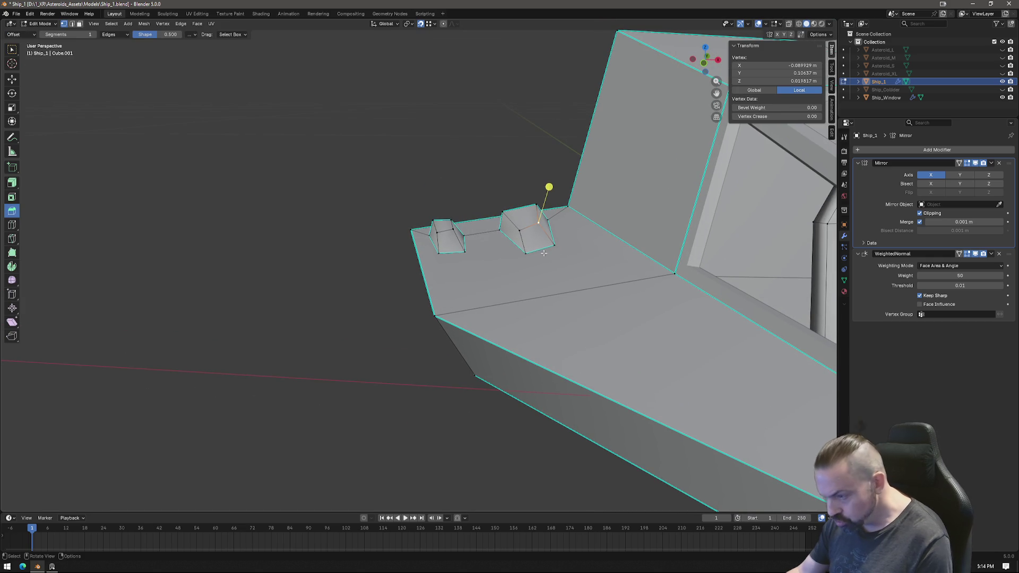
key("k")
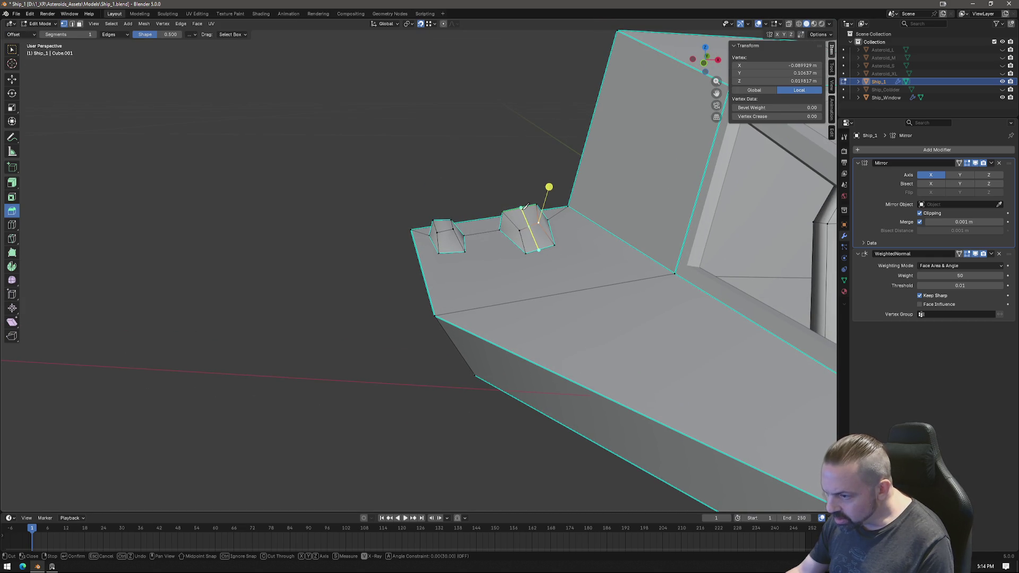
key("Return")
key("k")
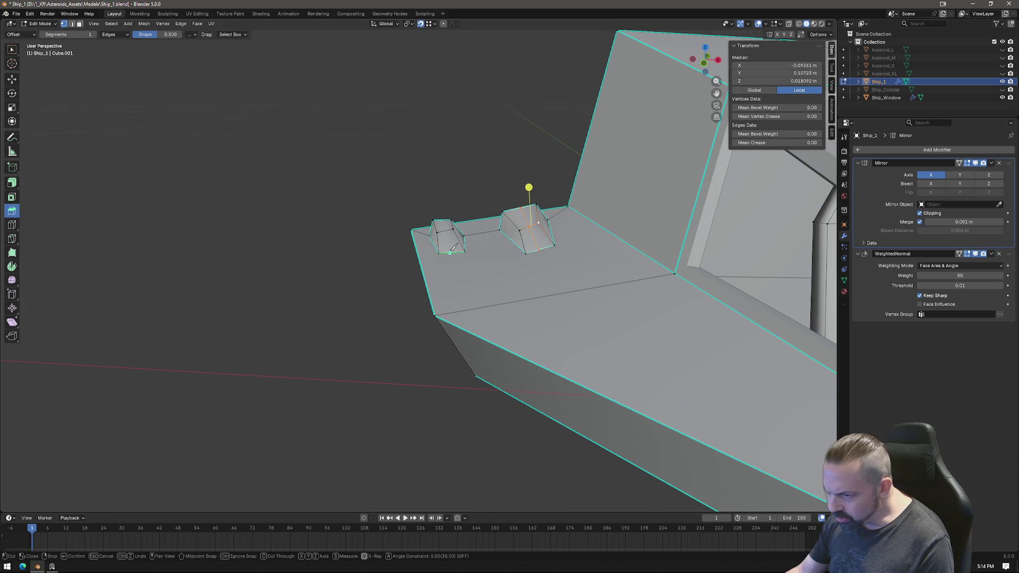
key("Return")
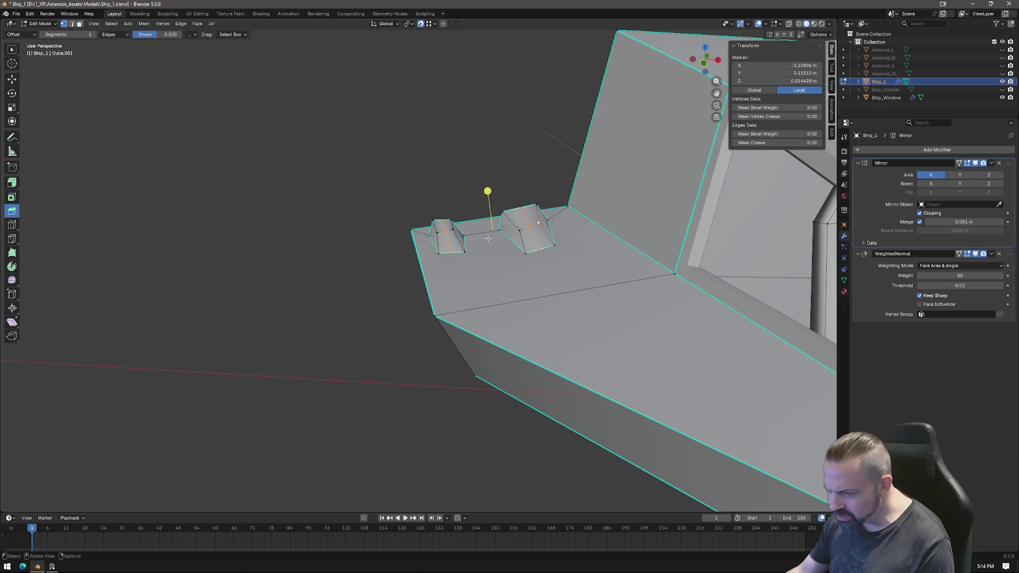
Try sliding both vents' middle edges along Y, cancel, then switch to top view.
middle_click_drag(456, 227, 512, 281)
left_click(542, 296)
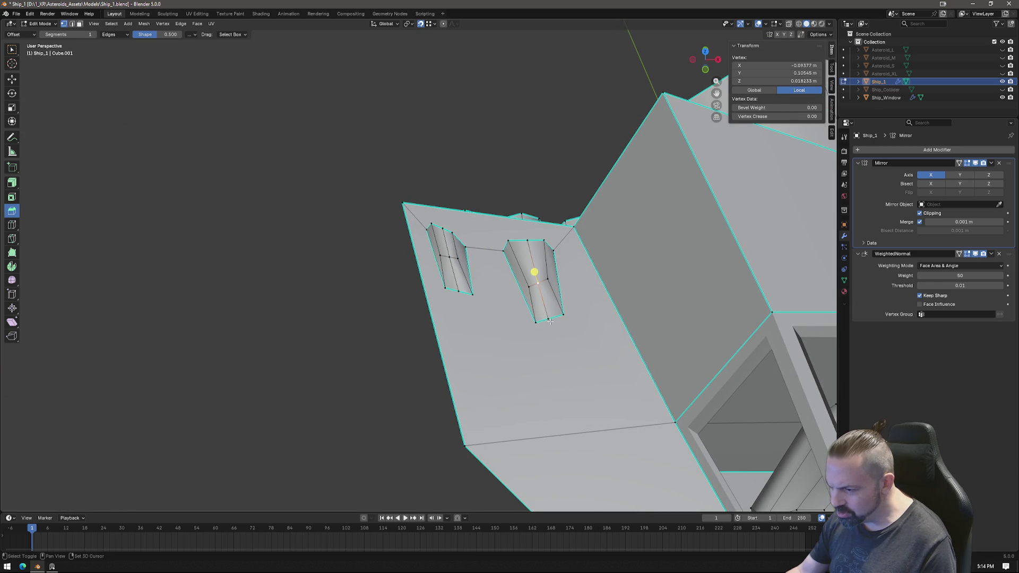
left_click(490, 276, "shift")
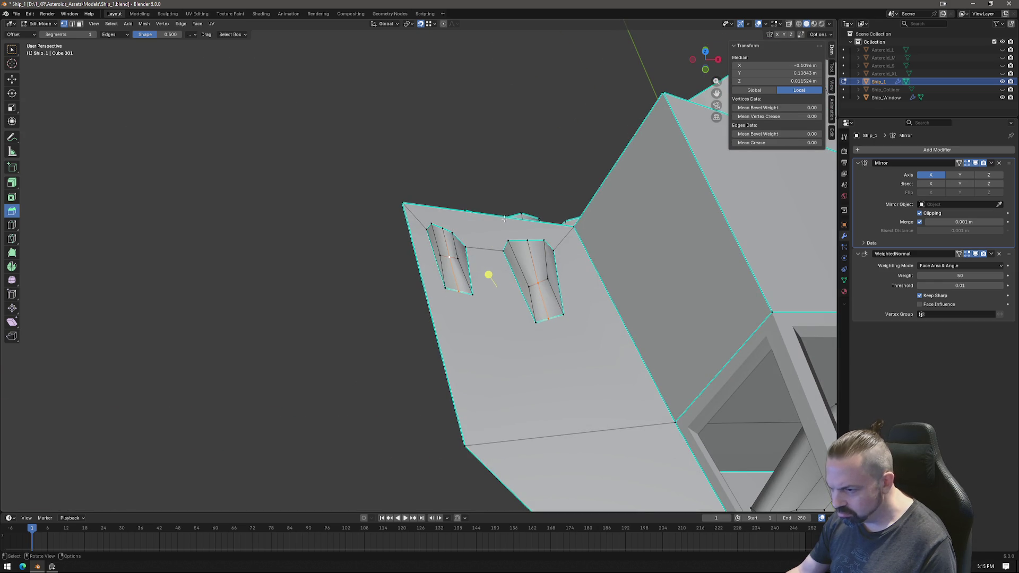
key("g")
key("y")
right_click(489, 274)
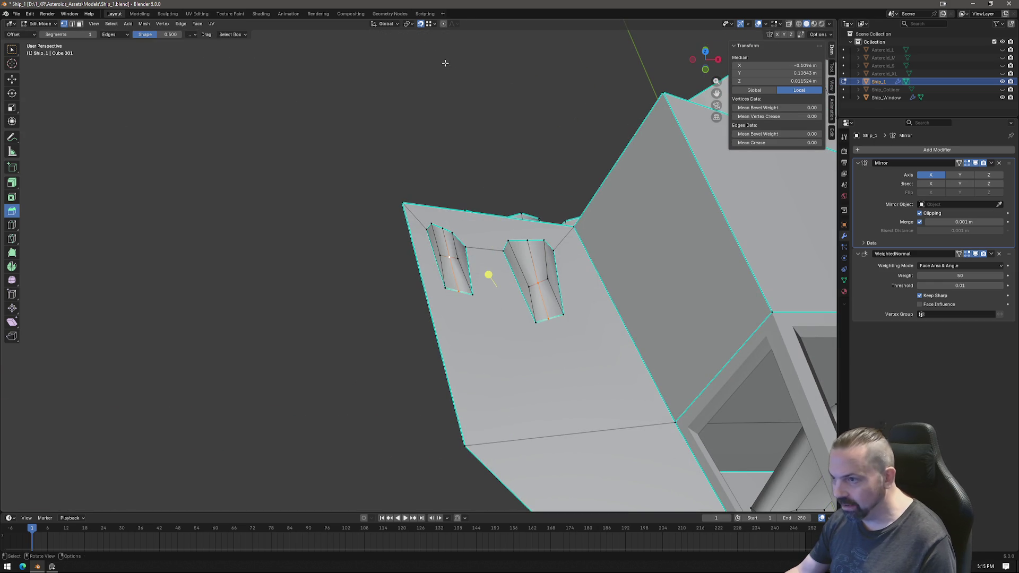
key("g")
key("y")
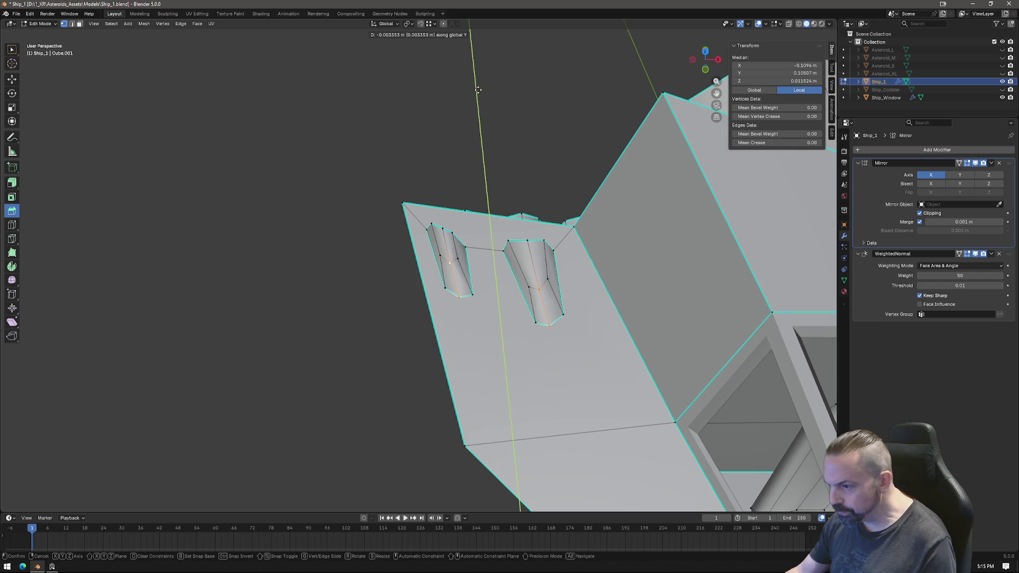
right_click(481, 90)
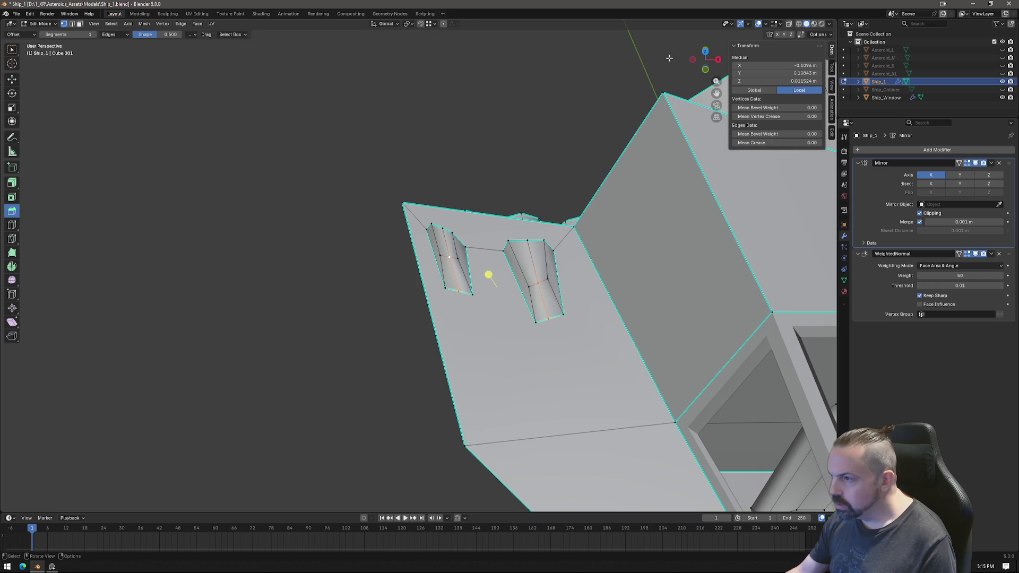
left_click(705, 50)
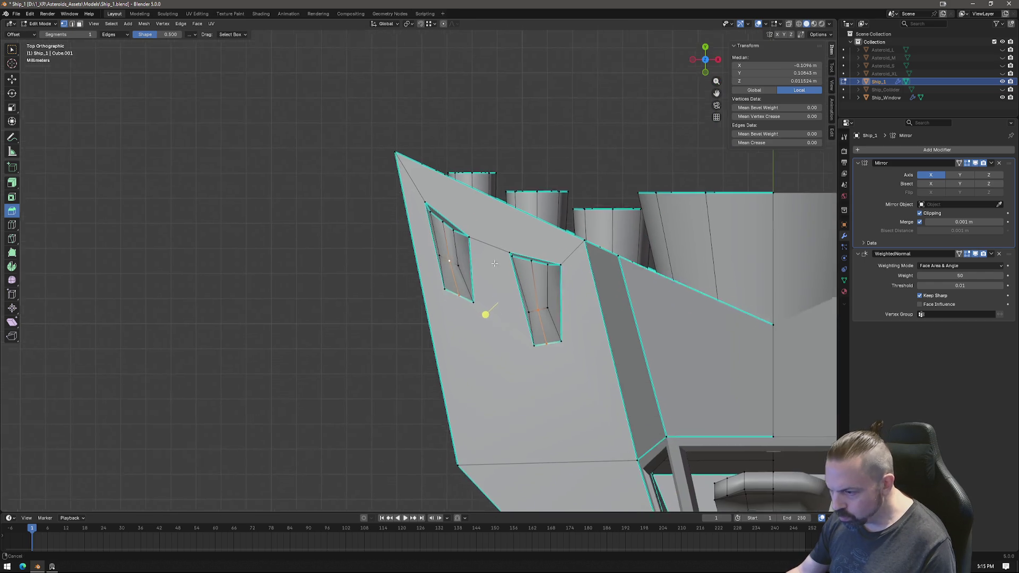
Move the window vertices, then slide the right vent's lower corners along their edges so it tapers.
right_click(563, 269)
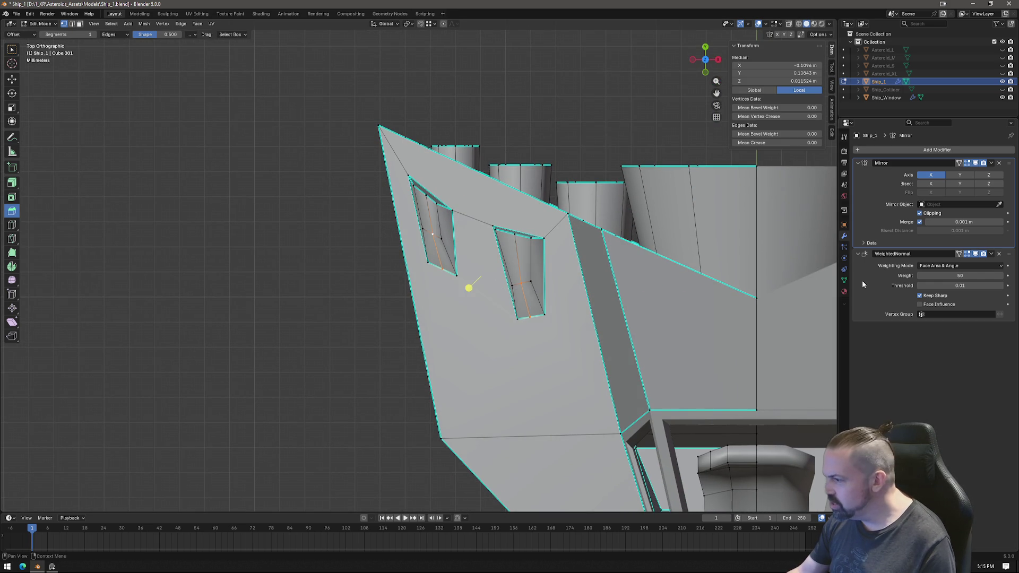
key("g")
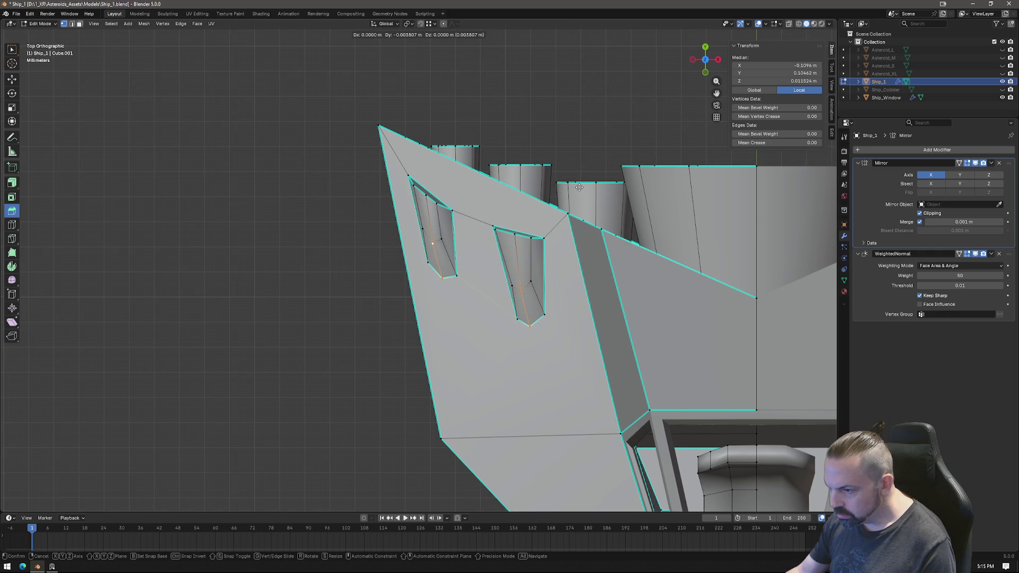
left_click(580, 188)
left_click(540, 290)
left_click(544, 314, "shift")
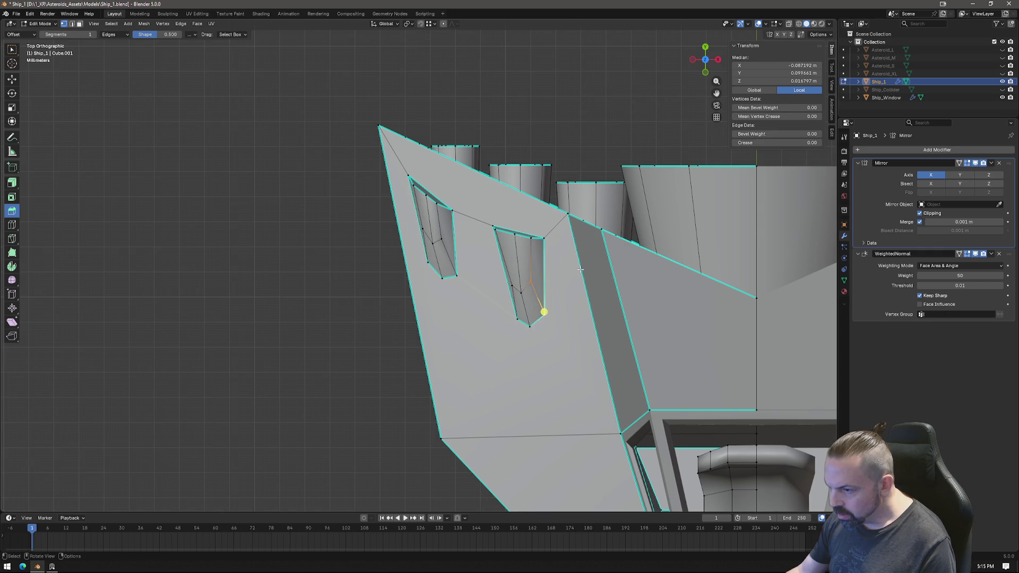
left_click(545, 313)
key("shift+v")
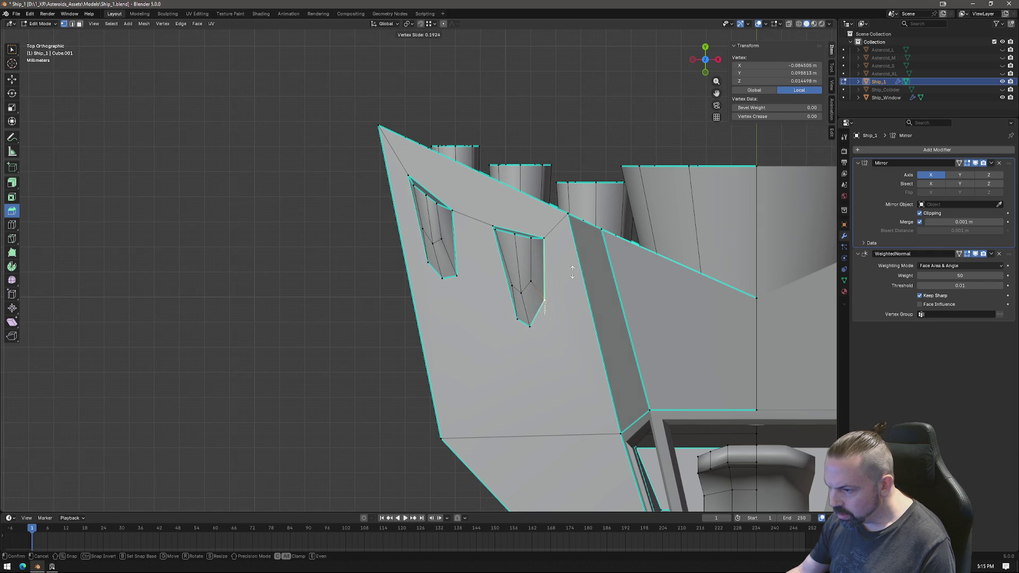
left_click(548, 293)
left_click(515, 320)
key("shift+v")
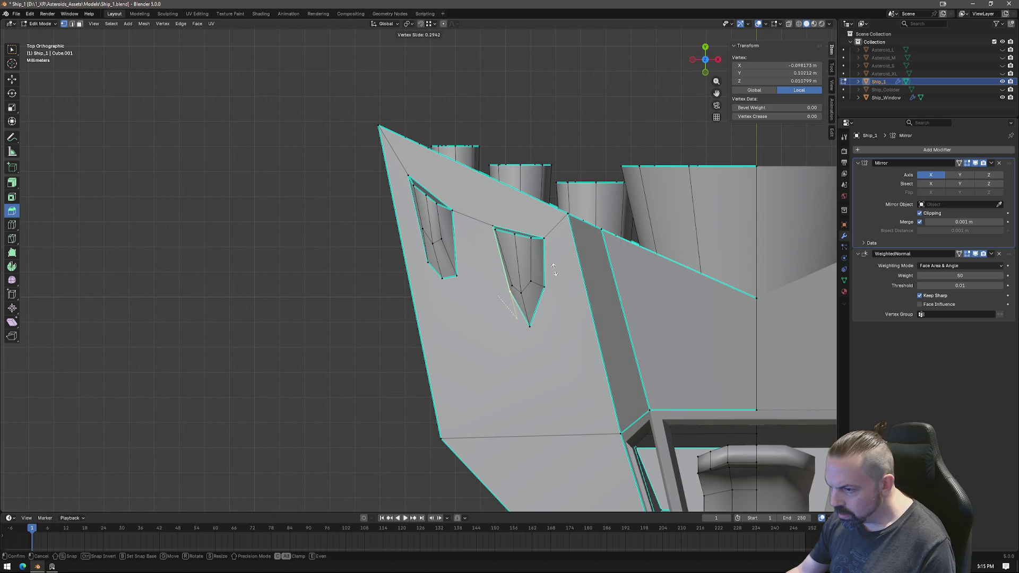
left_click(552, 270)
Slide the left vent's lower vertices along their edges so it tapers to a point.
left_click(454, 275)
key("shift+v")
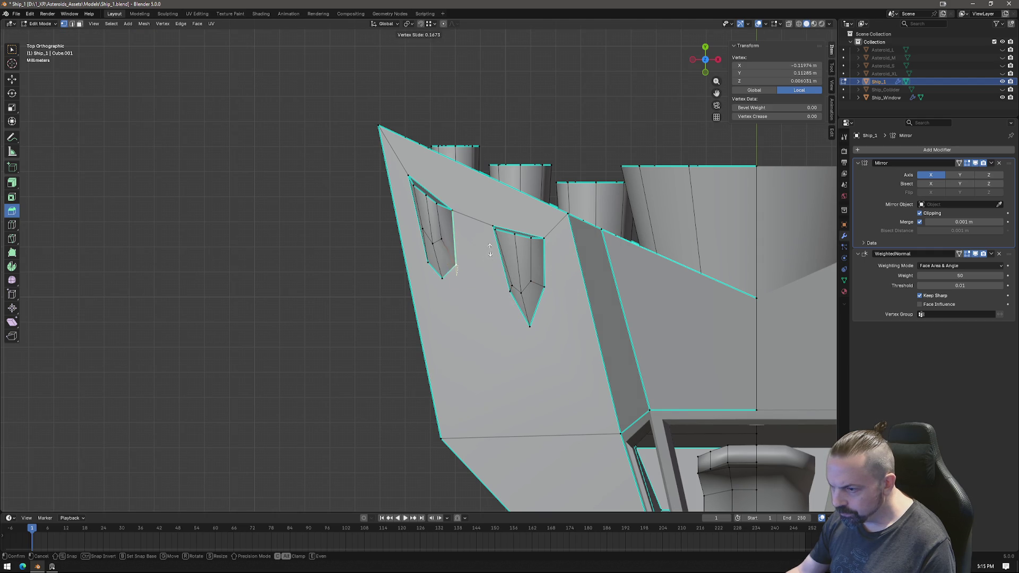
left_click(456, 261)
left_click(427, 262)
key("g")
key("Escape")
key("shift+v")
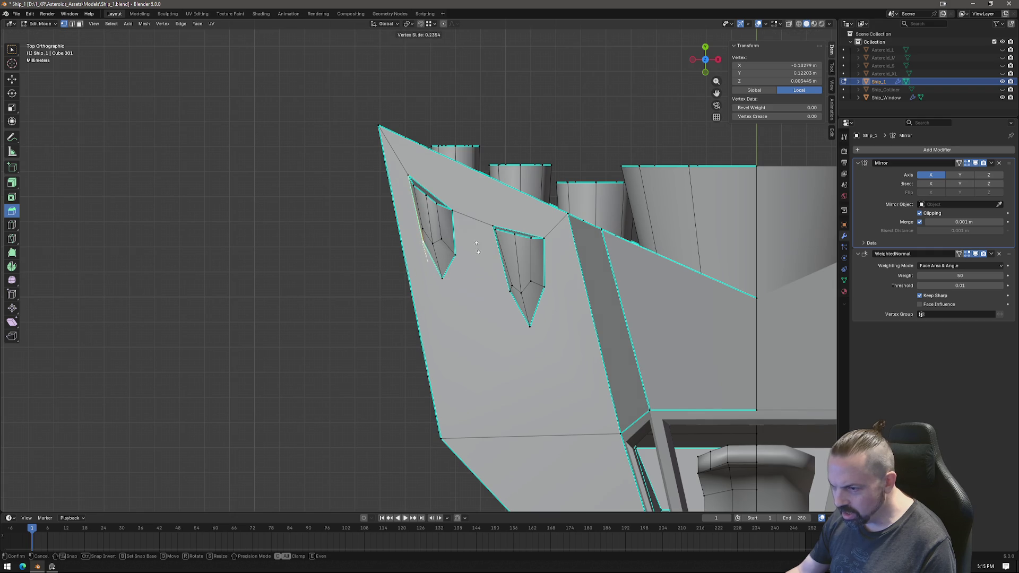
left_click(471, 246)
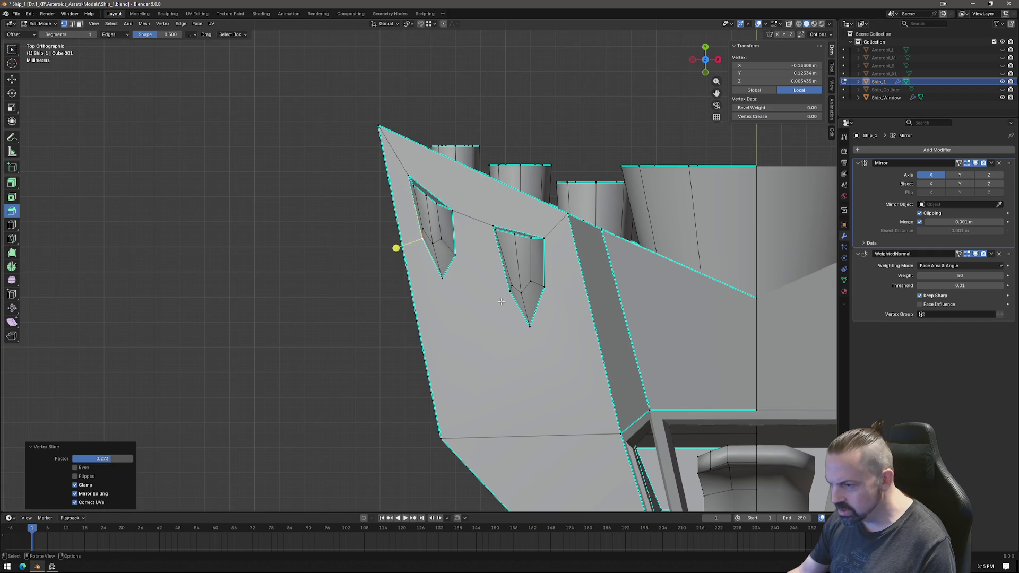
left_click(518, 232)
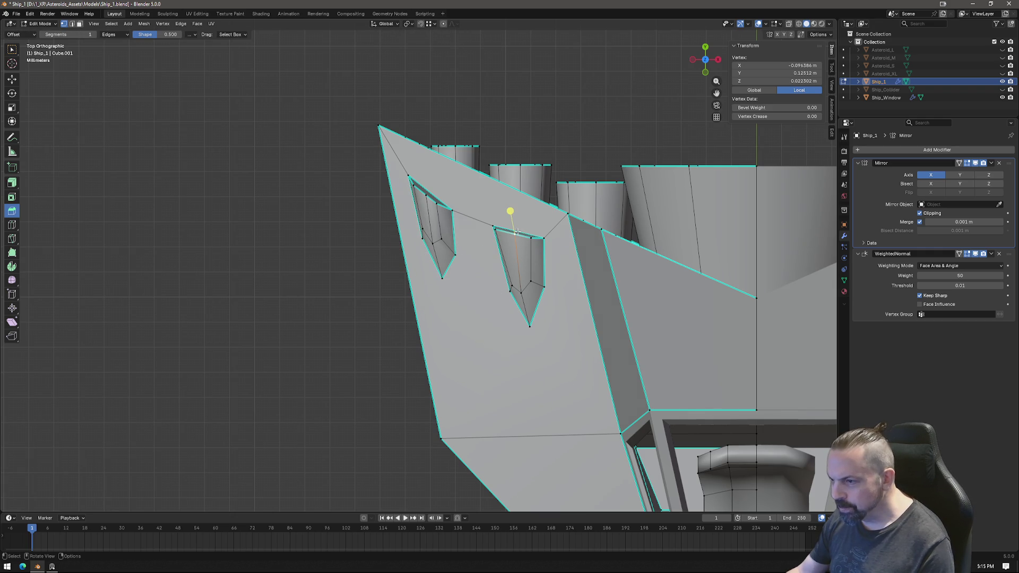
Select both vent windows' top edges and move them upward.
left_click(517, 232, "shift")
left_click(461, 209, "shift")
left_click(516, 232, "ctrl+shift")
key("ctrl+z")
left_click(517, 231, "shift")
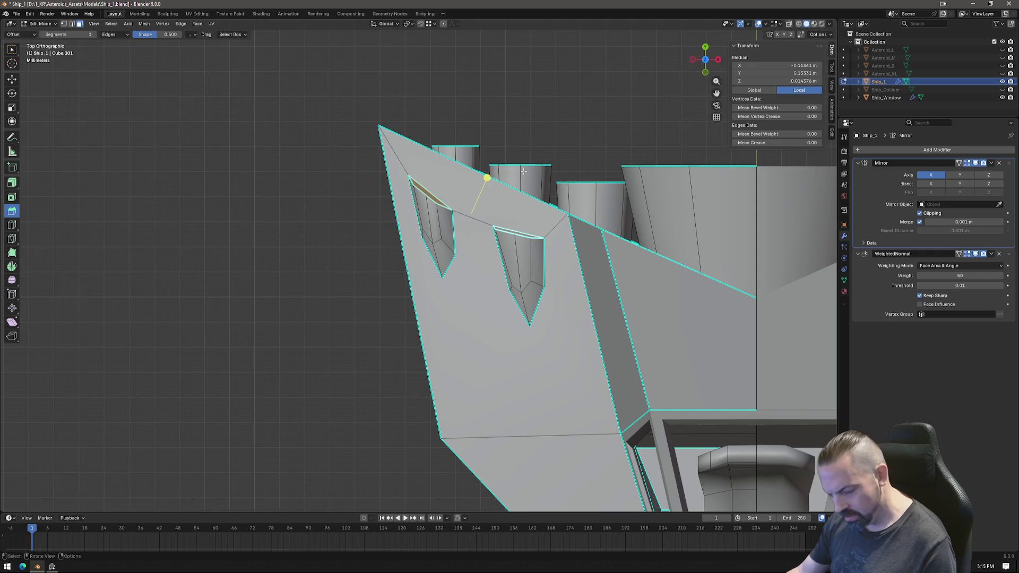
key("g")
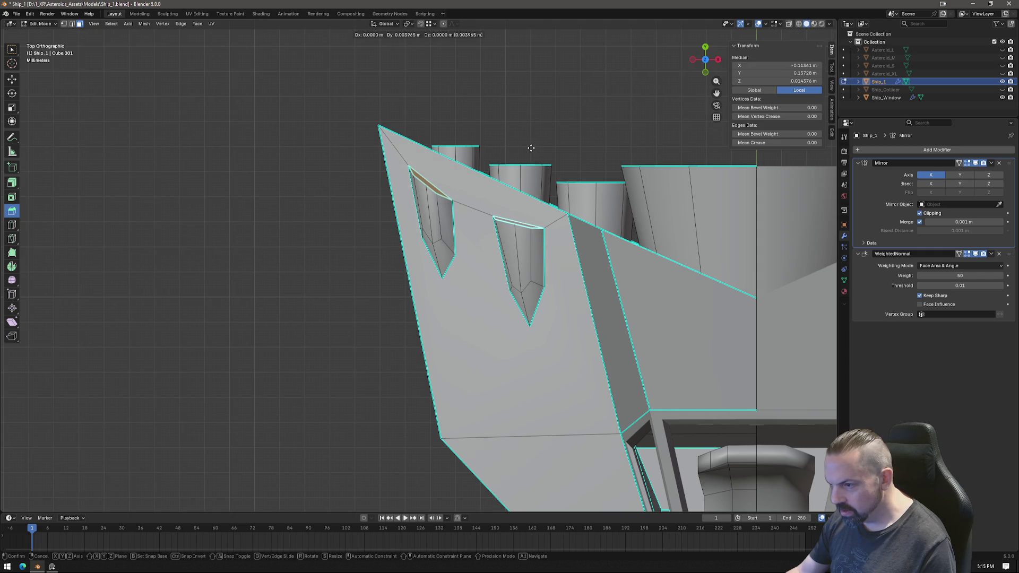
left_click(531, 148)
In vertex mode, reposition the right vent's top vertices individually.
key("1")
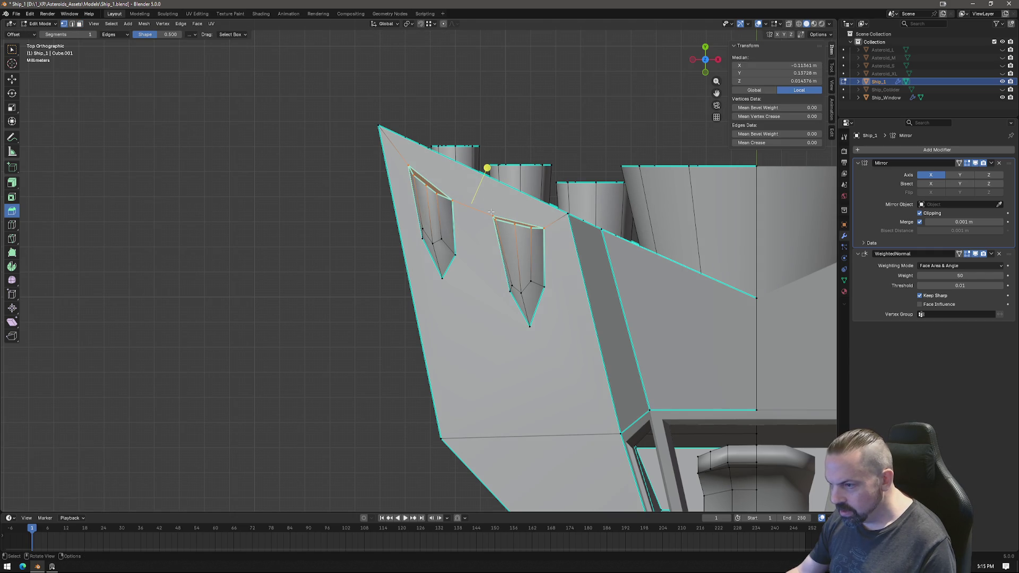
left_click(543, 229)
left_click(494, 218, "shift")
key("g")
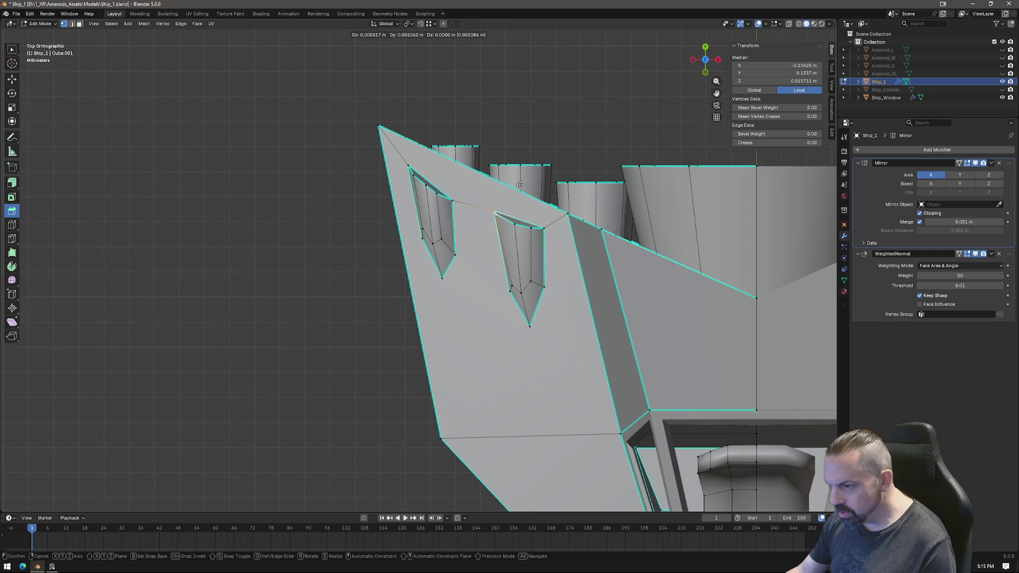
left_click(520, 185)
left_click(515, 227)
key("g")
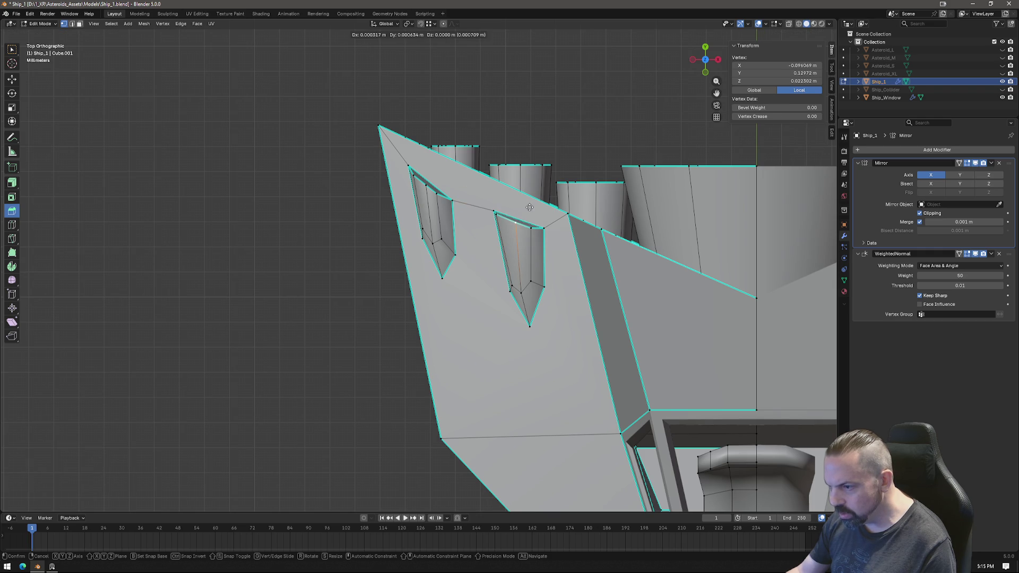
left_click(529, 207)
left_click(541, 211)
key("g")
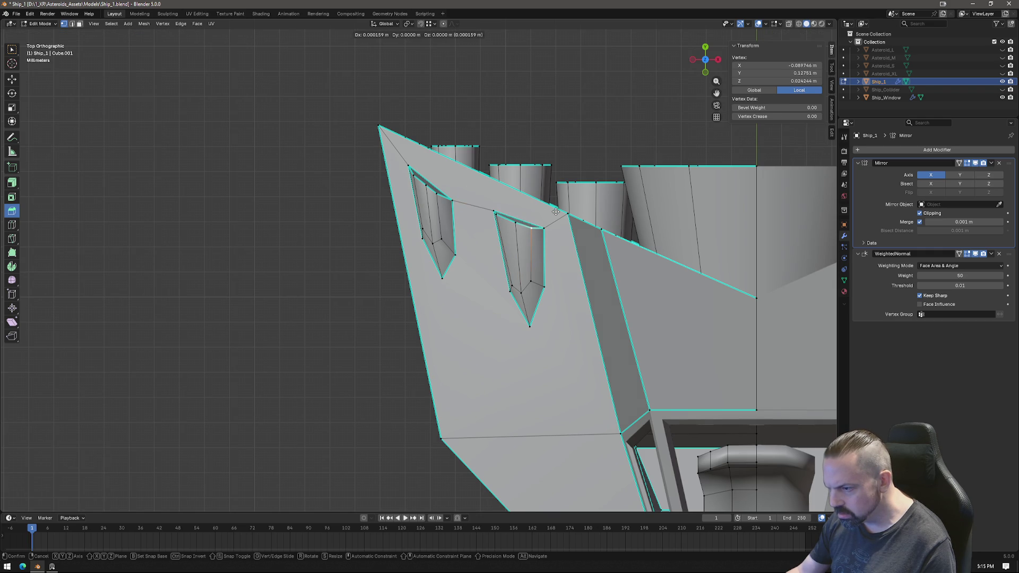
left_click(542, 210)
Move the left vent's top vertex and corner vertex up along Y.
left_click(452, 201)
key("g")
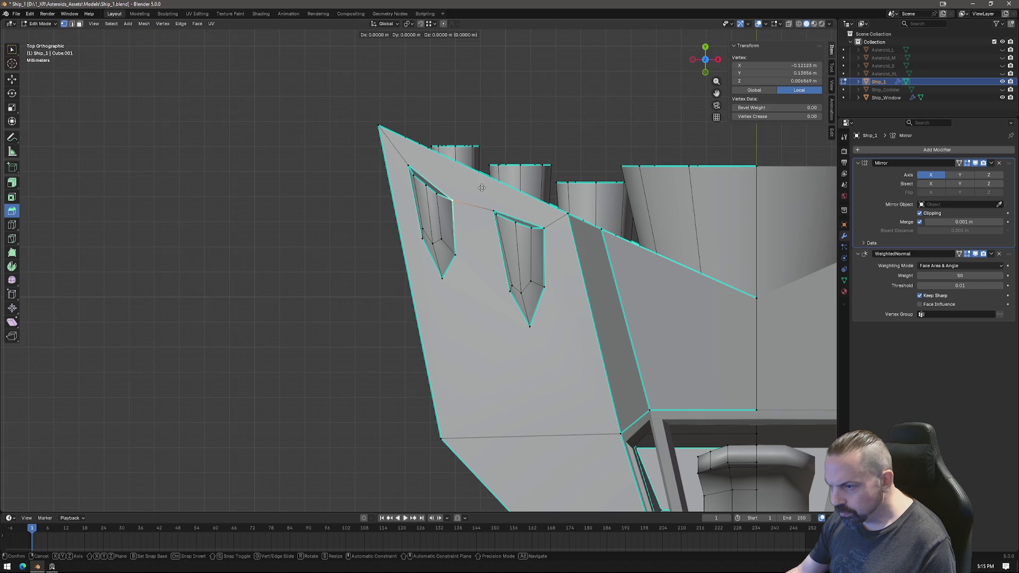
key("y")
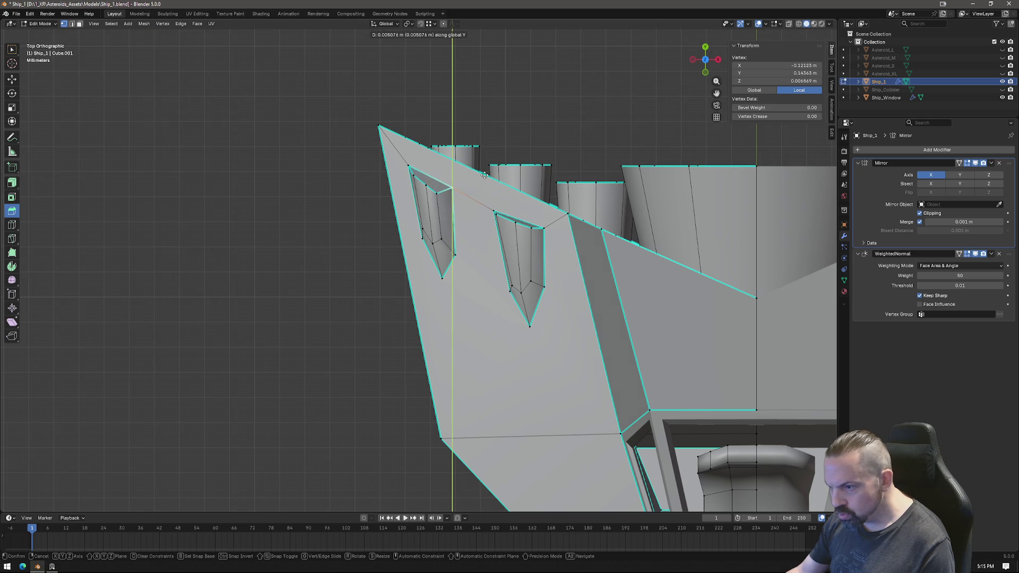
left_click(454, 189)
left_click(437, 192)
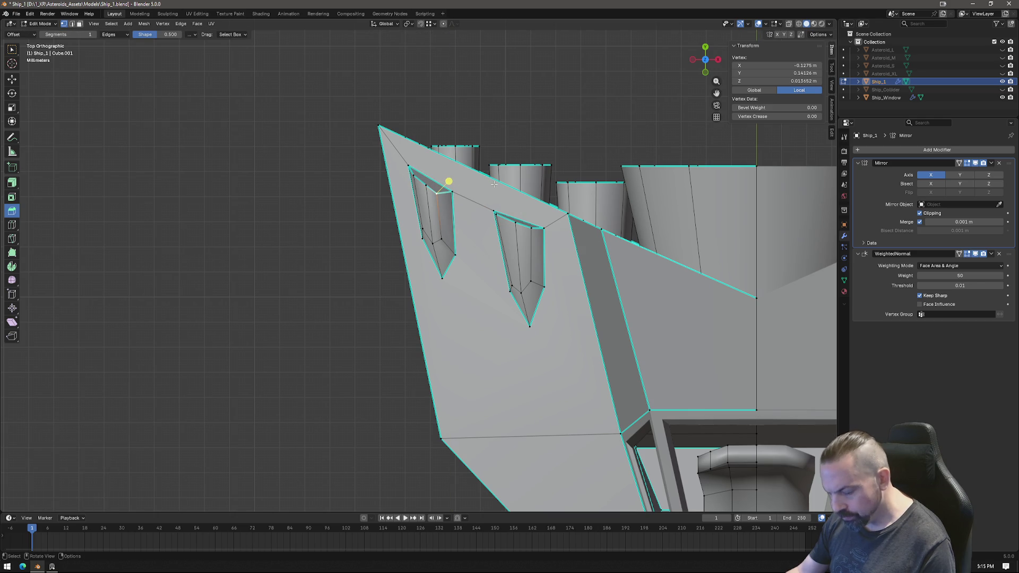
key("g")
key("y")
left_click(496, 177)
Move the remaining left vent top vertices along Y to just below the hull edge.
left_click(427, 180)
key("g")
key("y")
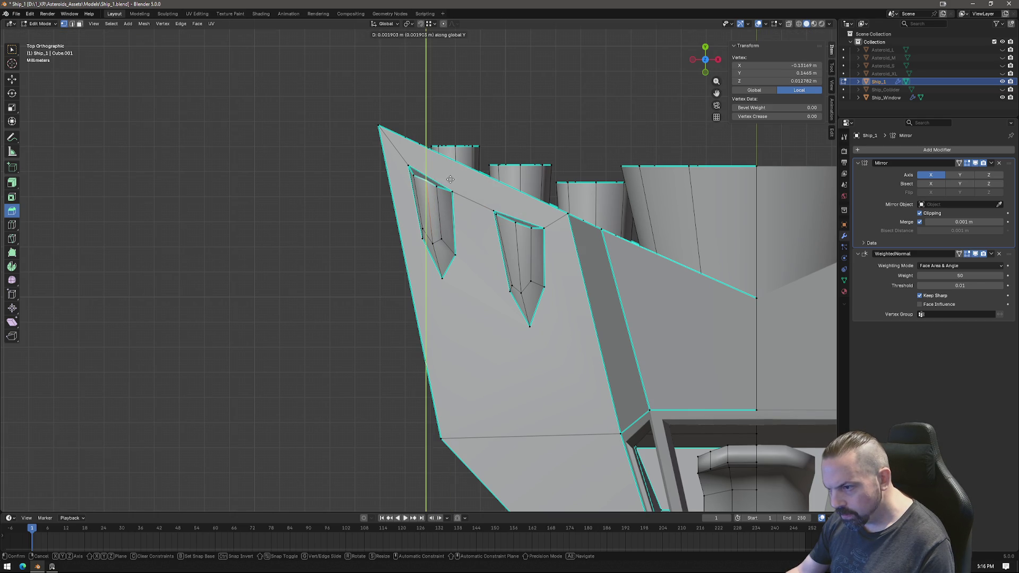
left_click(450, 179)
left_click(415, 179)
key("g")
key("y")
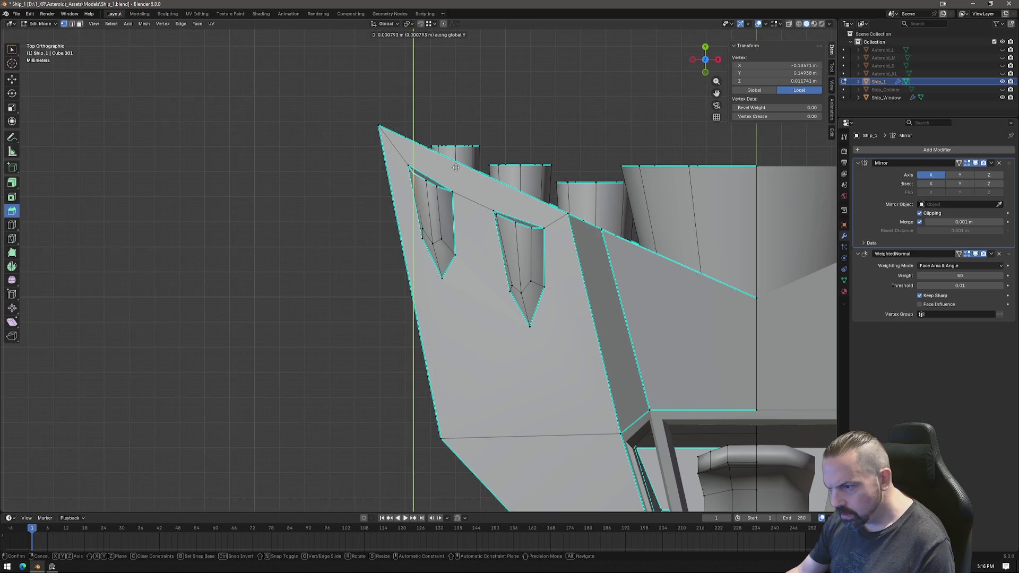
left_click(455, 166)
Select both vent hood faces at the ship's rear in perspective view.
mouse_move(456, 167)
middle_mouse_down()
mouse_move(502, 376)
mouse_move(580, 341)
mouse_move(694, 368)
mouse_move(519, 332)
mouse_move(496, 258)
mouse_move(479, 270)
mouse_move(568, 184)
middle_mouse_up()
key("Tab")
mouse_move(424, 309)
middle_mouse_down()
mouse_move(527, 257)
mouse_move(432, 291)
mouse_move(444, 282)
mouse_move(514, 283)
middle_mouse_up()
scroll(432, 291, "up", 3)
key("Tab")
left_click(401, 219)
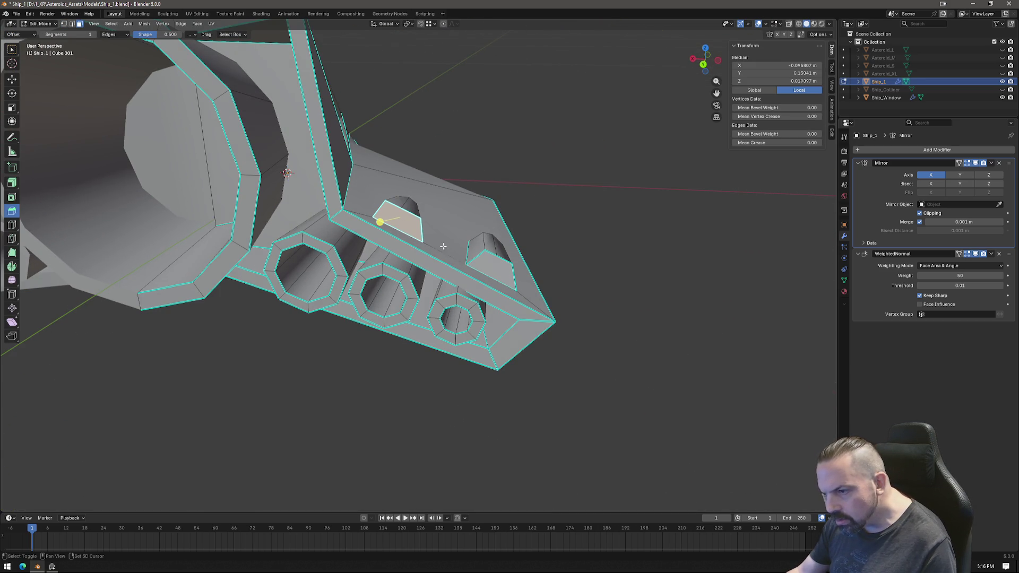
left_click(492, 269, "shift")
scroll(491, 269, "up", 3)
middle_click_drag(492, 269, 467, 307)
Knife-cut new edges across the vent hood faces and confirm the cuts.
key("k")
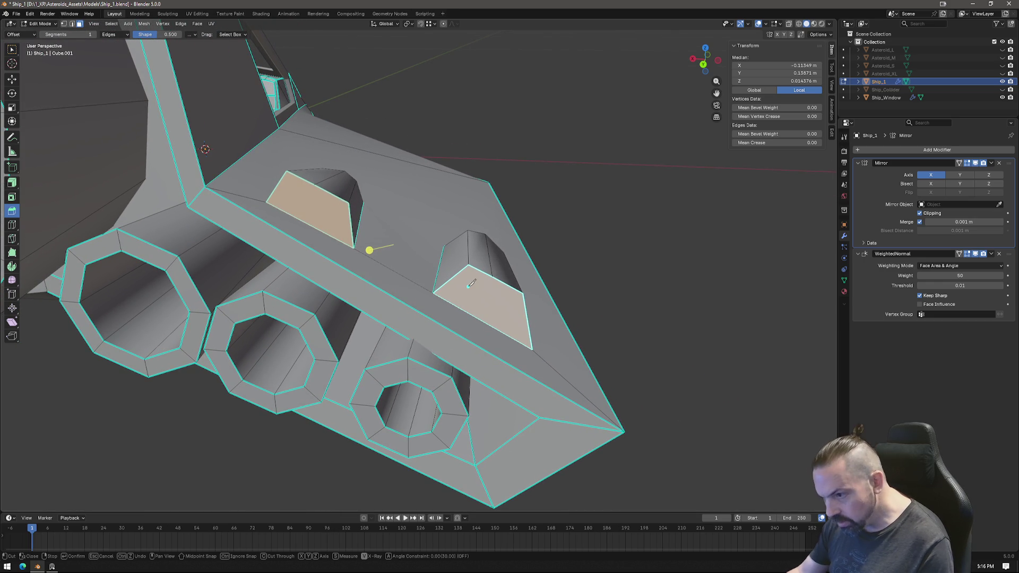
left_click(445, 297)
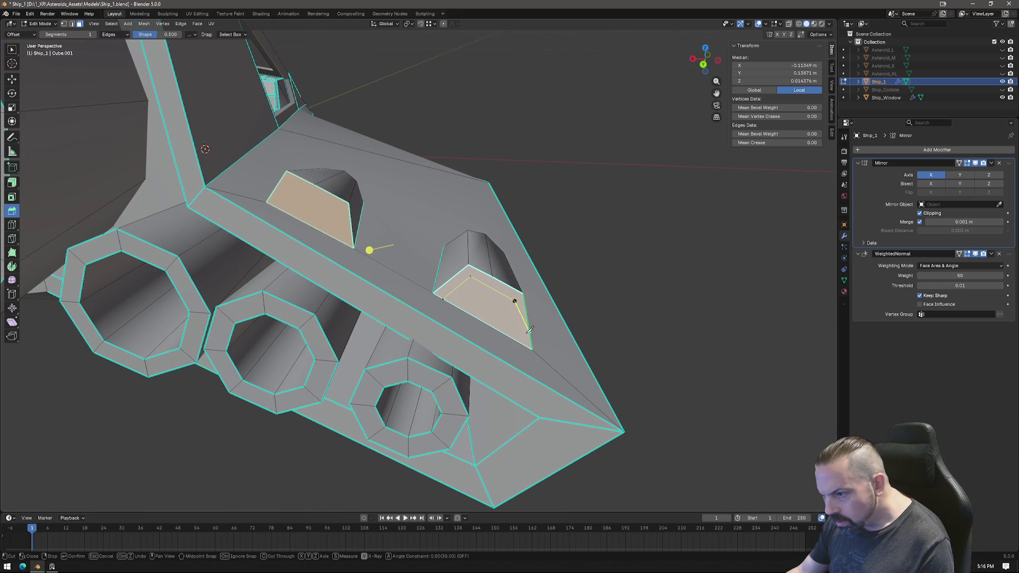
key("ctrl+z")
key("ctrl+z")
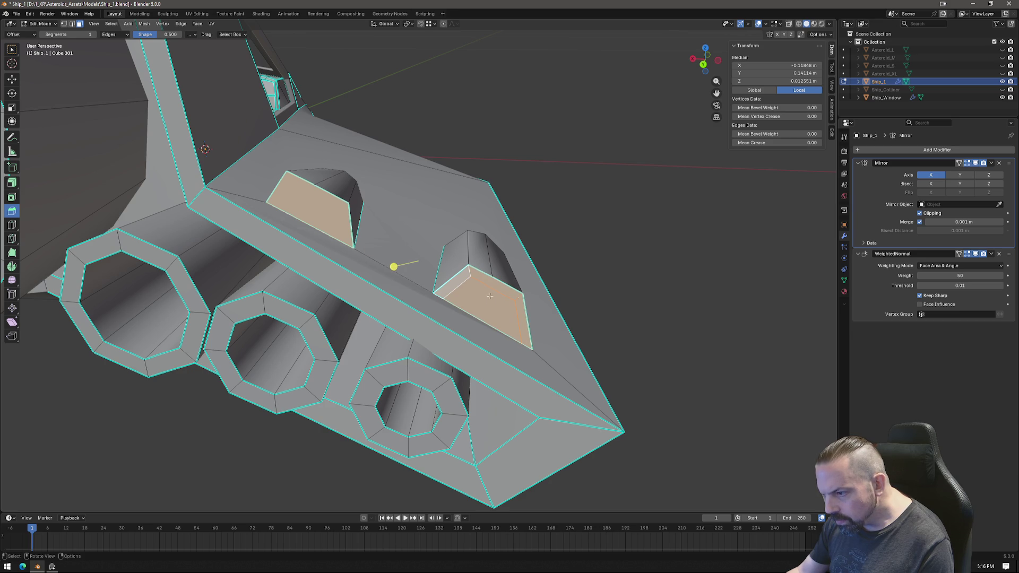
left_click(343, 242)
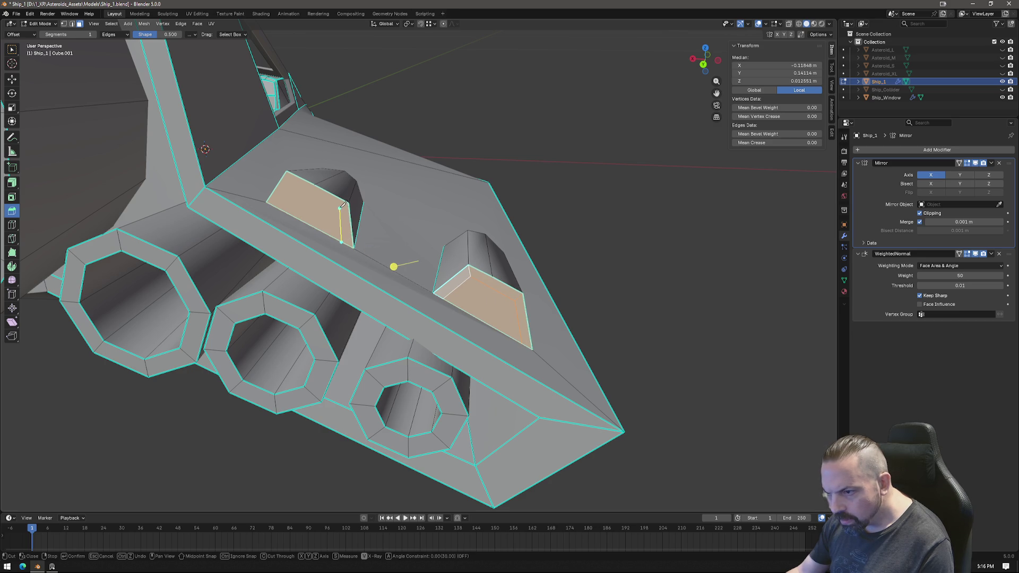
key("Return")
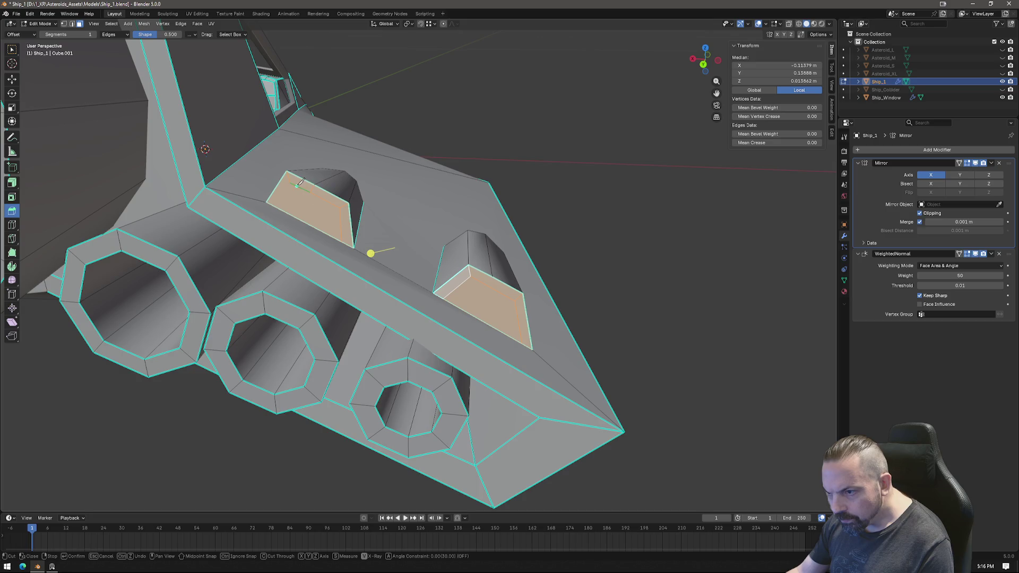
key("Return")
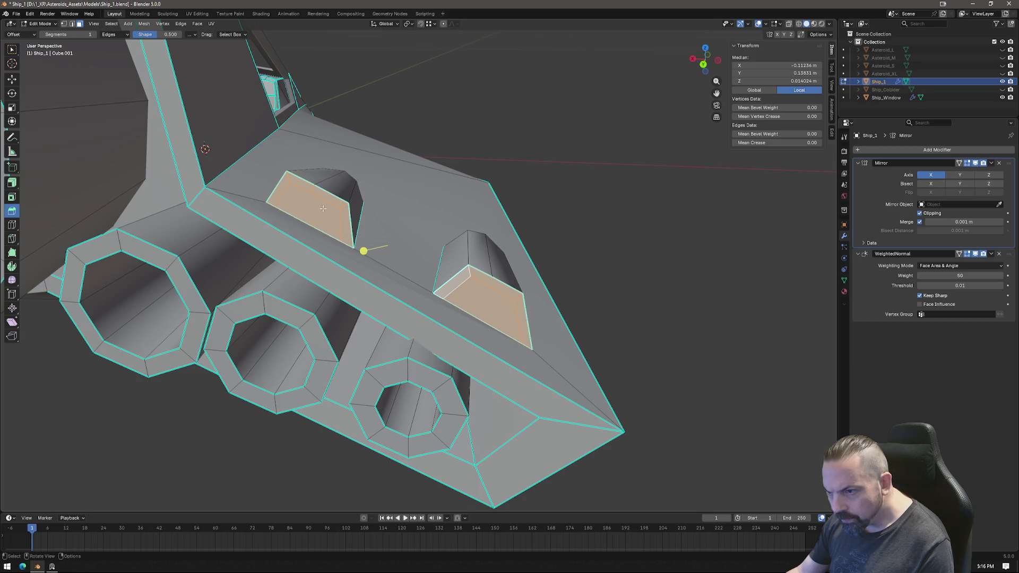
key("k")
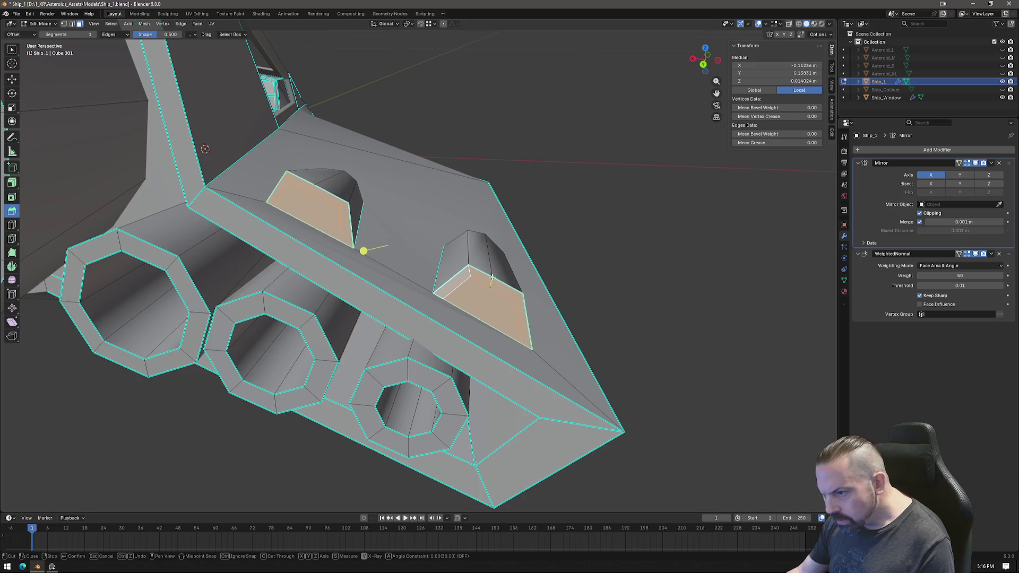
key("Return")
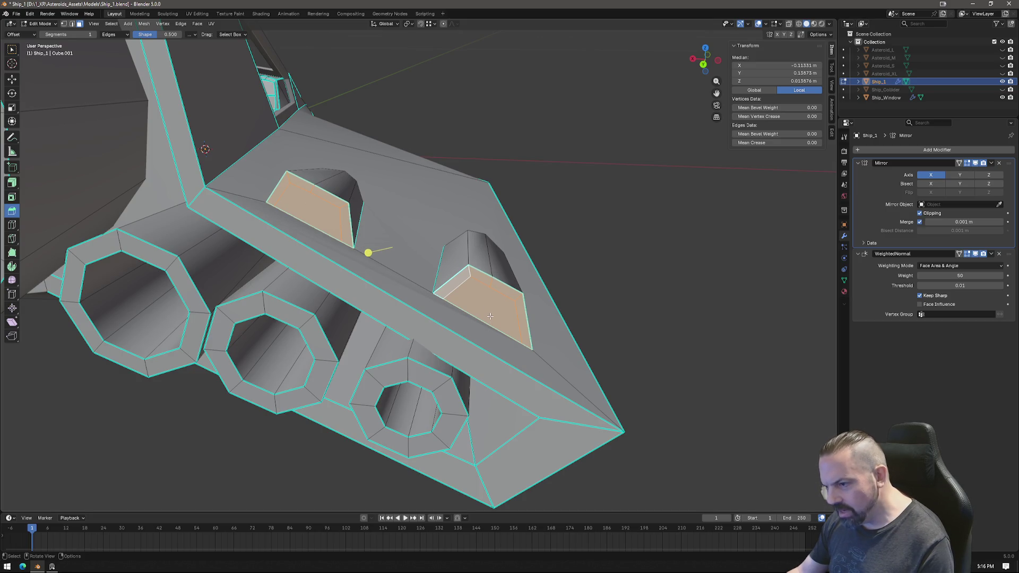
mouse_move(489, 317)
middle_mouse_down()
mouse_move(464, 208)
mouse_move(451, 206)
middle_mouse_up()
Extrude the selected vent faces from the left side view.
left_click(698, 54)
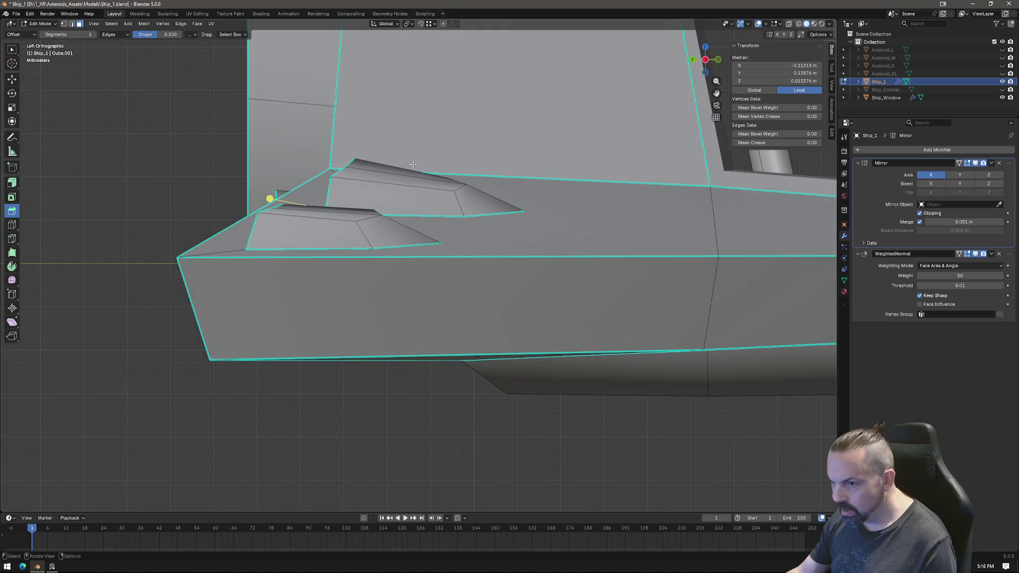
key("e")
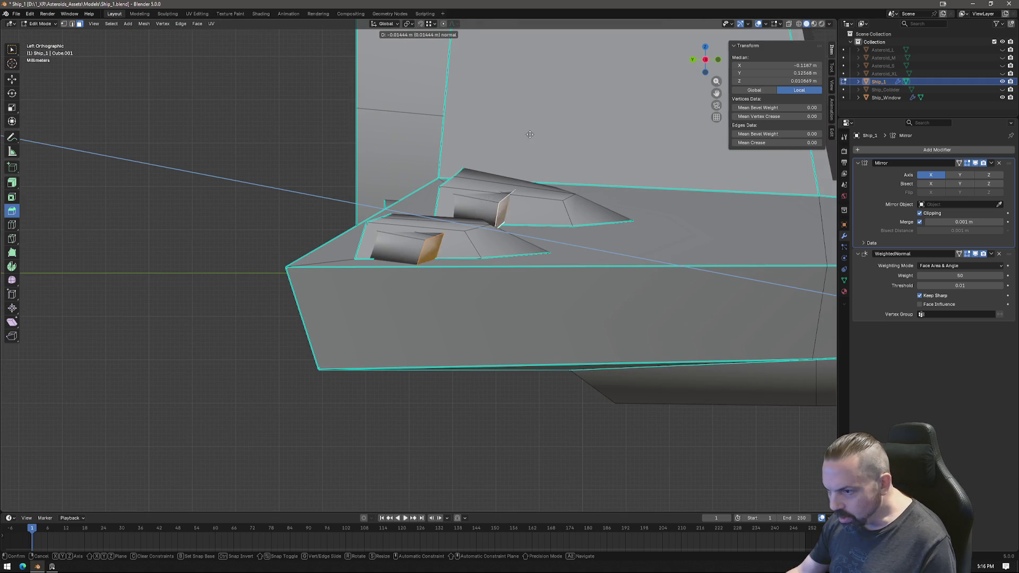
left_click(542, 133)
mouse_move(542, 134)
middle_mouse_down()
mouse_move(621, 166)
mouse_move(520, 247)
middle_mouse_up()
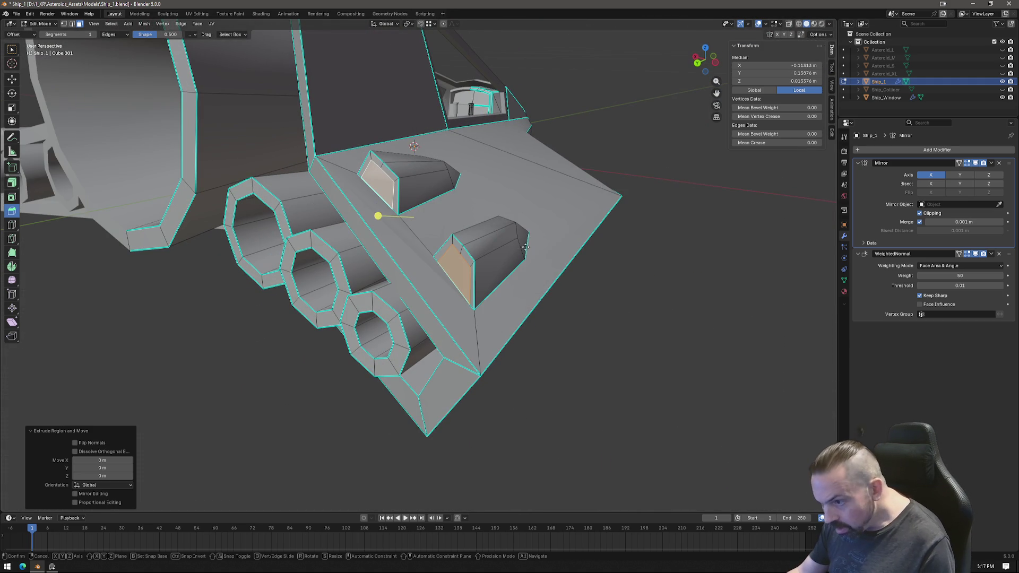
Nudge the window faces from top view and scale them to 0.799 around Individual Origins.
left_click(705, 47)
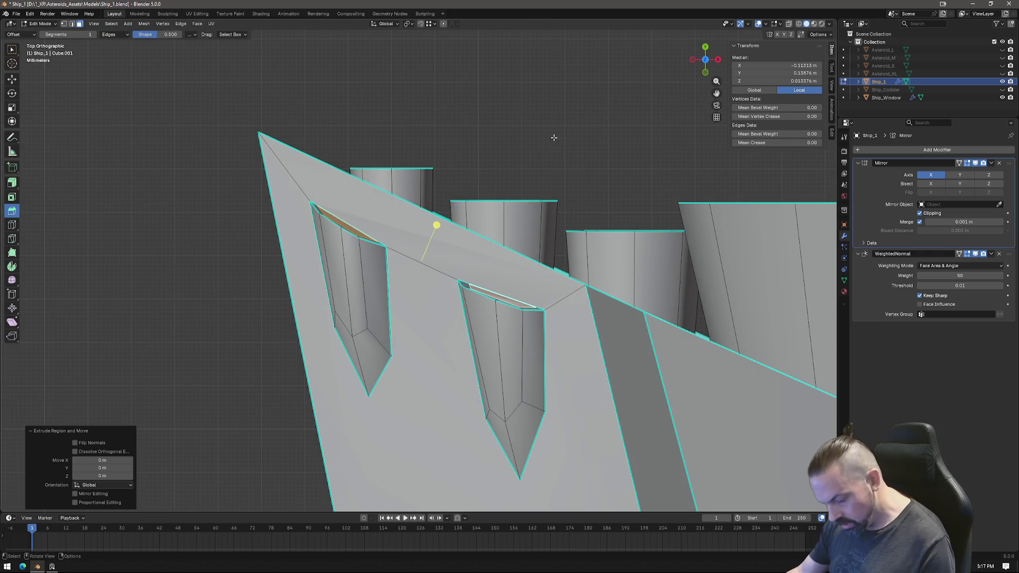
key("g")
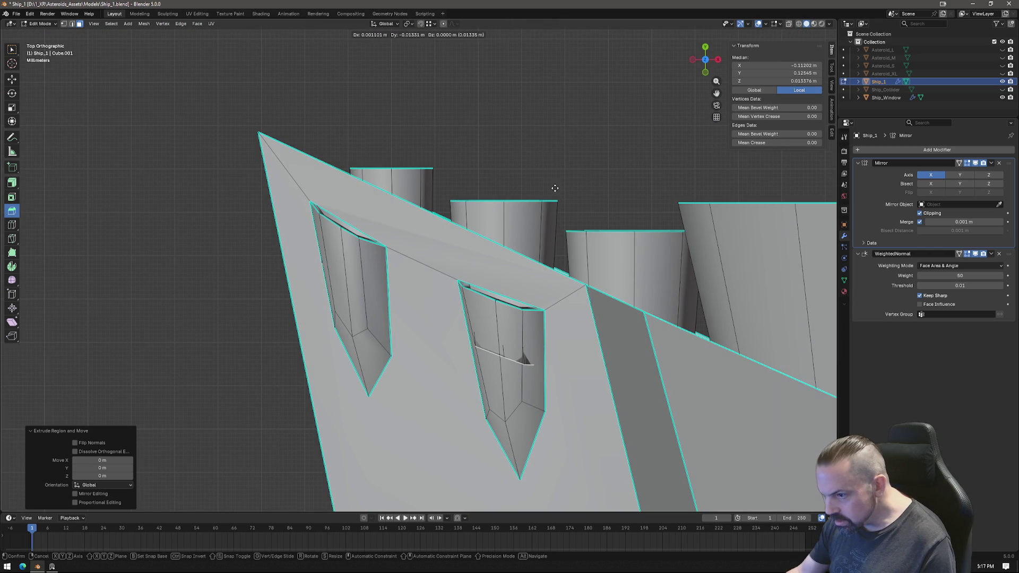
left_click(555, 190)
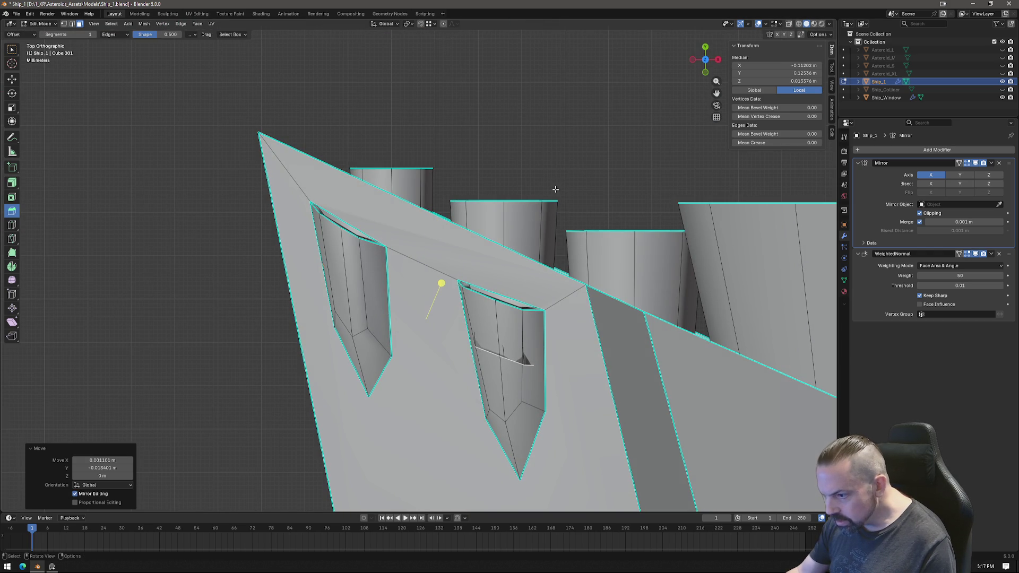
left_click(409, 23)
left_click(423, 60)
key("s")
left_click(534, 226)
middle_click_drag(535, 227, 593, 154)
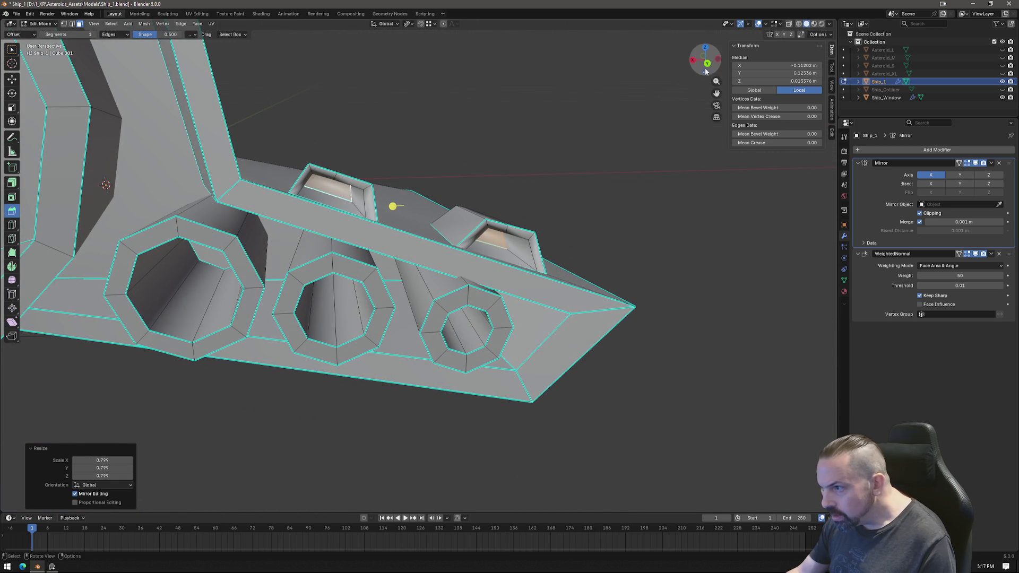
left_click(707, 63)
scroll(442, 173, "up", 2)
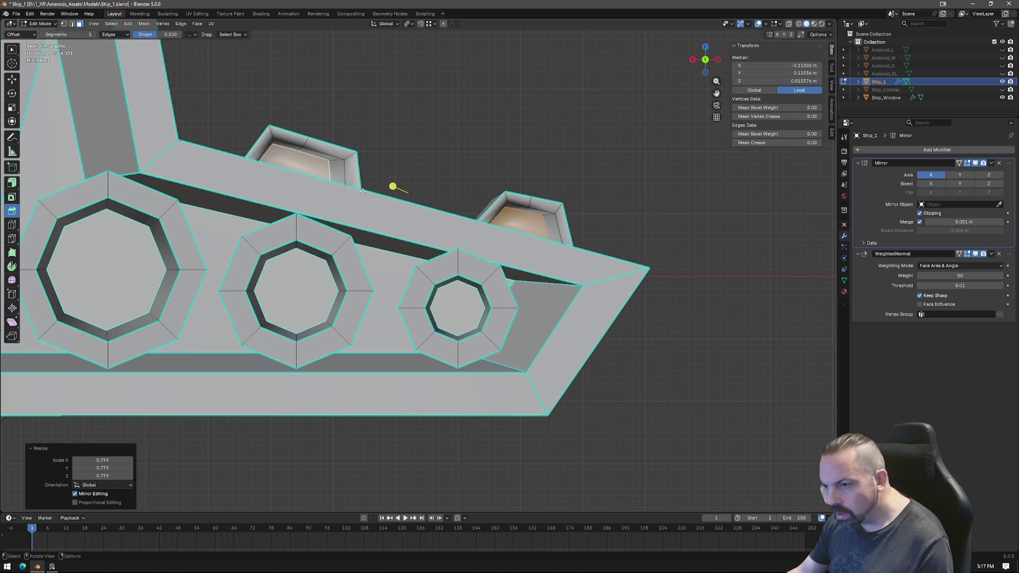
With X-ray on, mark both window recesses' rim loops as sharp.
key("1")
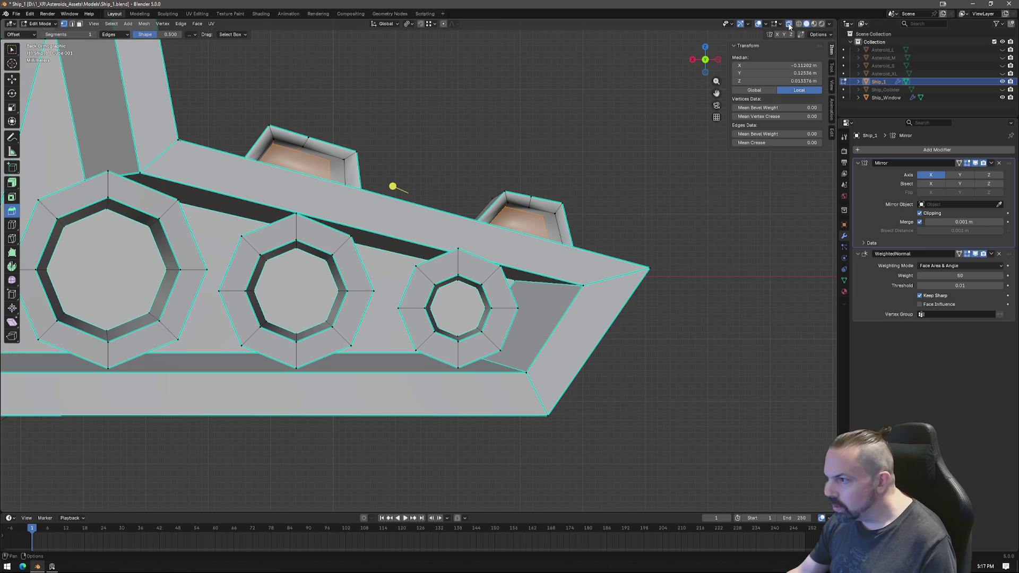
left_click(789, 25)
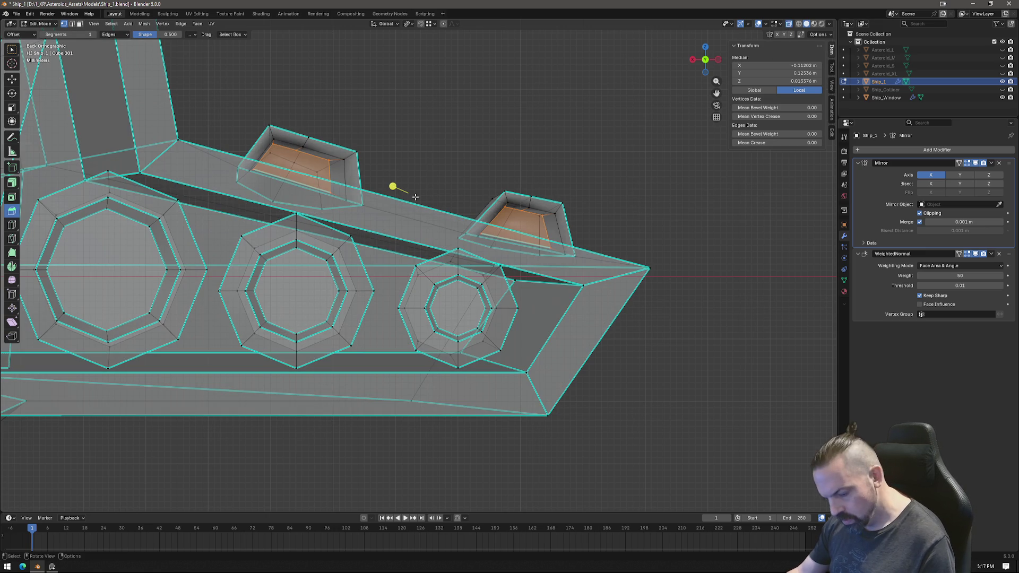
key("g")
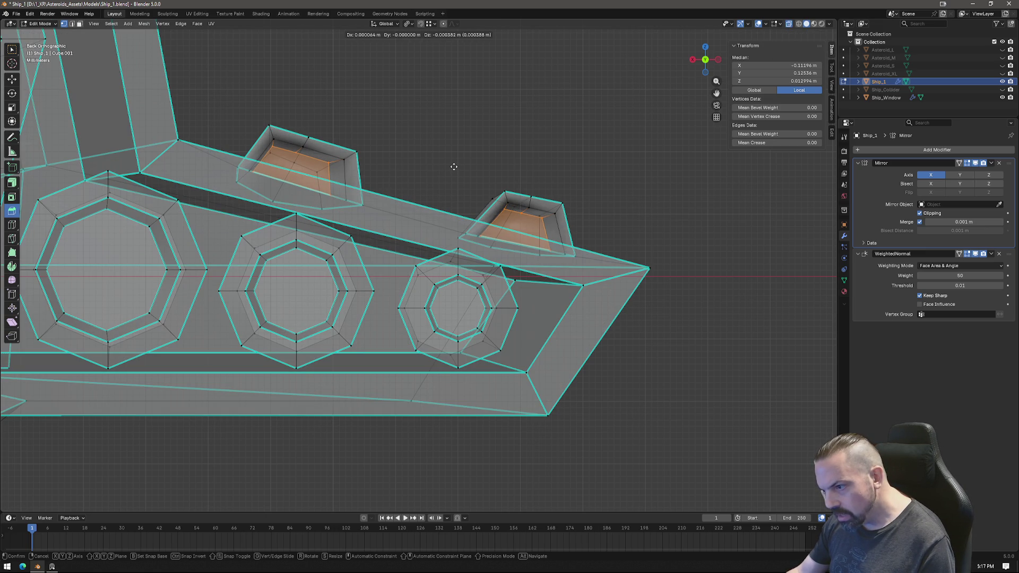
left_click(456, 168)
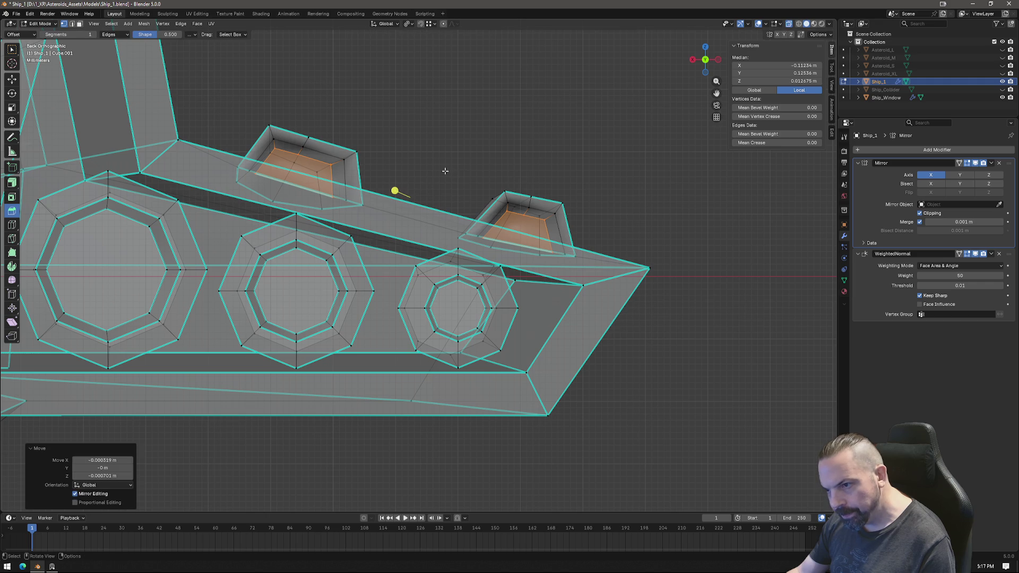
left_click(329, 154, "alt")
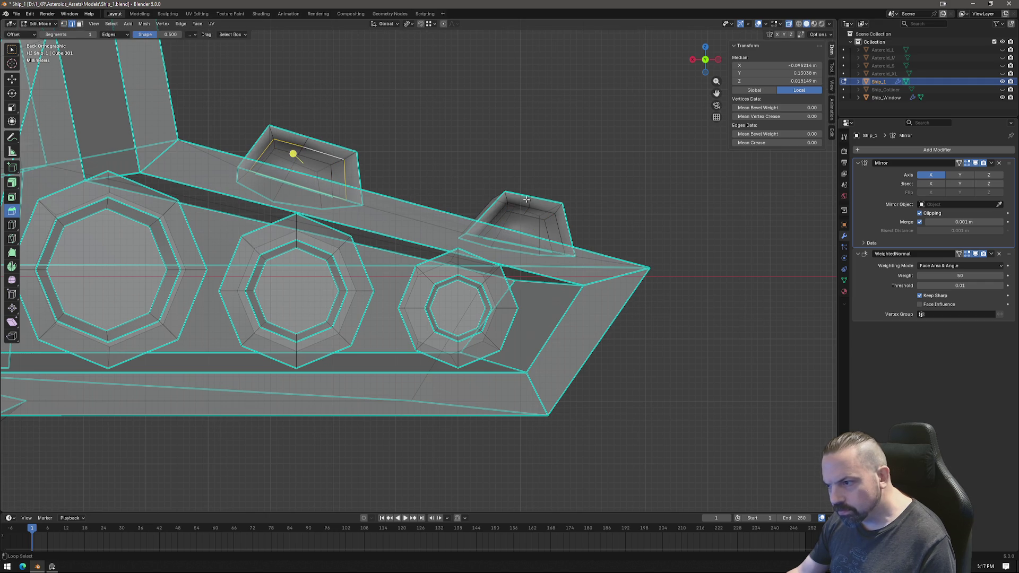
left_click(540, 211, "alt+shift")
key("ctrl+e")
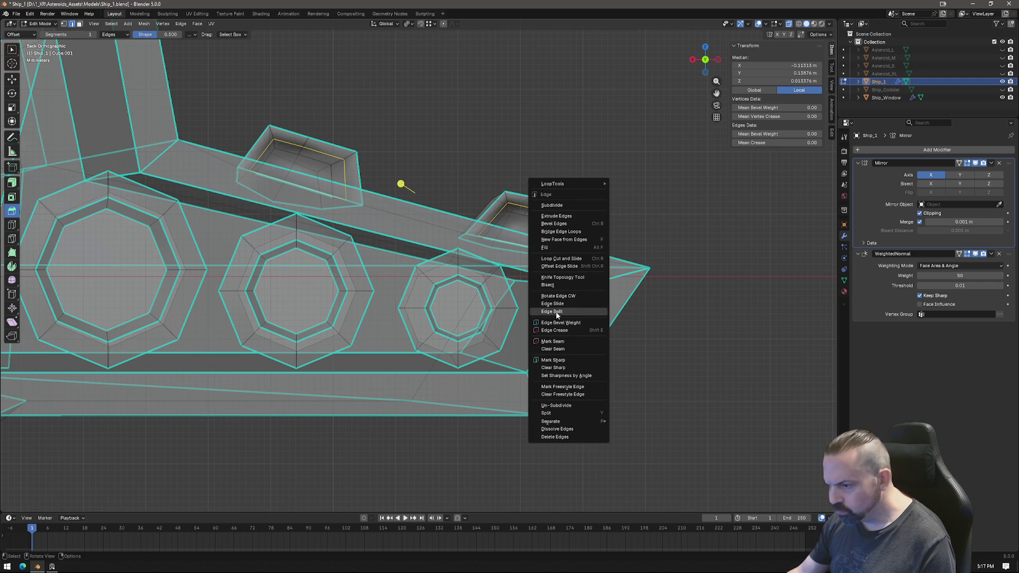
left_click(554, 360)
Mark additional nearby edge loops as sharp, then turn off X-ray and return to Object Mode.
mouse_move(593, 185)
middle_mouse_down()
mouse_move(575, 205)
mouse_move(588, 222)
mouse_move(570, 182)
middle_mouse_up()
key("Tab")
key("Tab")
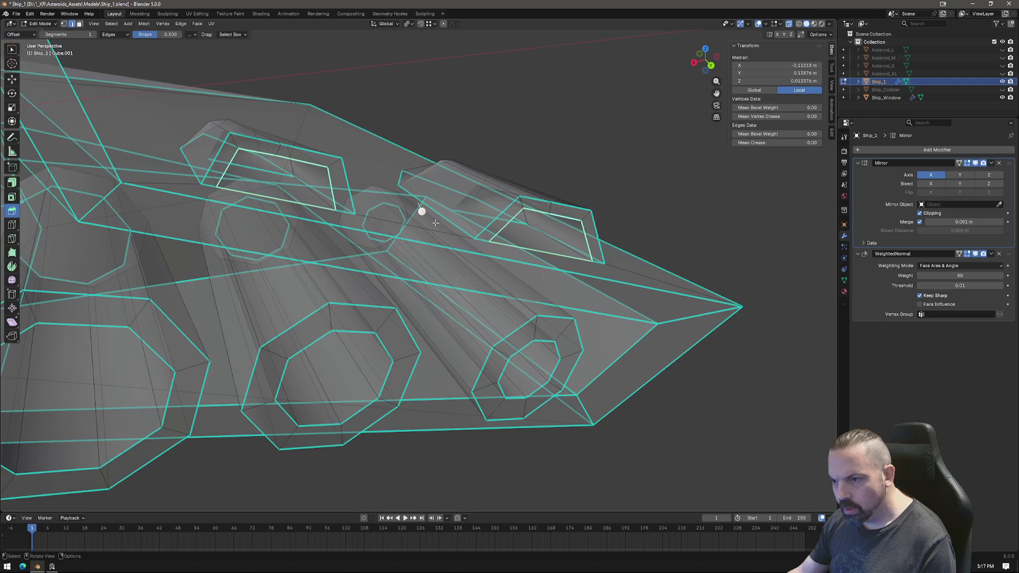
left_click(550, 238, "alt")
mouse_move(550, 238)
middle_mouse_down()
mouse_move(561, 283)
mouse_move(548, 261)
mouse_move(400, 205)
middle_mouse_up()
left_click(561, 283)
left_click(537, 252, "alt+shift")
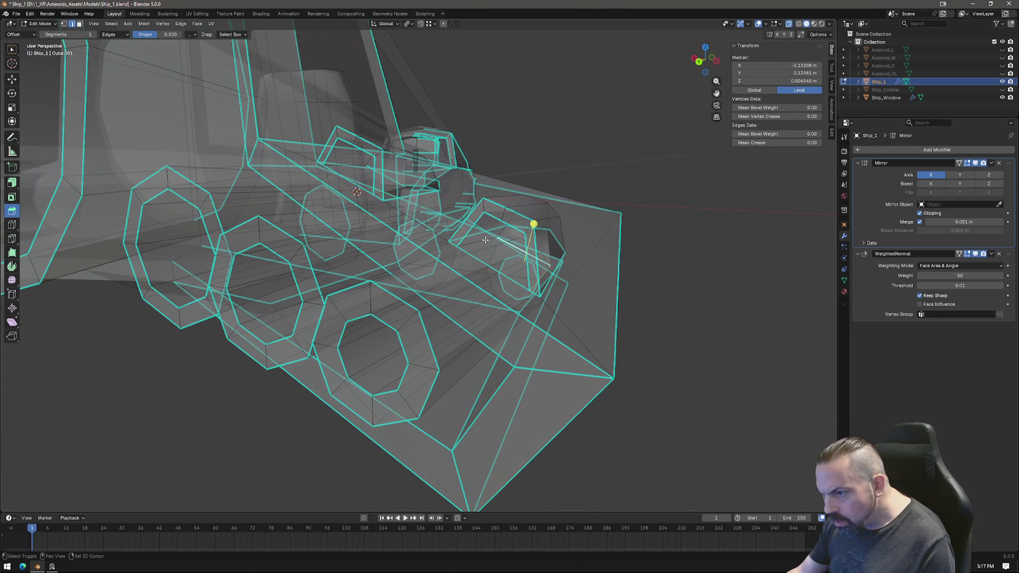
middle_click_drag(346, 165, 286, 163)
left_click(333, 160, "alt+shift")
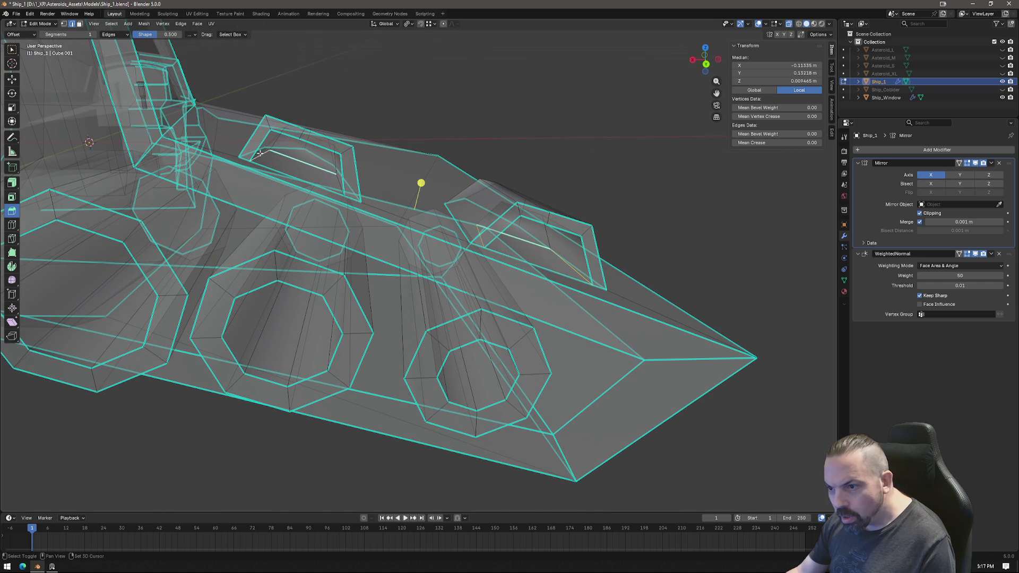
key("ctrl+e")
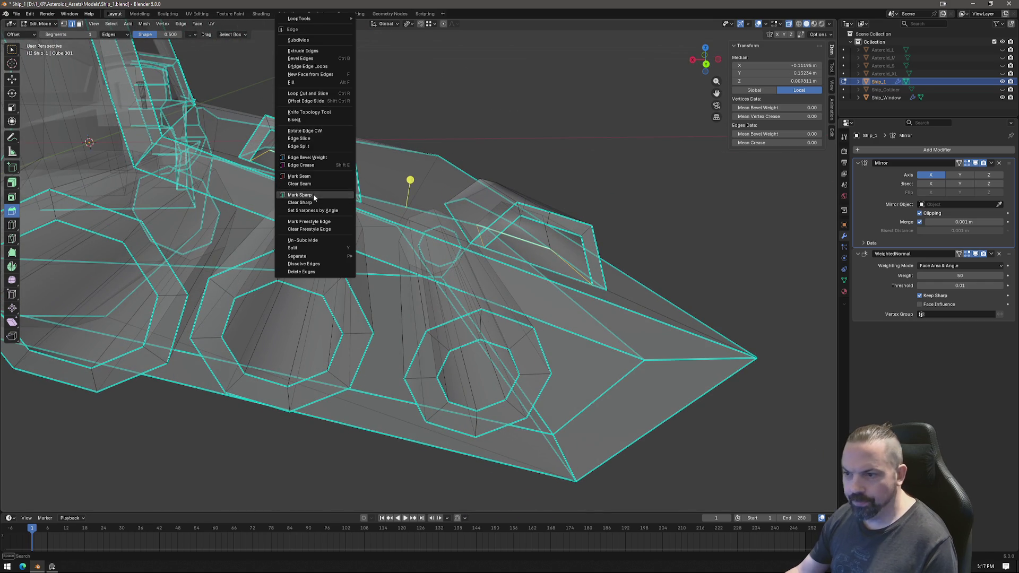
left_click(314, 189)
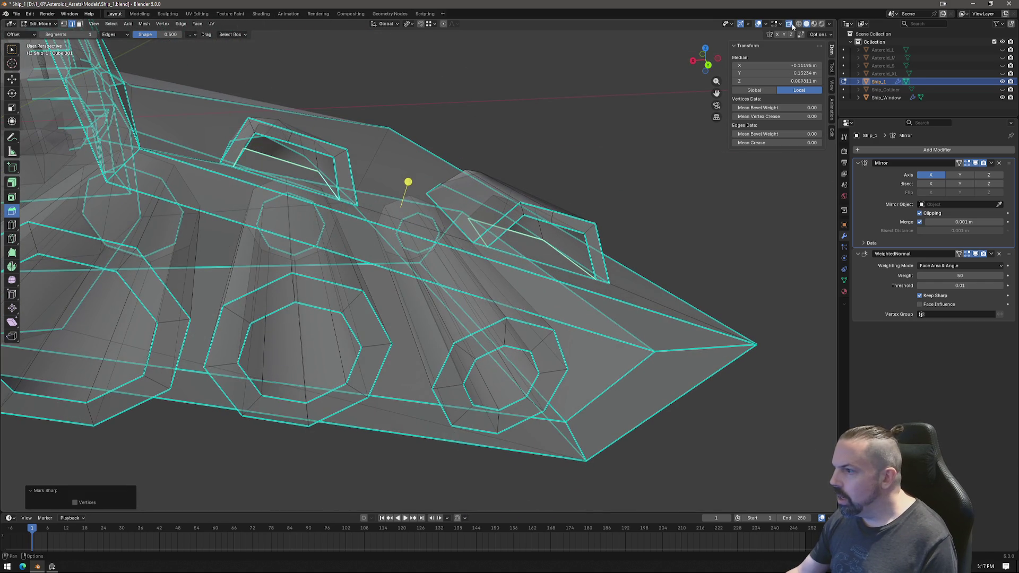
key("alt+z")
key("Tab")
mouse_move(598, 159)
middle_mouse_down()
mouse_move(550, 284)
mouse_move(524, 310)
middle_mouse_up()
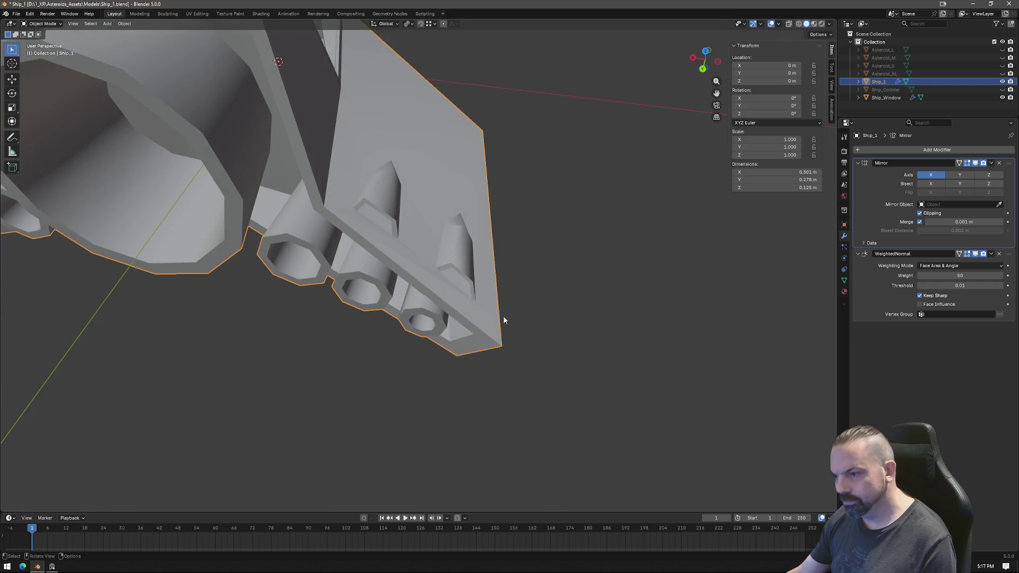
Clear the sharp marking from the edge along the fin.
key("Tab")
scroll(466, 291, "up", 2)
left_click(466, 292)
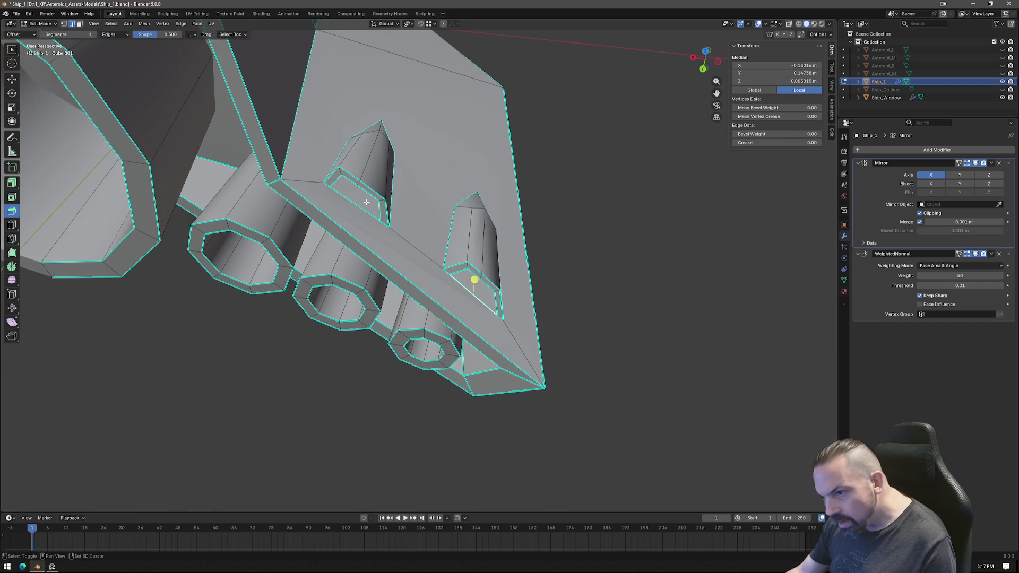
key("ctrl+e")
left_click(382, 253)
key("Tab")
Knife-cut a new edge across the fin beside the engine nozzles.
mouse_move(573, 291)
middle_mouse_down()
mouse_move(574, 276)
mouse_move(562, 291)
middle_mouse_up()
key("Tab")
mouse_move(424, 267)
middle_mouse_down()
mouse_move(445, 228)
mouse_move(435, 225)
middle_mouse_up()
scroll(446, 225, "up", 3)
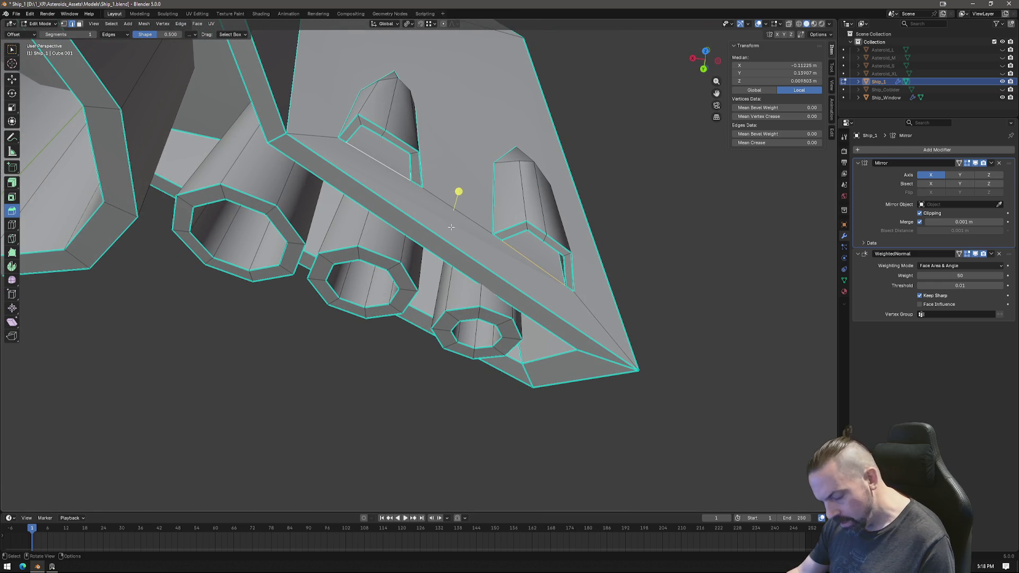
key("k")
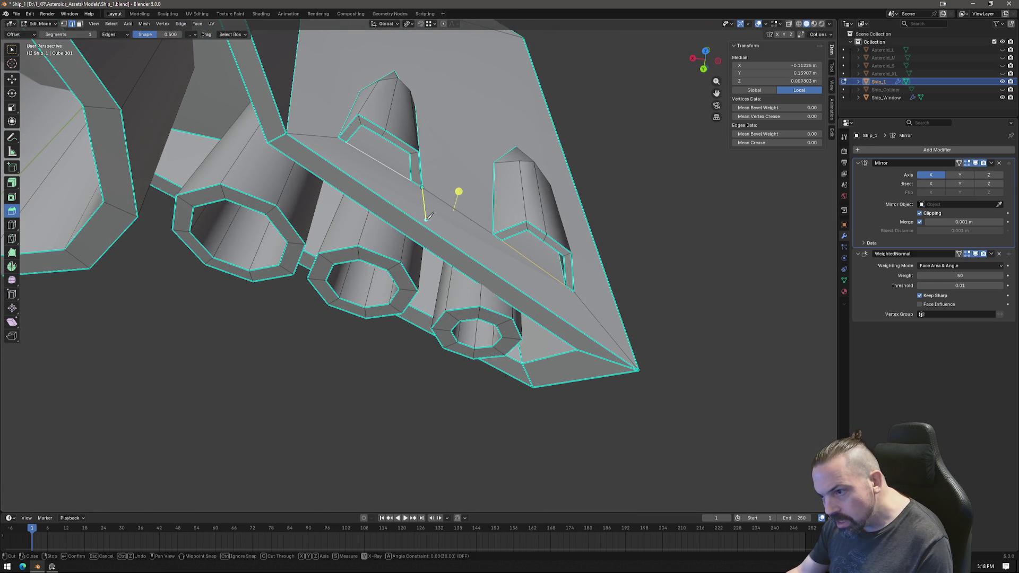
left_click(425, 225)
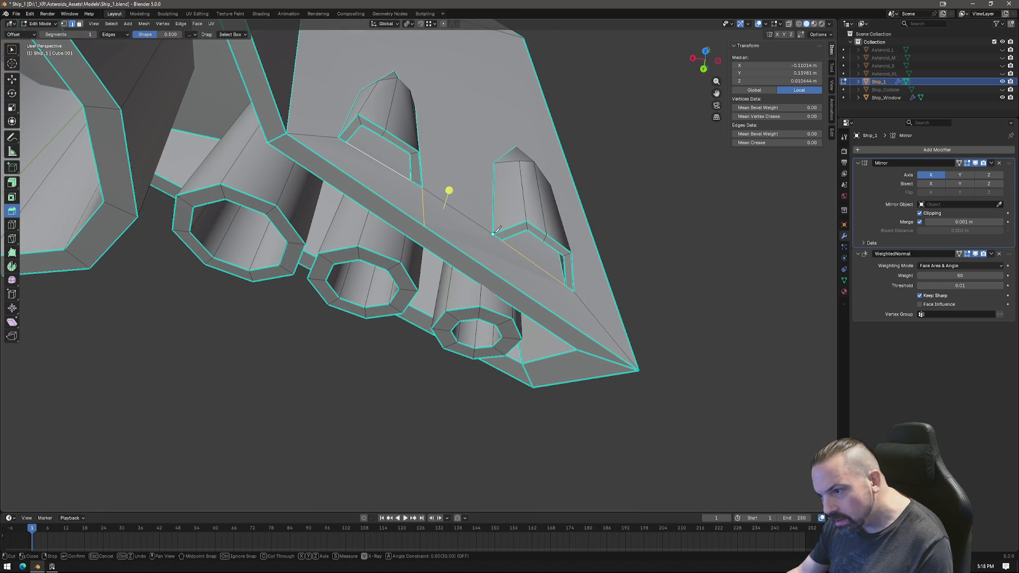
key("Return")
middle_click_drag(494, 272, 527, 285)
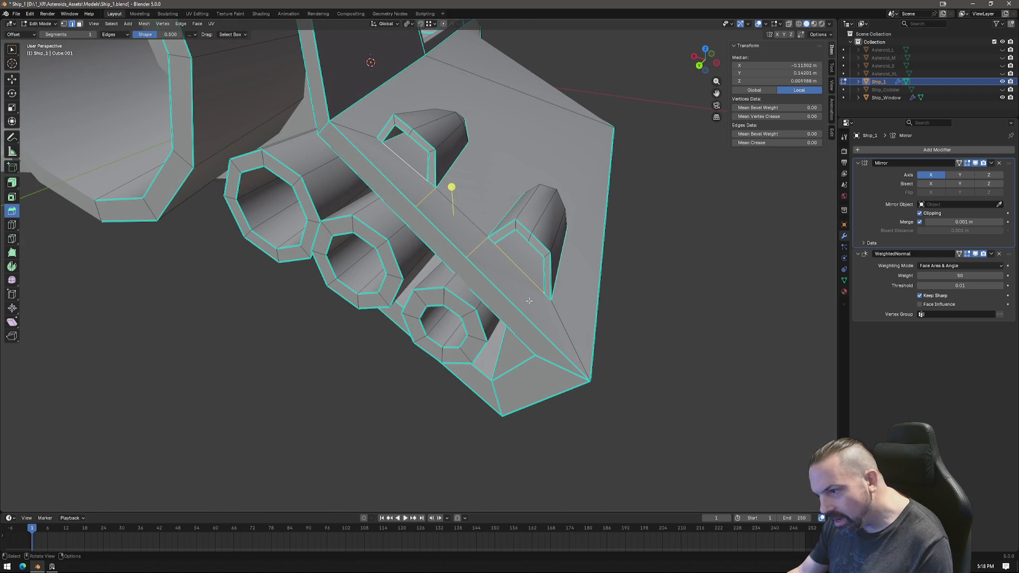
left_click(526, 288)
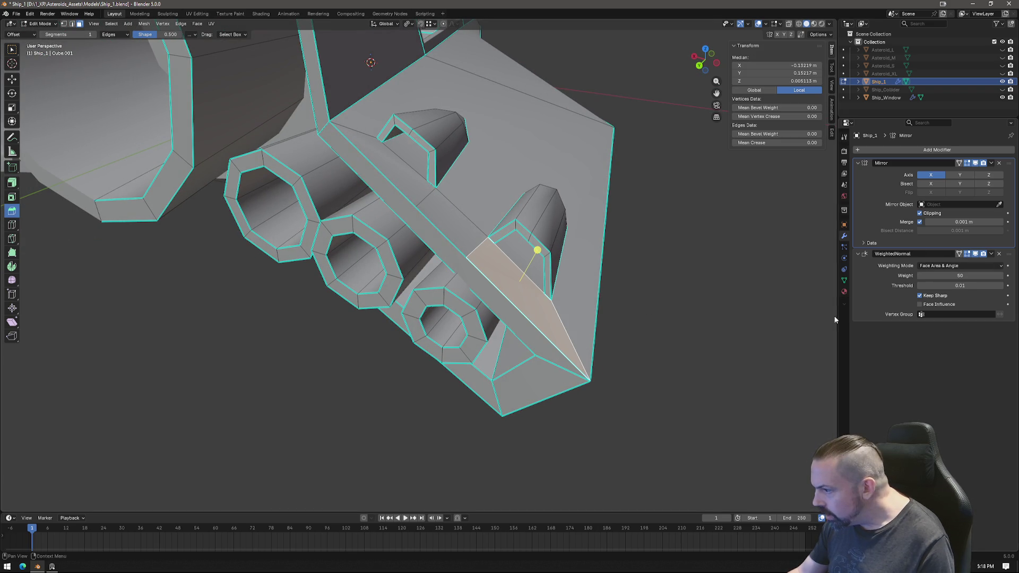
Merge two leftover vertices on the fin edge into one.
mouse_move(535, 275)
middle_mouse_down()
mouse_move(567, 271)
mouse_move(520, 255)
mouse_move(513, 302)
middle_mouse_up()
left_click(499, 290)
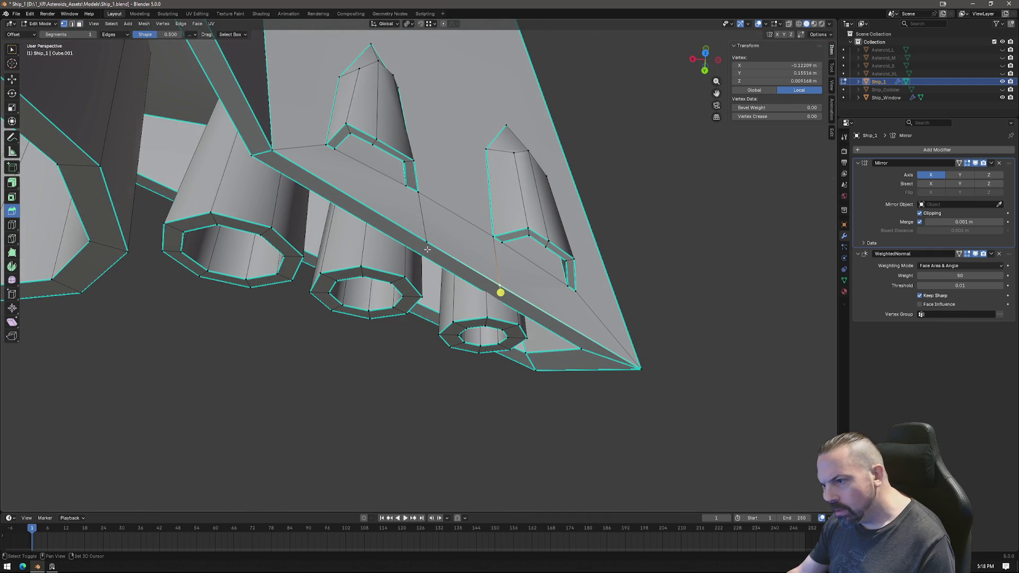
left_click(422, 244, "shift")
right_click(579, 318)
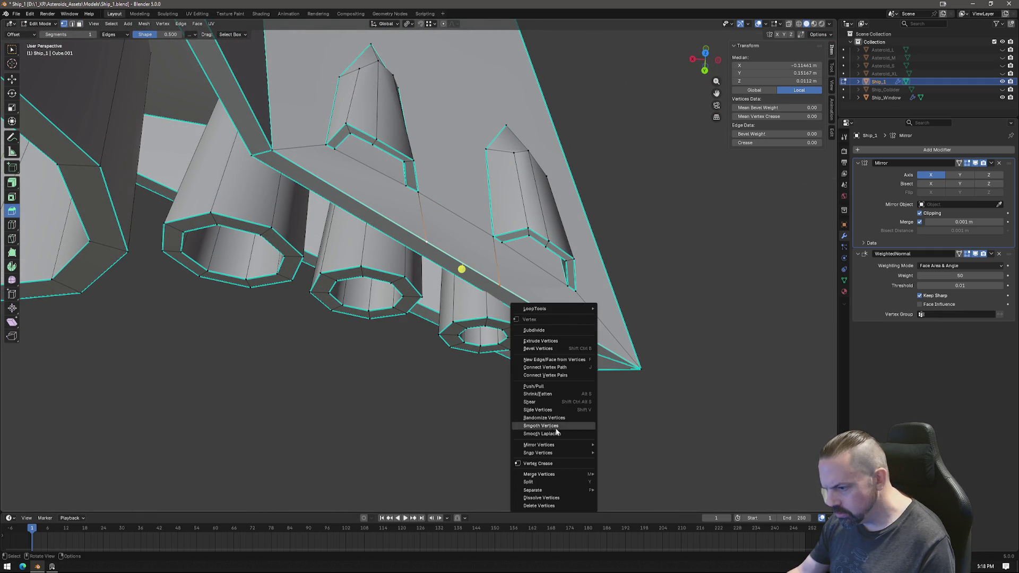
left_click(555, 481)
right_click(540, 310)
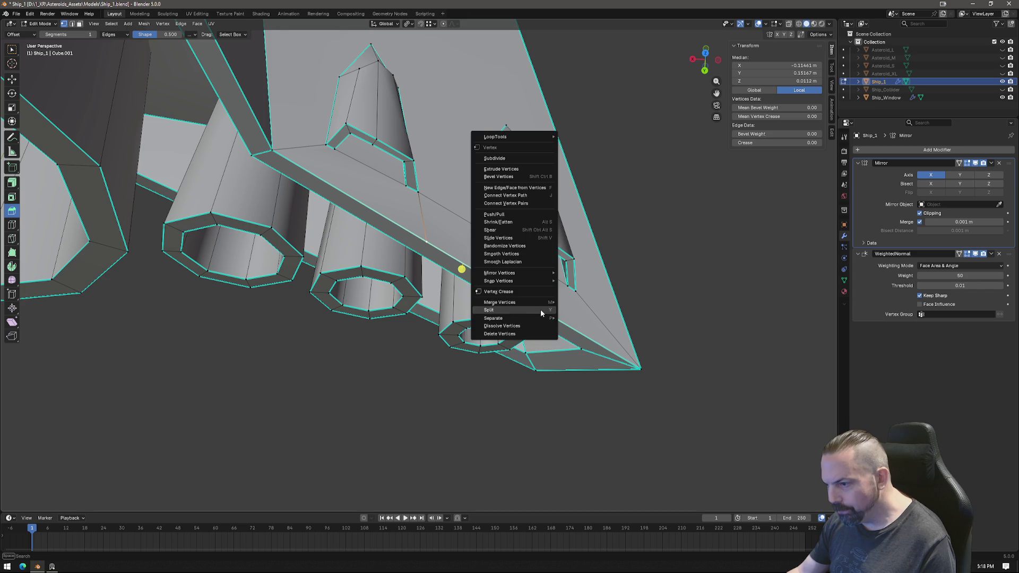
mouse_move(549, 304)
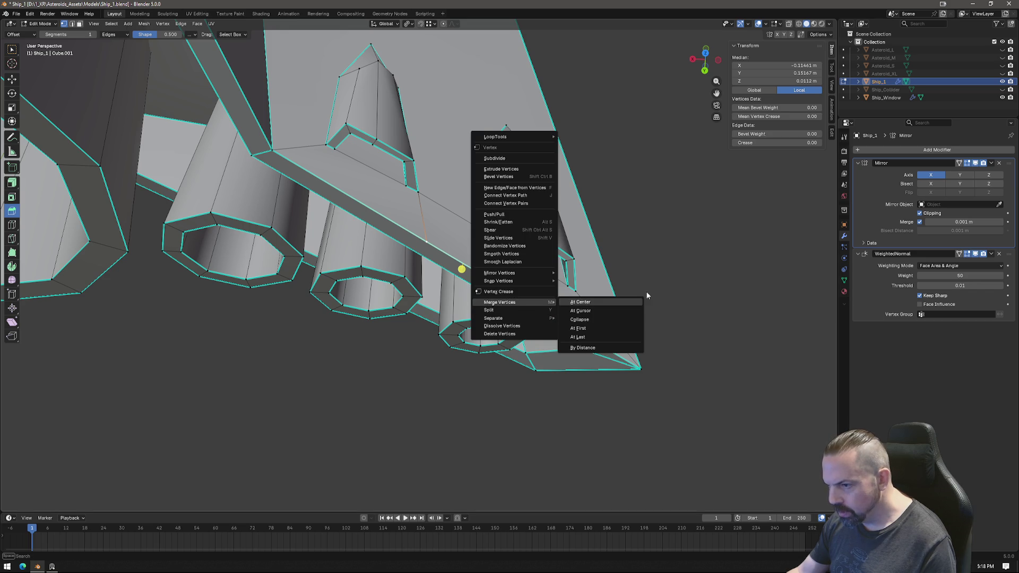
key("Return")
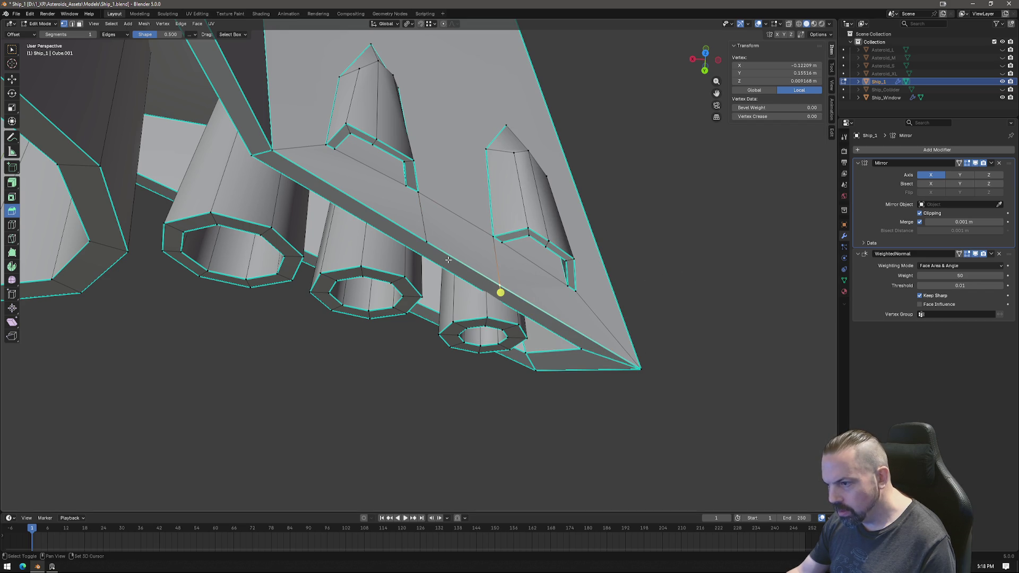
Merge the remaining selected vertices at their center.
left_click(429, 243, "shift")
right_click(555, 321)
mouse_move(551, 310)
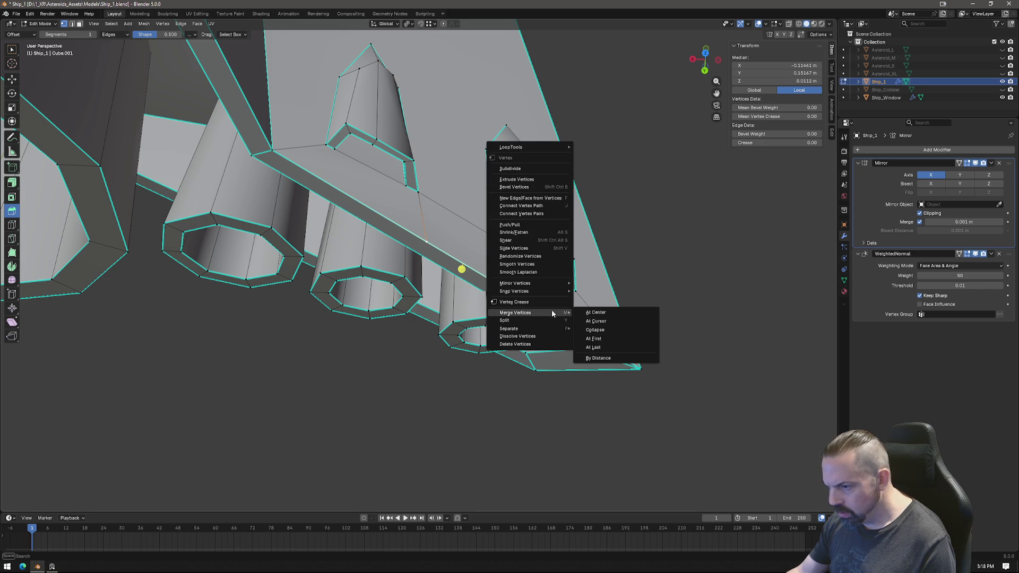
left_click(597, 314)
middle_click_drag(510, 290, 498, 276)
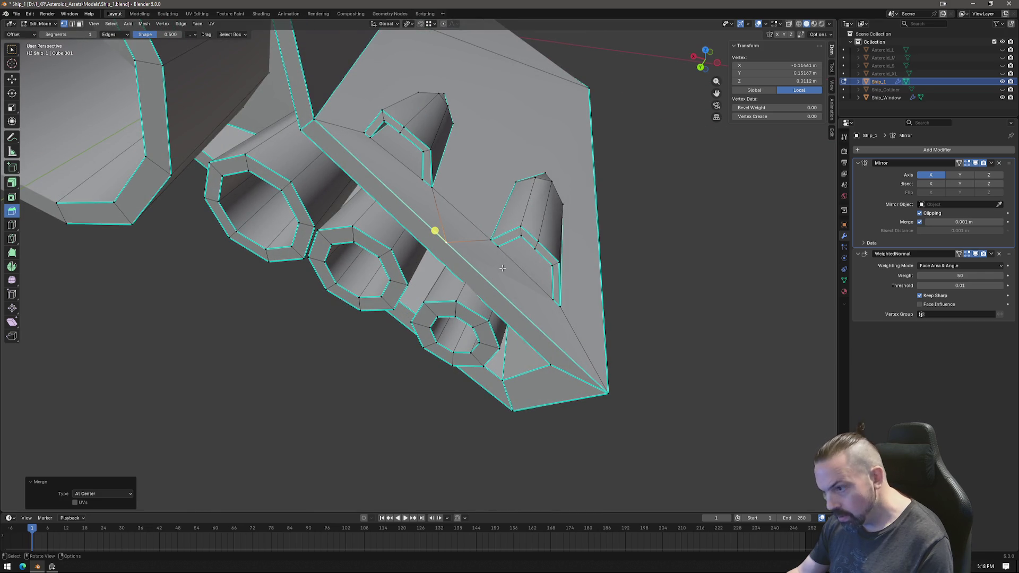
key("k")
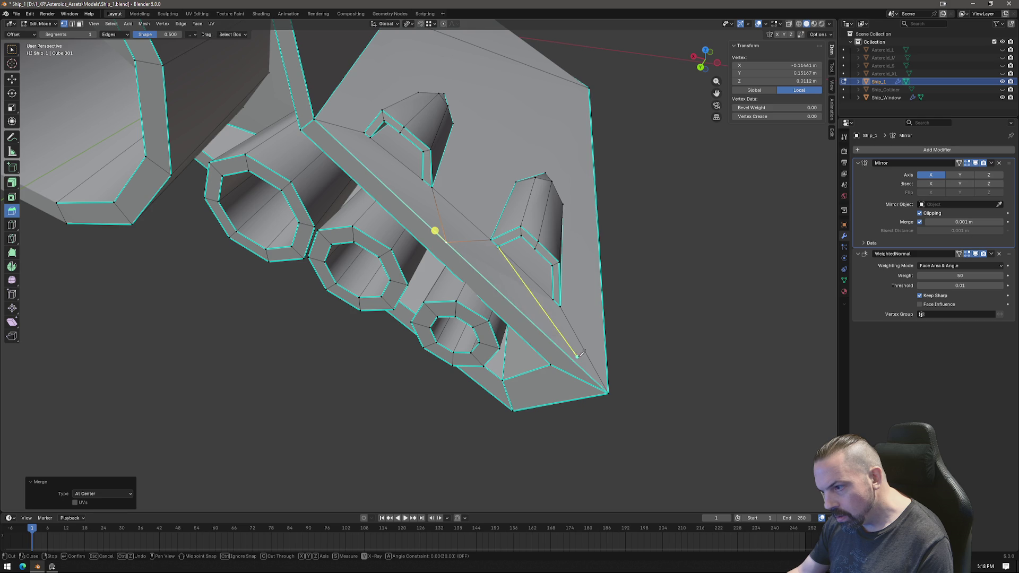
Knife-cut an edge from the fin to the tip vertex and dissolve the stray knife edge.
left_click(609, 393)
key("Return")
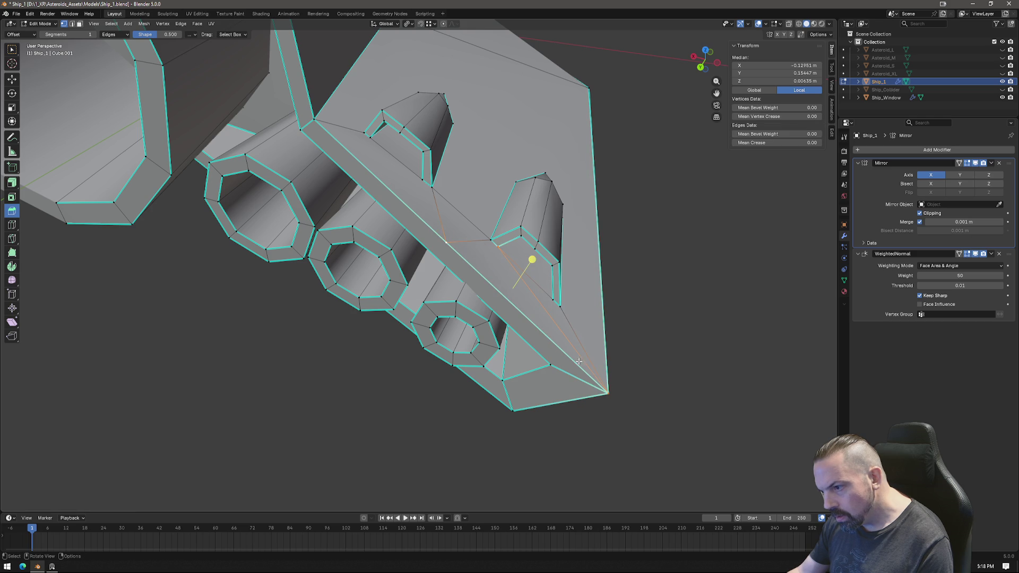
left_click(542, 313)
key("x")
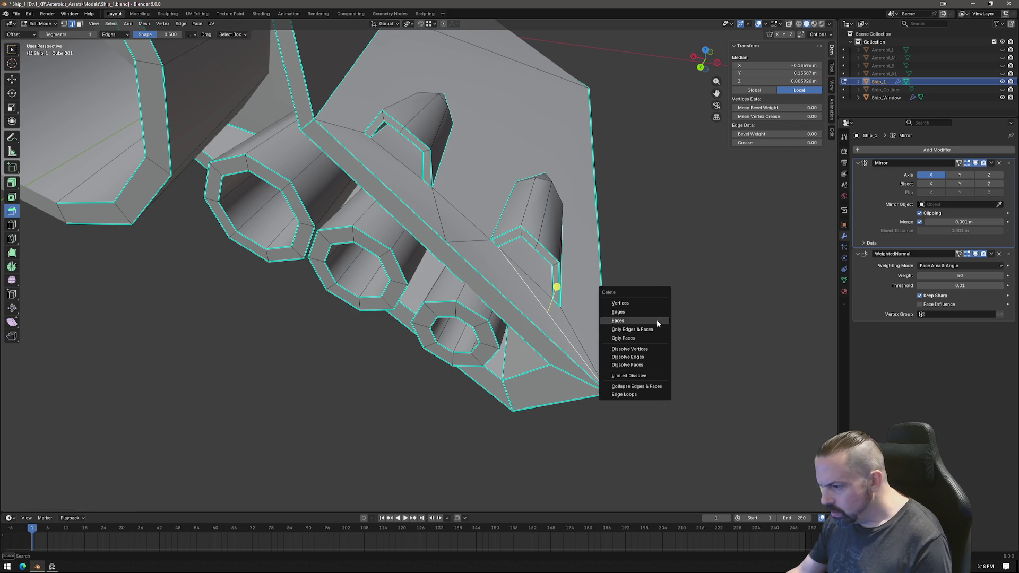
left_click(649, 357)
Knife-cut a new edge near the vent area down to the fin edge.
mouse_move(614, 283)
middle_mouse_down()
mouse_move(501, 276)
mouse_move(530, 276)
mouse_move(581, 237)
mouse_move(557, 260)
mouse_move(475, 263)
mouse_move(497, 274)
middle_mouse_up()
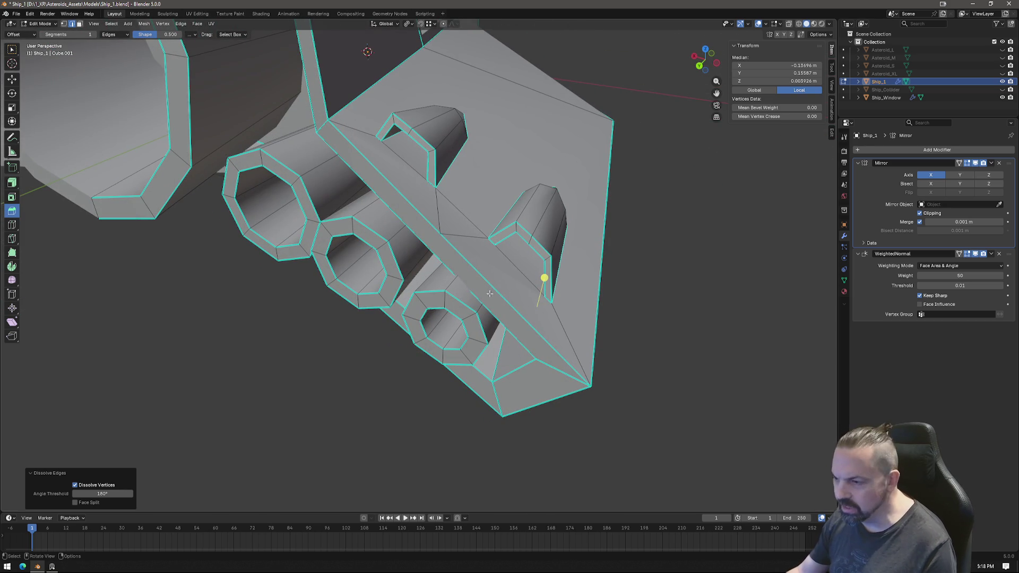
middle_click_drag(528, 303, 543, 311)
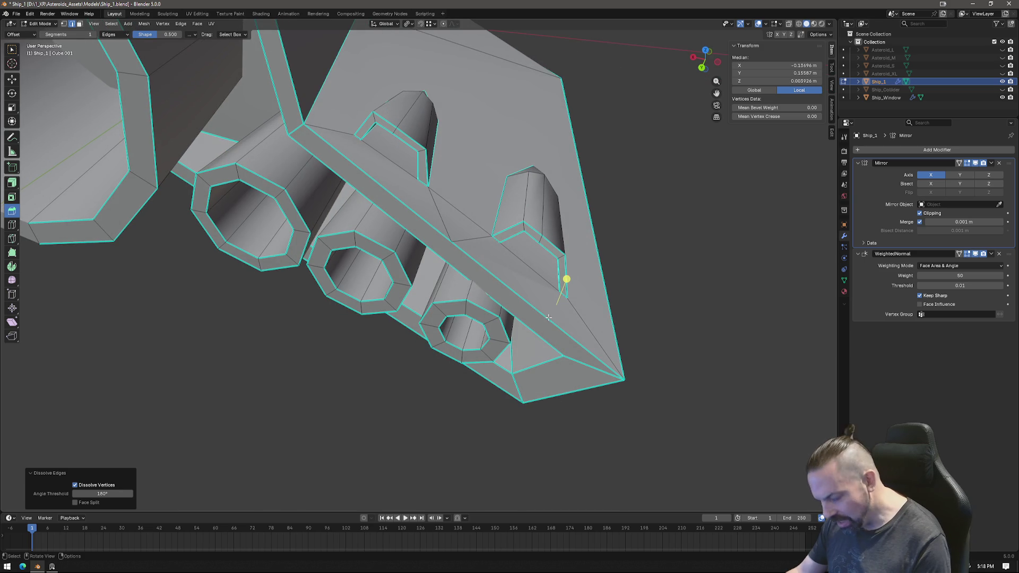
key("k")
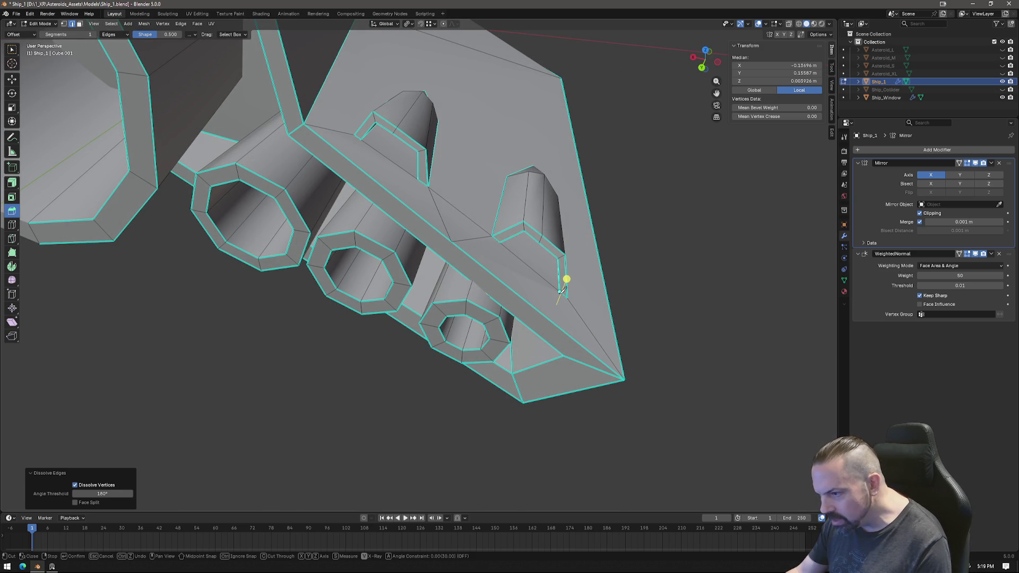
left_click(548, 319)
key("Return")
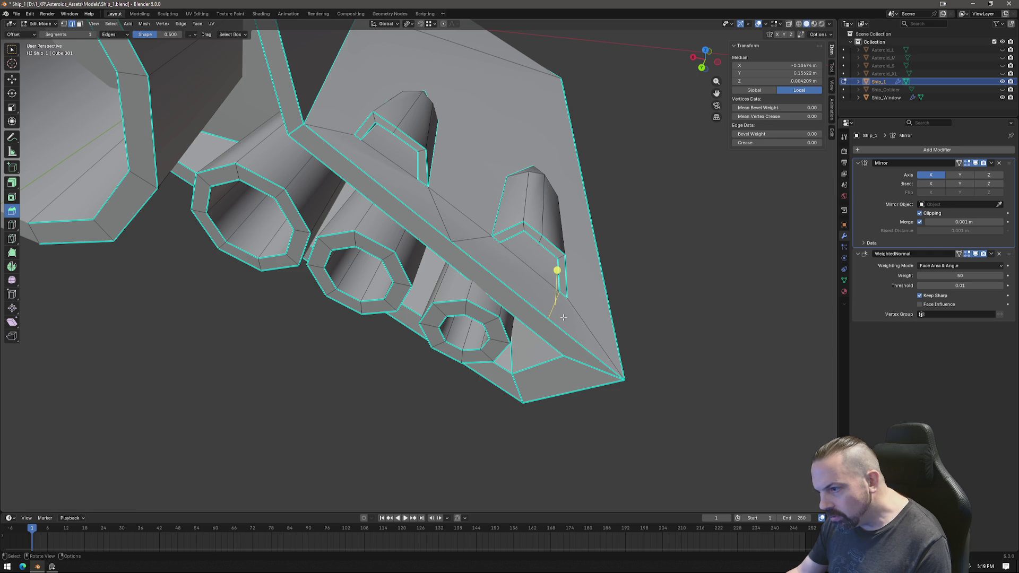
key("k")
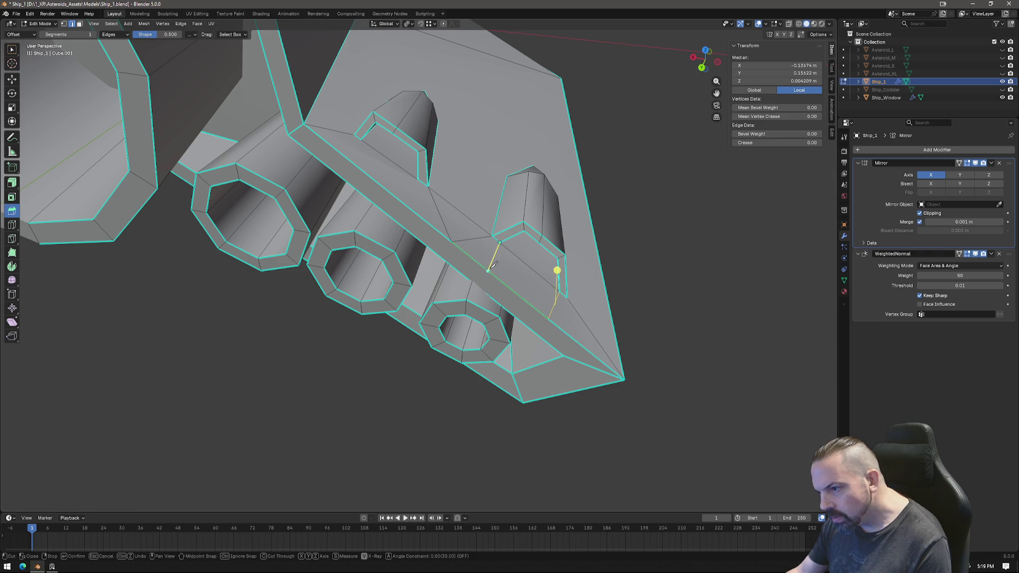
key("Return")
Merge the loose vertices at center, then merge the leftover edge onto the tip vertex.
key("1")
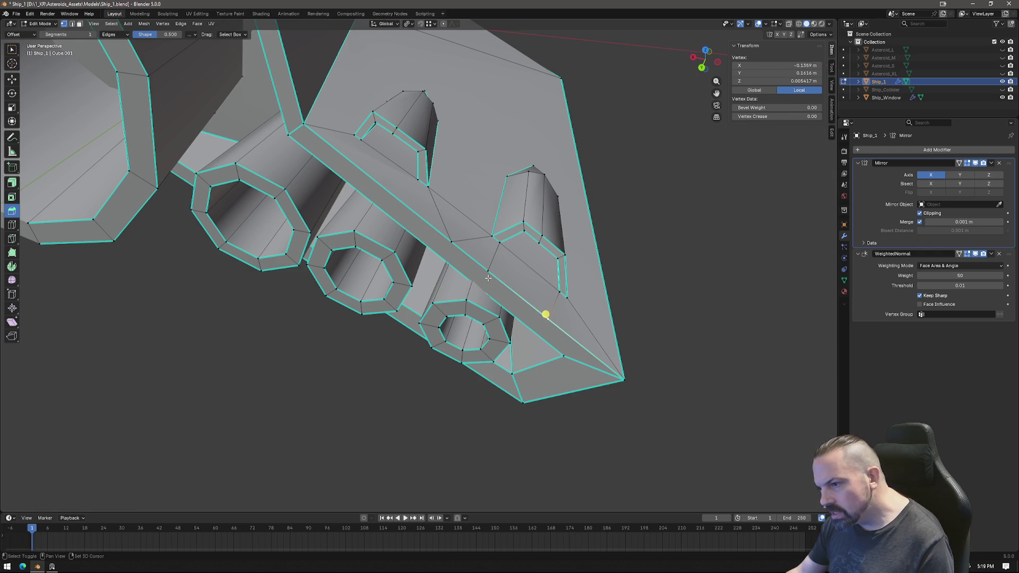
right_click(602, 327)
left_click(642, 328)
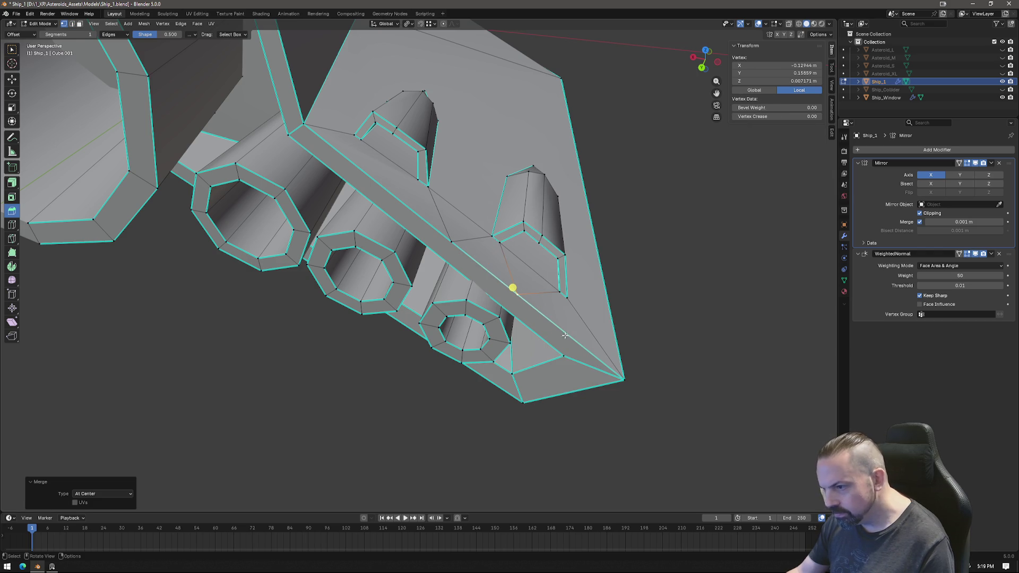
key("2")
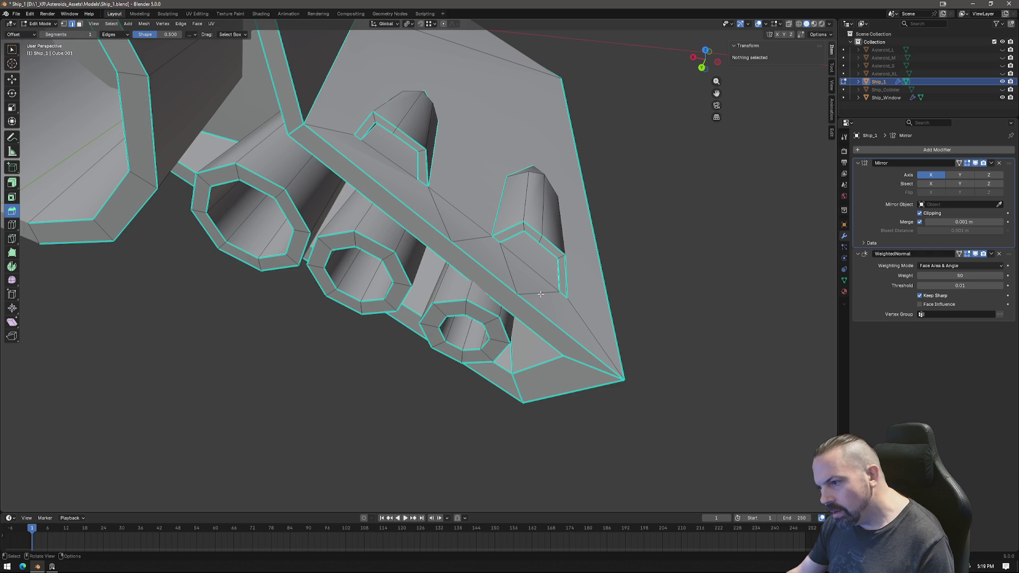
left_click(540, 293)
key("1")
left_click(519, 296, "shift")
right_click(640, 389)
mouse_move(655, 392)
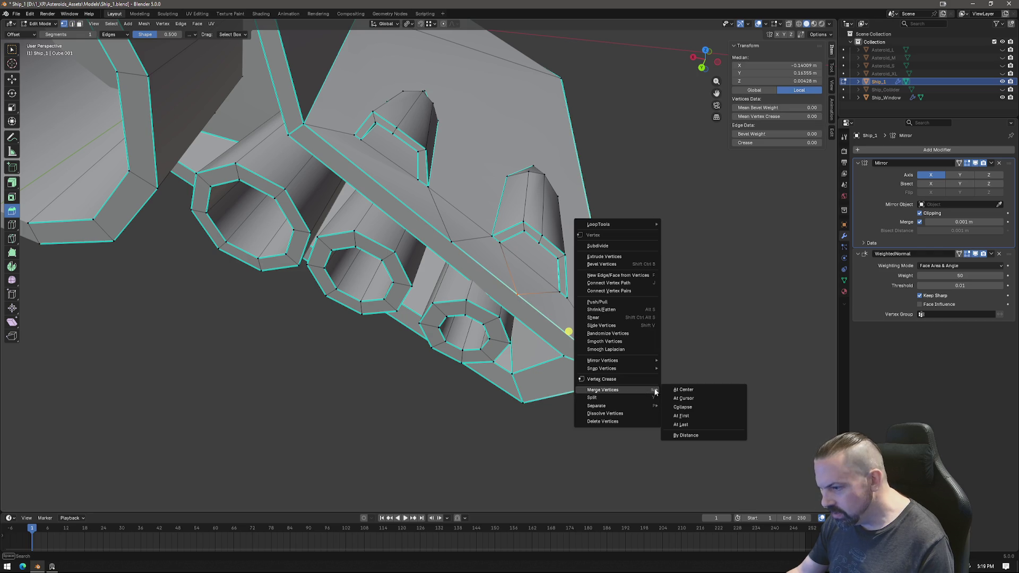
left_click(680, 424)
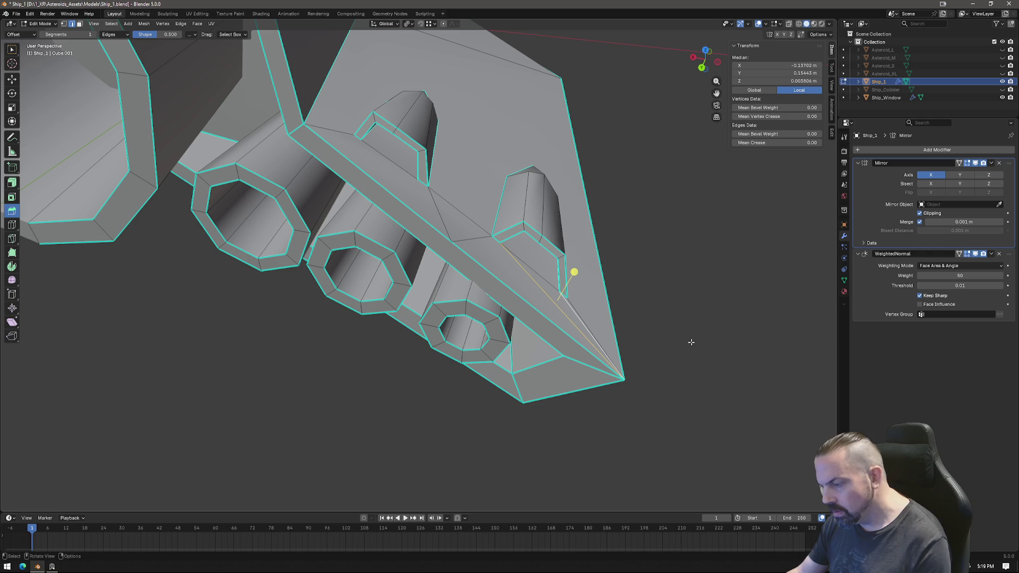
Dissolve the remaining unwanted edges around the fin underside.
key("x")
left_click(689, 341)
mouse_move(659, 359)
middle_mouse_down()
mouse_move(496, 301)
mouse_move(464, 245)
middle_mouse_up()
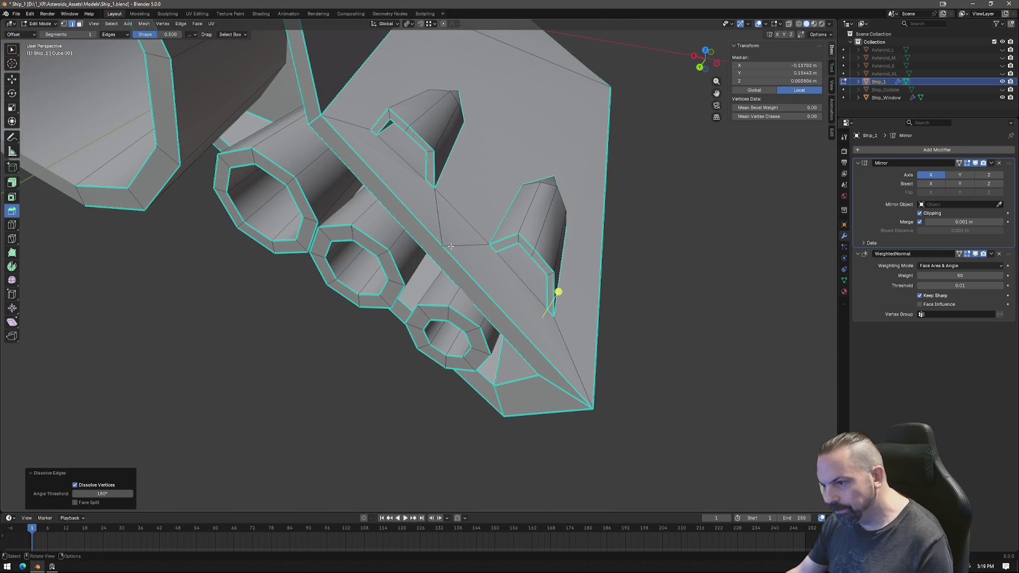
key("1")
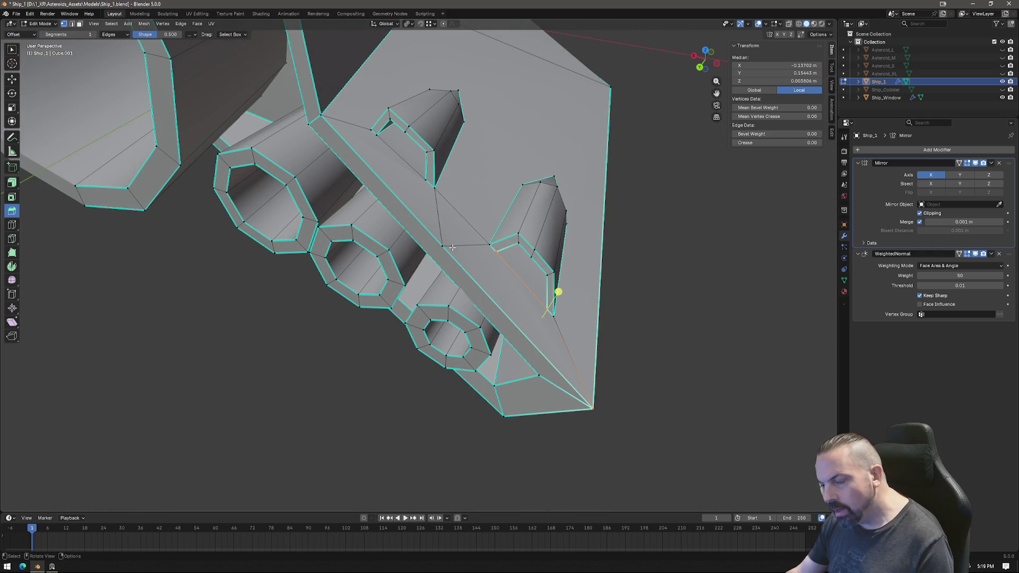
key("2")
left_click(452, 247)
left_click(438, 218, "shift")
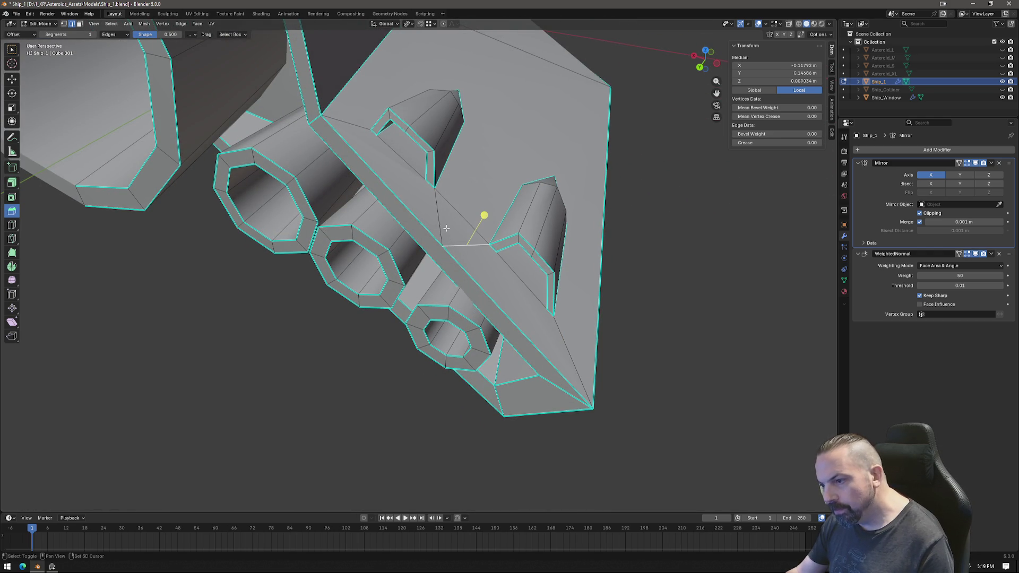
key("x")
left_click(682, 303)
middle_click_drag(557, 276, 466, 232)
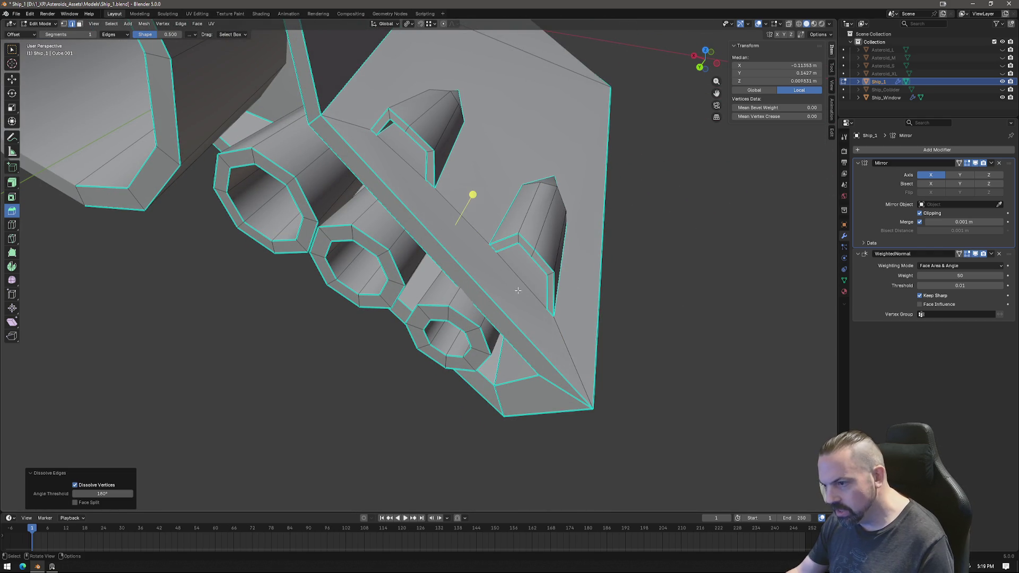
left_click(466, 232)
key("x")
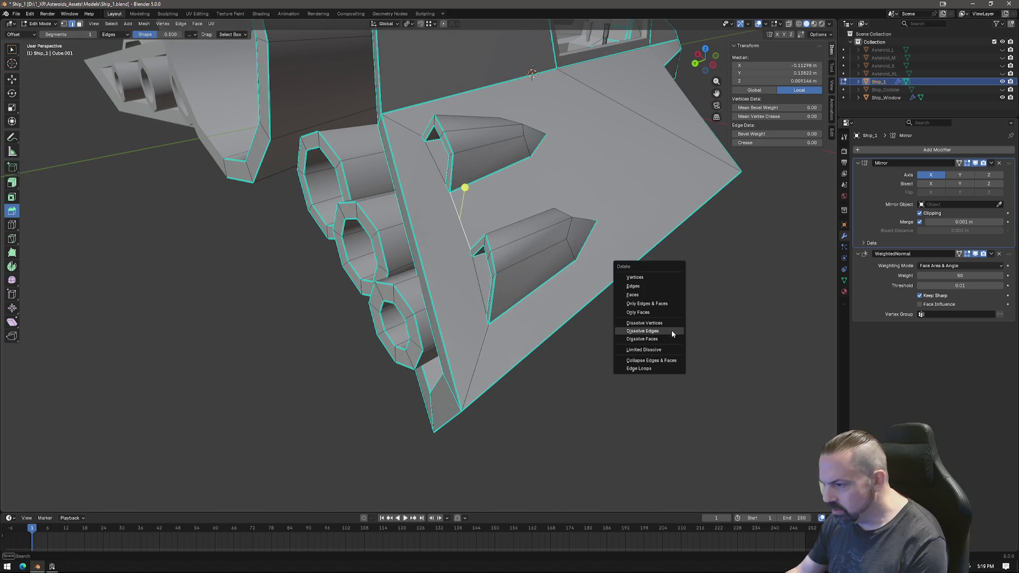
left_click(671, 330)
Inspect the cleaned hull in Object Mode, then select the vent edge in Edit Mode.
mouse_move(584, 320)
middle_mouse_down()
mouse_move(527, 302)
mouse_move(510, 260)
middle_mouse_up()
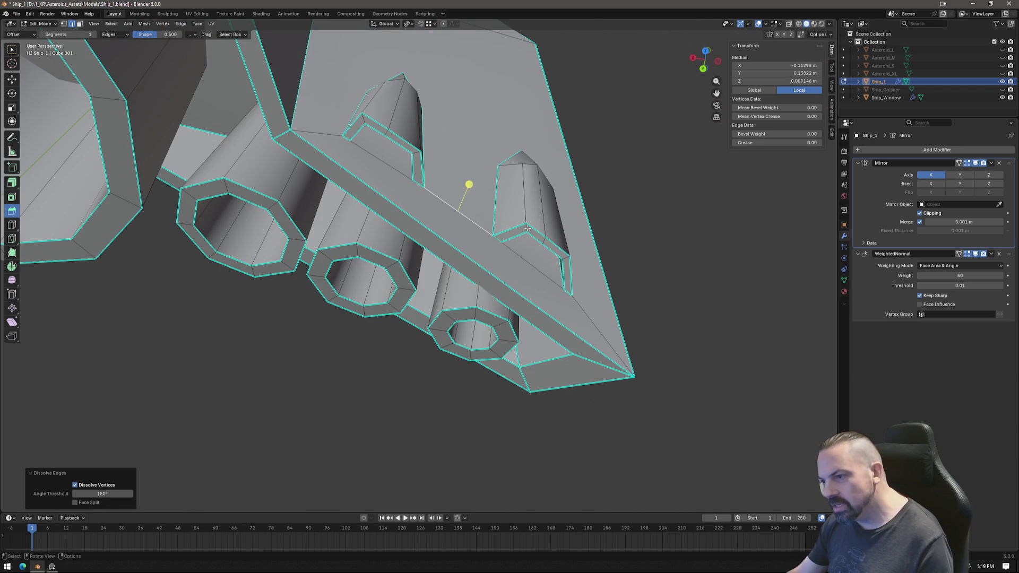
mouse_move(452, 203)
middle_mouse_down()
mouse_move(452, 223)
mouse_move(454, 205)
mouse_move(467, 202)
mouse_move(456, 175)
mouse_move(456, 202)
mouse_move(412, 314)
mouse_move(390, 326)
mouse_move(403, 368)
mouse_move(340, 329)
mouse_move(585, 353)
mouse_move(482, 297)
middle_mouse_up()
key("Tab")
scroll(340, 330, "down", 5)
scroll(516, 365, "up", 5)
mouse_move(515, 365)
middle_mouse_down()
mouse_move(539, 279)
mouse_move(518, 301)
mouse_move(522, 330)
mouse_move(580, 279)
mouse_move(690, 262)
mouse_move(572, 265)
middle_mouse_up()
scroll(572, 266, "up", 3)
key("Tab")
scroll(568, 285, "up", 3)
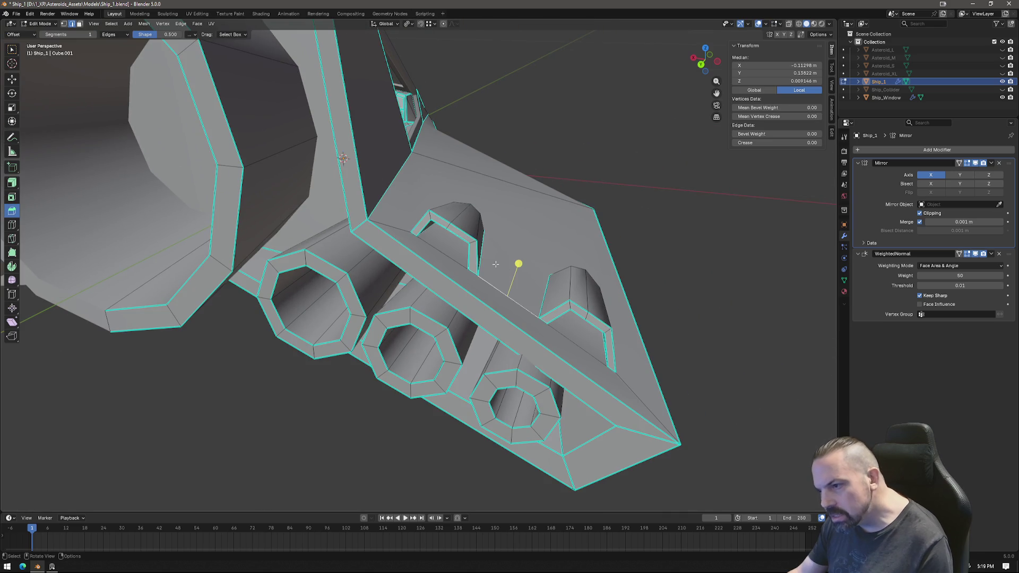
left_click(446, 228)
left_click(431, 213, "shift")
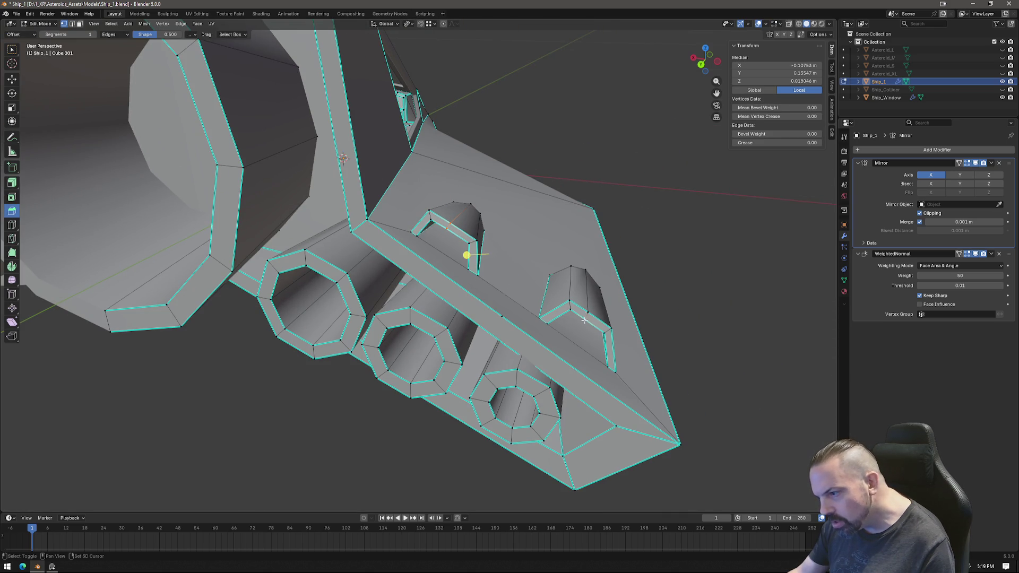
left_click(701, 64)
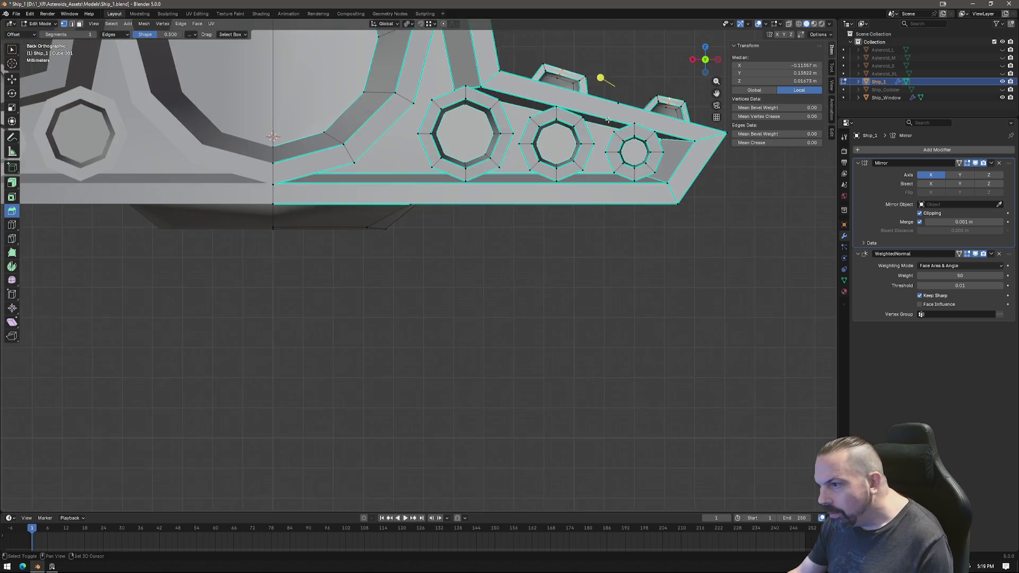
In the back view, move the selected vent edge into a new position.
middle_click_drag(607, 120, 497, 277, "shift")
scroll(570, 181, "up", 1)
key("g")
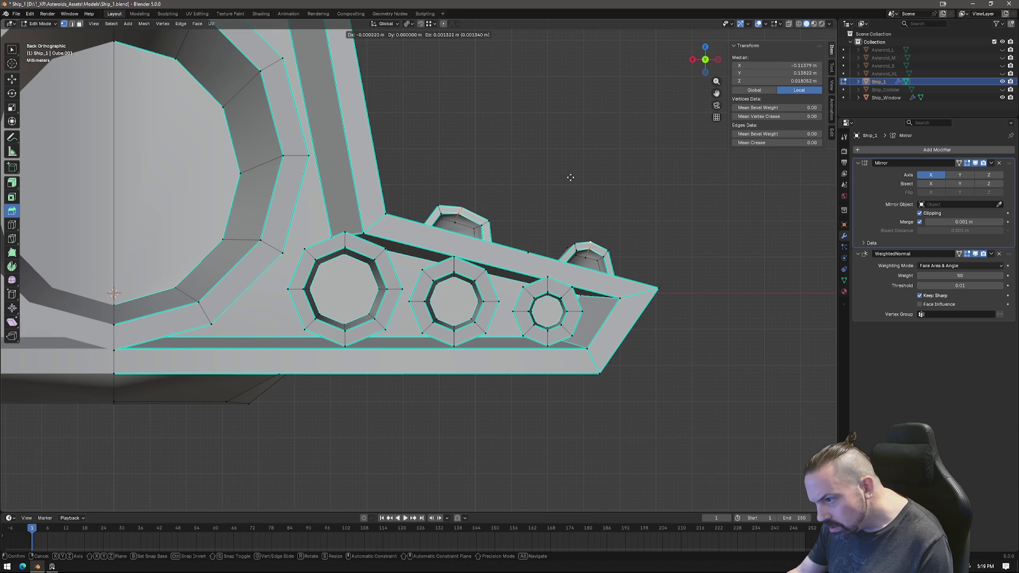
left_click(572, 178)
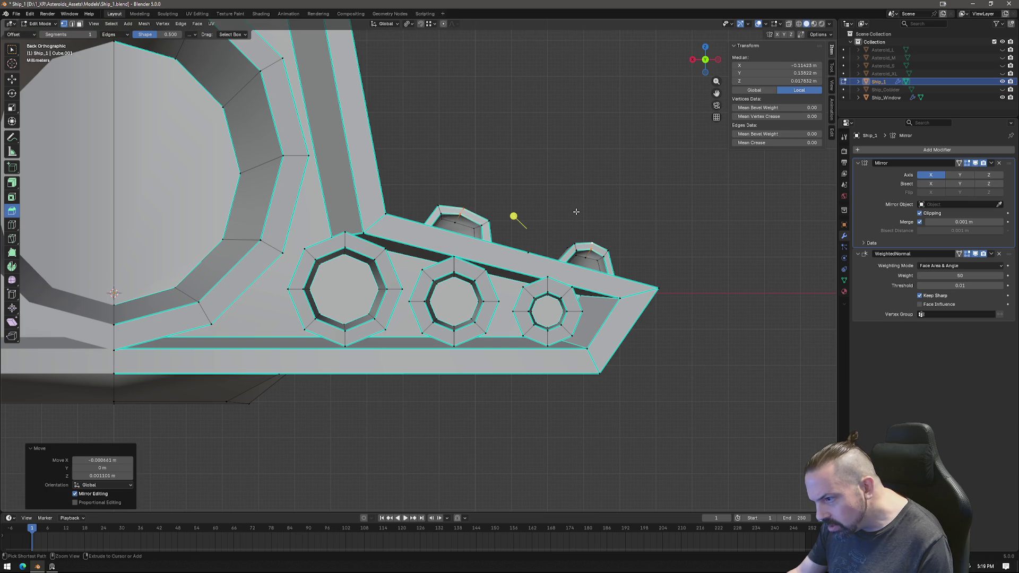
Move the vent bump vertex and merge the stray vent vertices At Last.
left_click(455, 221)
key("g")
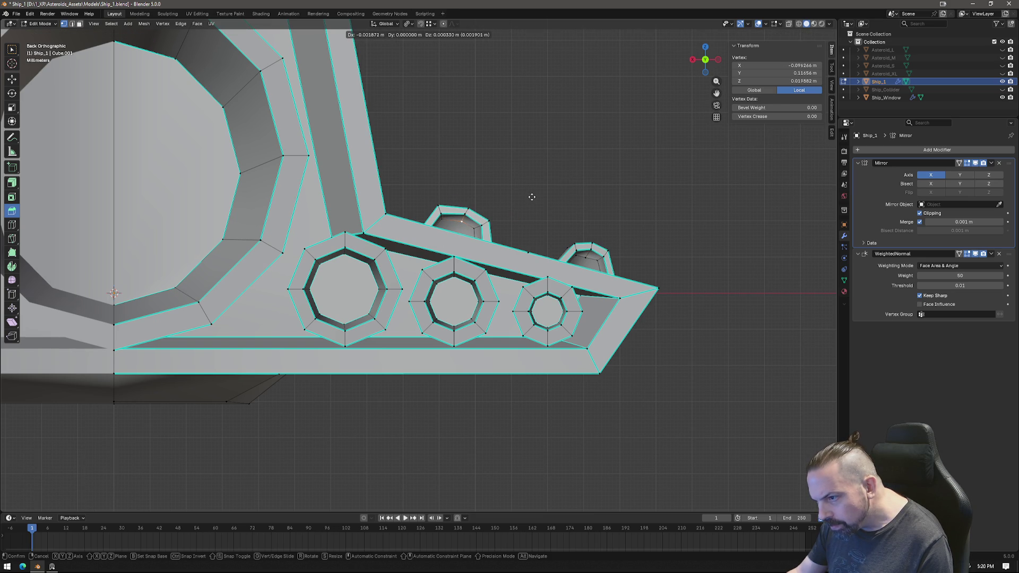
left_click(532, 196)
right_click(532, 202)
mouse_move(532, 204)
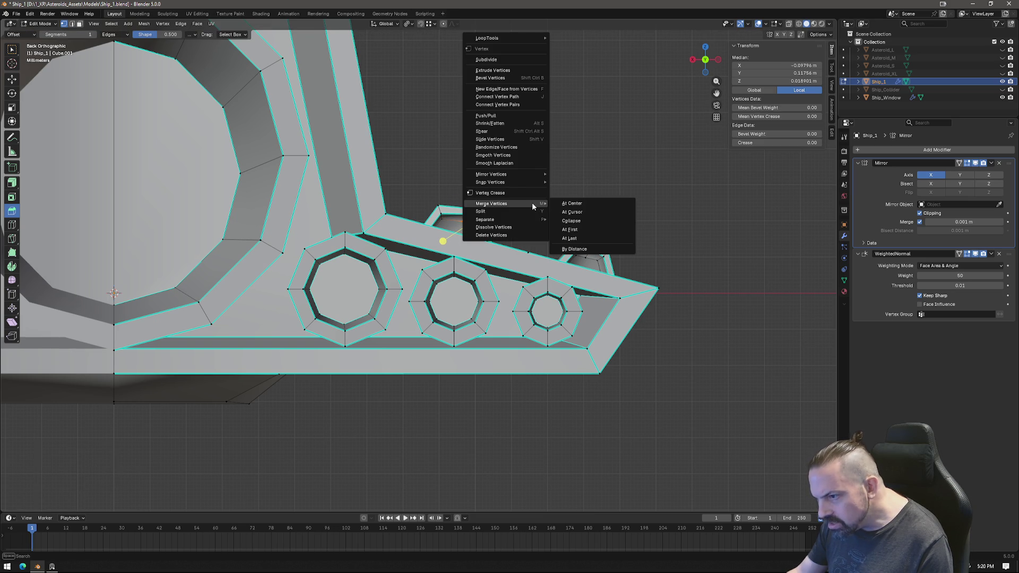
left_click(579, 237)
left_click(569, 278, "shift")
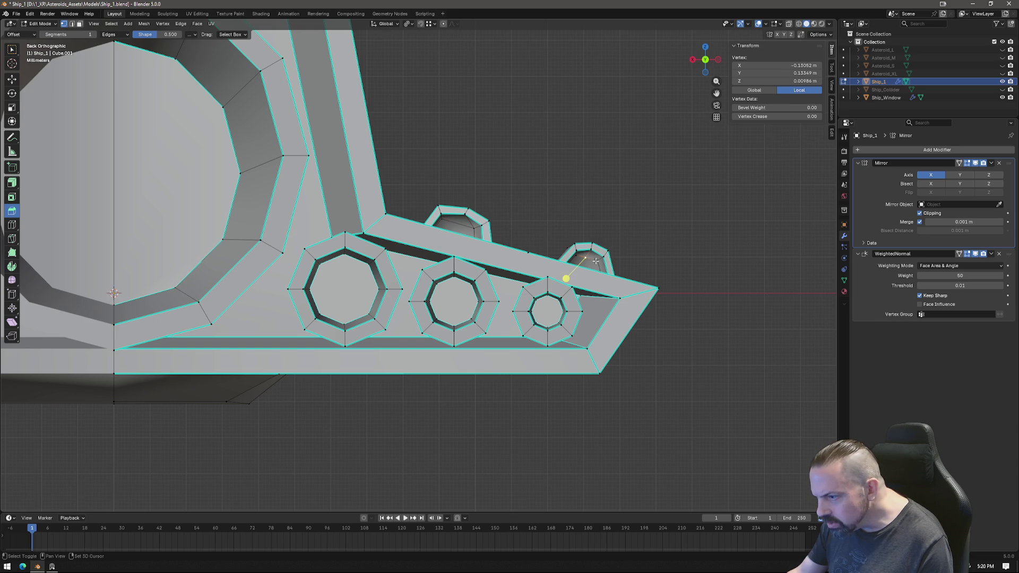
right_click(647, 243)
mouse_move(650, 243)
left_click(689, 279)
Reposition the fin-tip vertex in top view, then return to Object Mode.
mouse_move(575, 193)
middle_mouse_down()
mouse_move(546, 223)
mouse_move(525, 289)
mouse_move(405, 311)
mouse_move(393, 345)
mouse_move(376, 286)
mouse_move(534, 221)
middle_mouse_up()
scroll(376, 286, "up", 3)
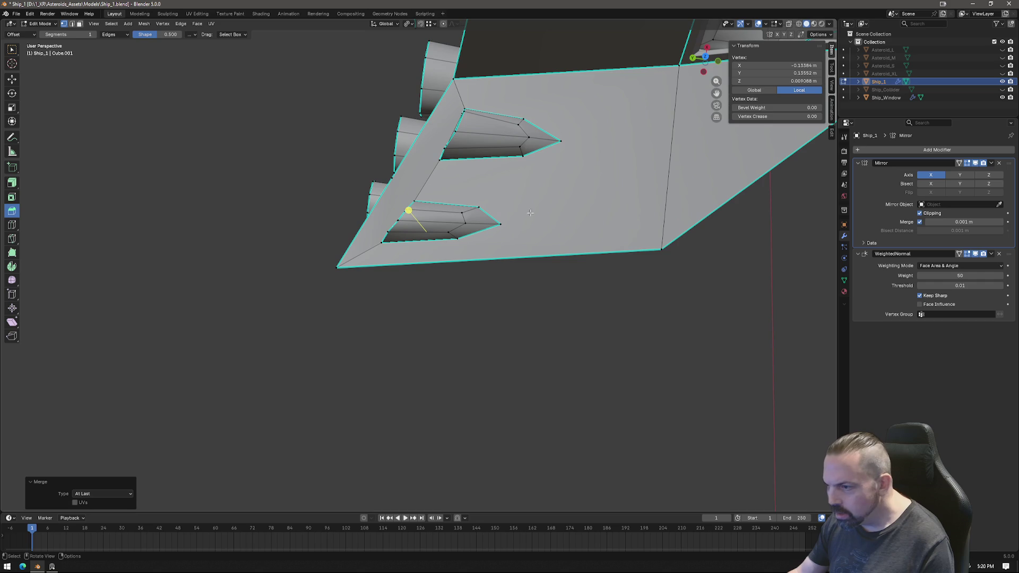
left_click(560, 139)
left_click(705, 57)
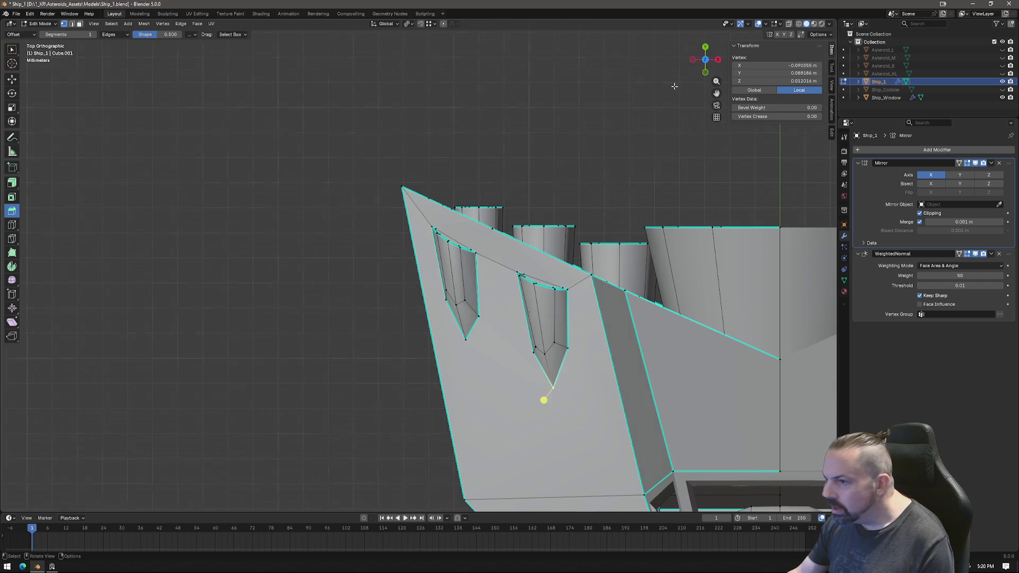
key("g")
left_click(587, 351)
mouse_move(587, 351)
middle_mouse_down()
mouse_move(539, 389)
mouse_move(575, 379)
middle_mouse_up()
scroll(575, 380, "down", 5)
key("Tab")
mouse_move(535, 305)
middle_mouse_down()
mouse_move(457, 295)
mouse_move(474, 343)
mouse_move(596, 263)
mouse_move(425, 333)
mouse_move(473, 325)
mouse_move(484, 381)
mouse_move(592, 369)
mouse_move(426, 308)
mouse_move(428, 323)
middle_mouse_up()
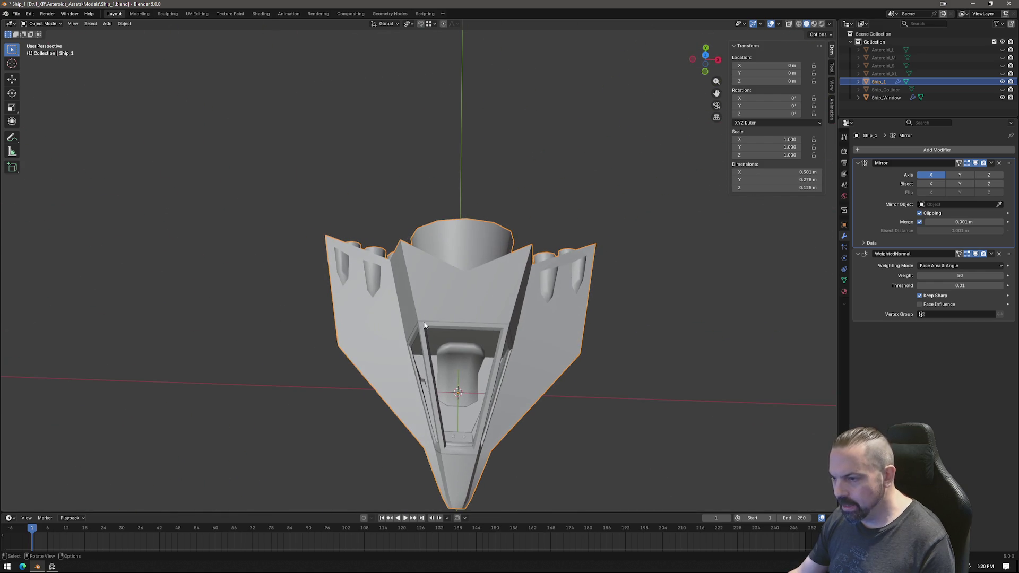
Check the Asteroids reference artwork, then zoom to the rear fins and re-enter Edit Mode.
left_click(52, 567)
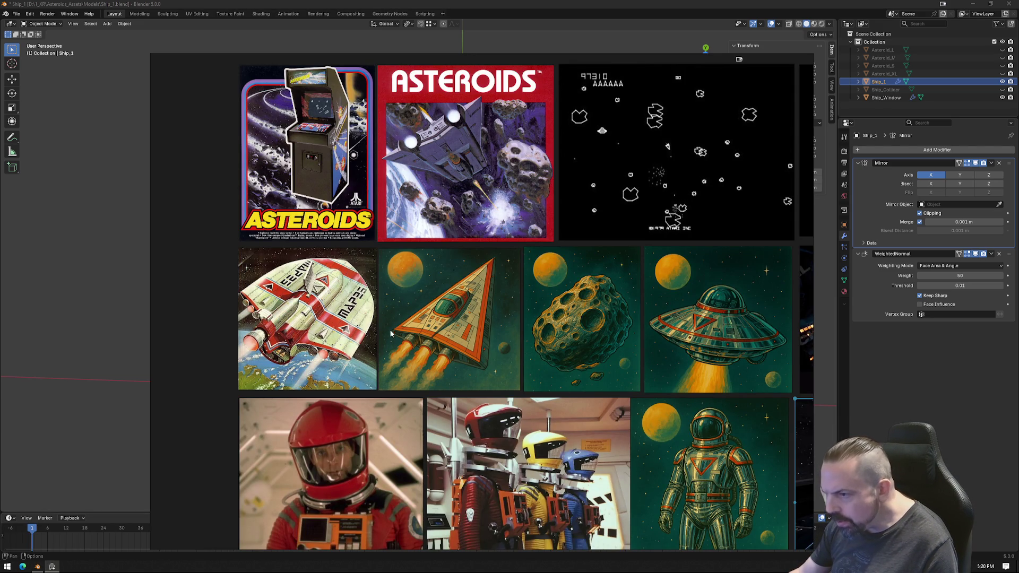
left_click(52, 566)
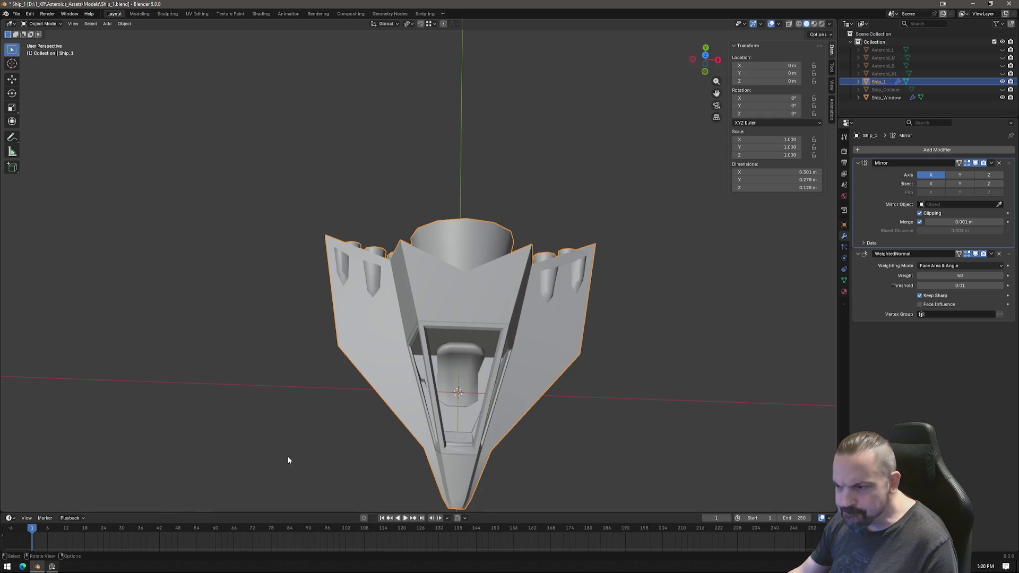
mouse_move(553, 298)
middle_mouse_down()
mouse_move(529, 323)
mouse_move(459, 311)
middle_mouse_up()
scroll(458, 310, "up", 5)
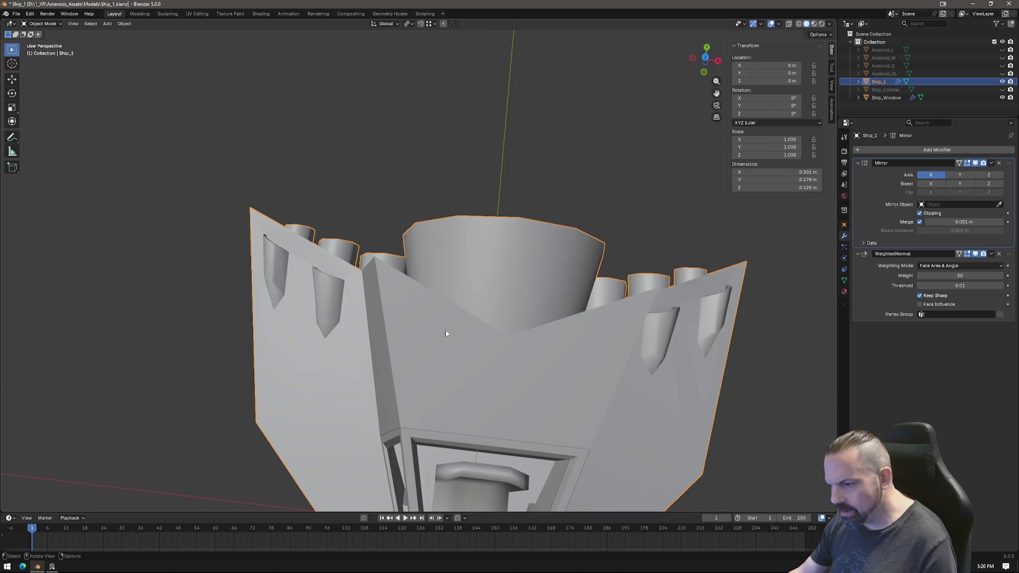
key("Tab")
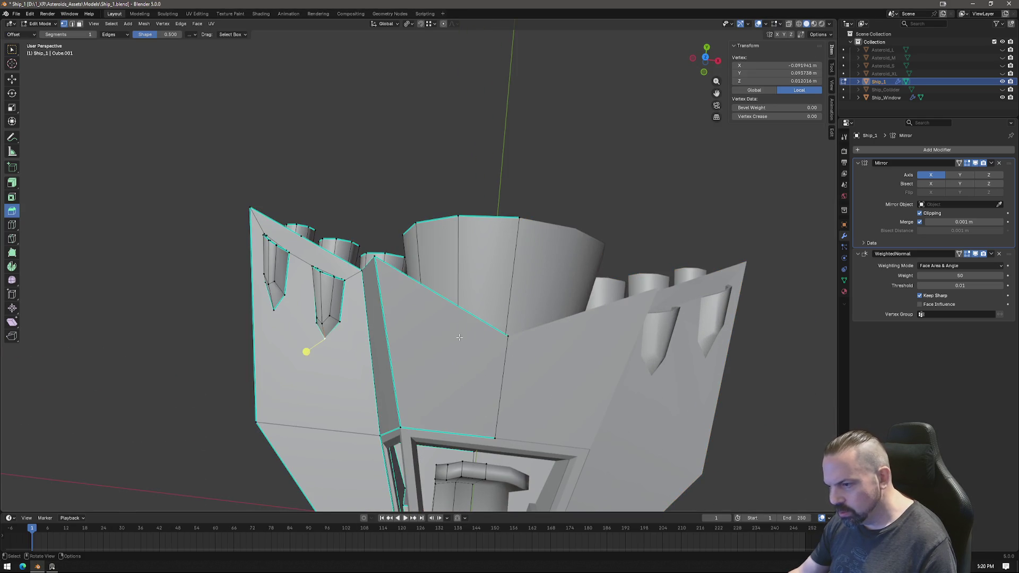
Knife-cut a pentagon-shaped panel outline into the upper hull.
key("k")
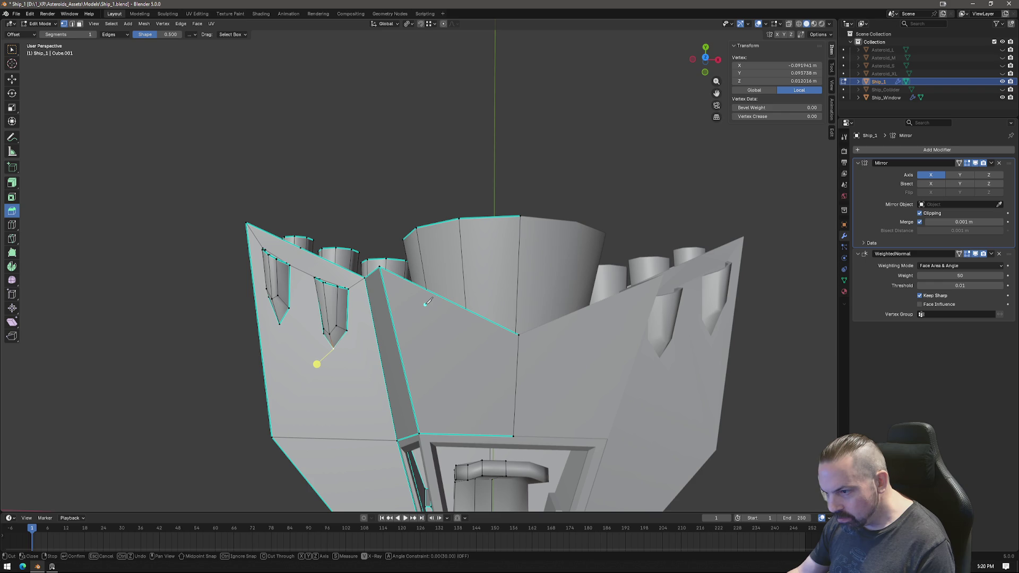
mouse_move(426, 302)
middle_mouse_down()
mouse_move(477, 275)
mouse_move(481, 262)
mouse_move(410, 289)
mouse_move(440, 297)
middle_mouse_up()
scroll(457, 286, "down", 4)
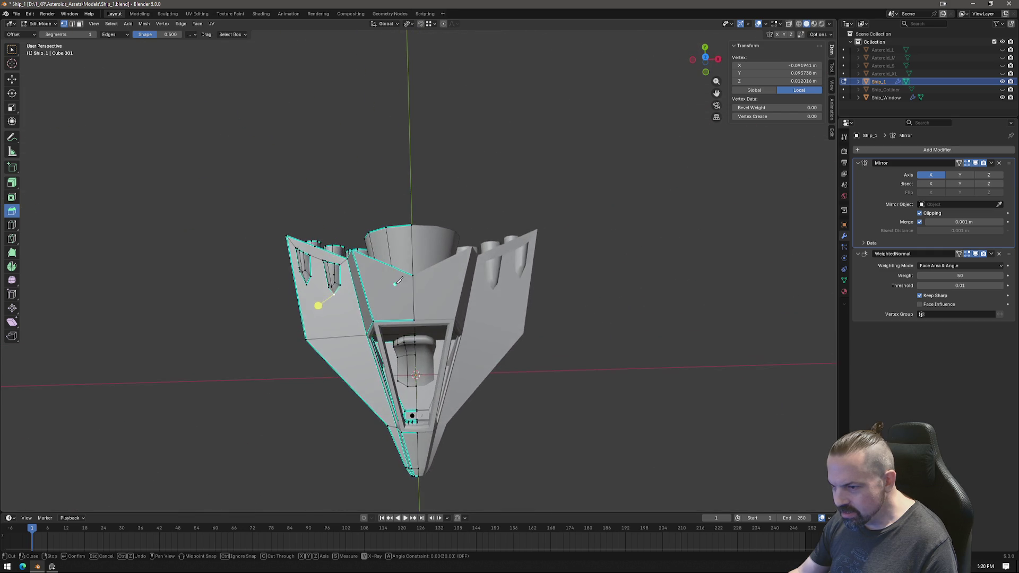
scroll(451, 300, "up", 4)
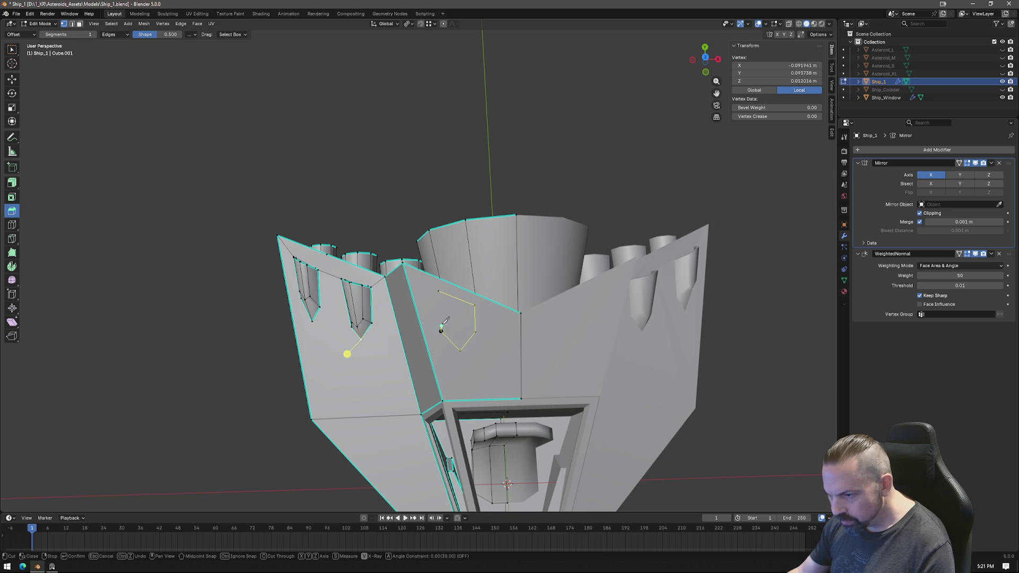
key("Return")
Nudge the pentagon's top-left corner vertex slightly up-left.
left_click(440, 292)
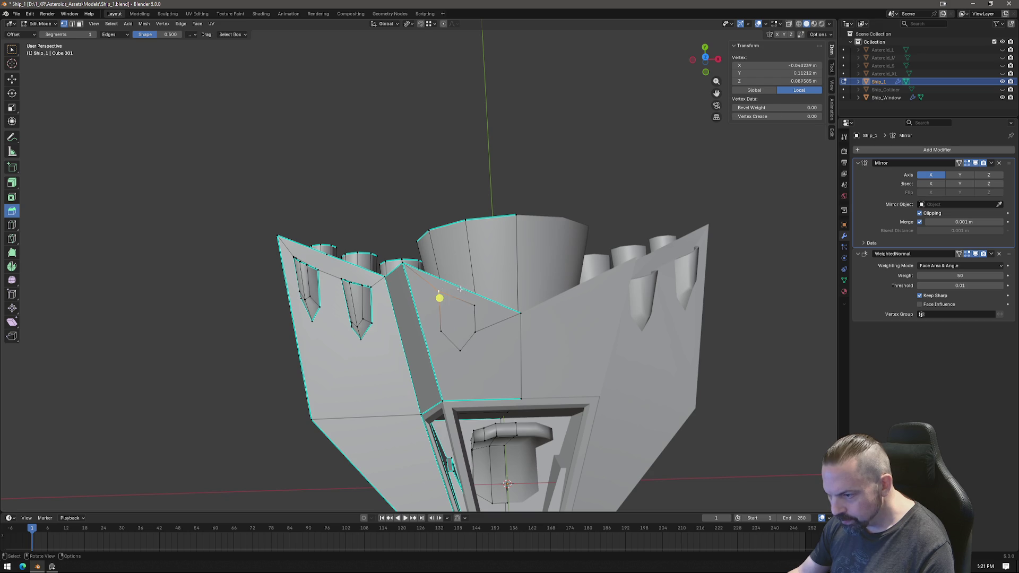
key("g")
left_click(517, 215)
key("ctrl+z")
key("ctrl+z")
mouse_move(462, 319)
middle_mouse_down()
mouse_move(499, 300)
mouse_move(510, 264)
middle_mouse_up()
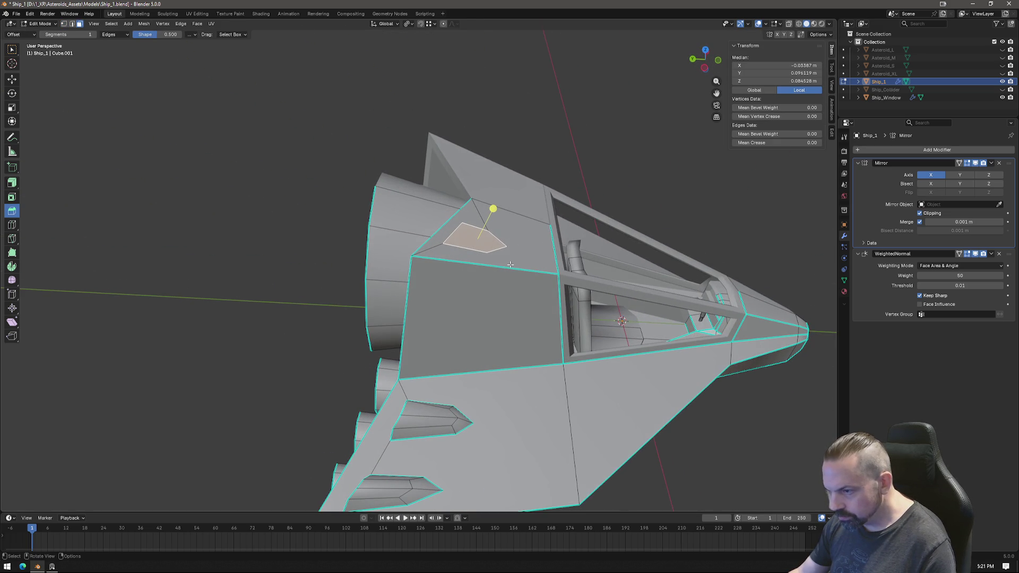
Extrude the pentagon face, scale it to 0.677, and move the bump into place.
key("e")
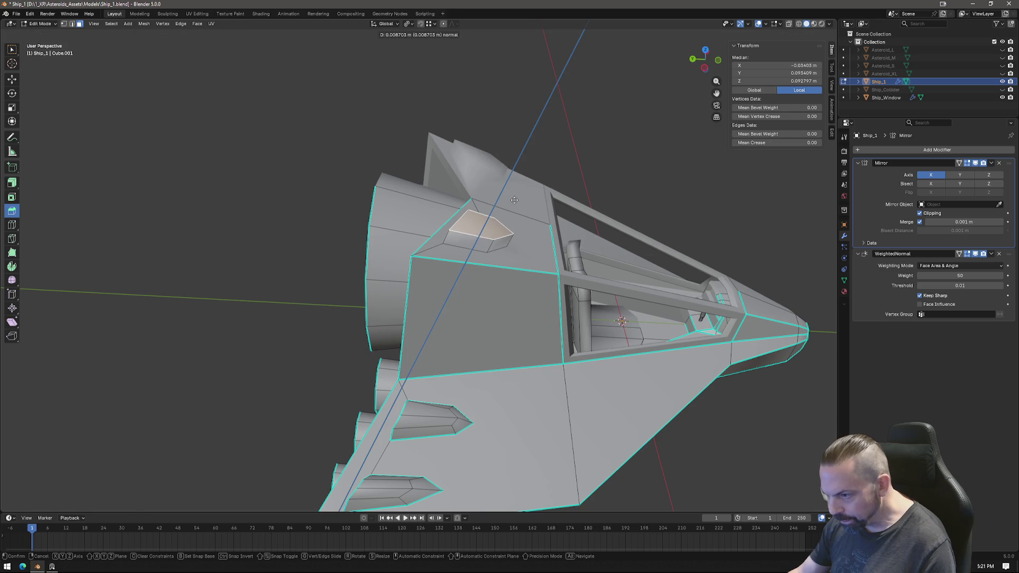
left_click(531, 226)
key("s")
left_click(515, 226)
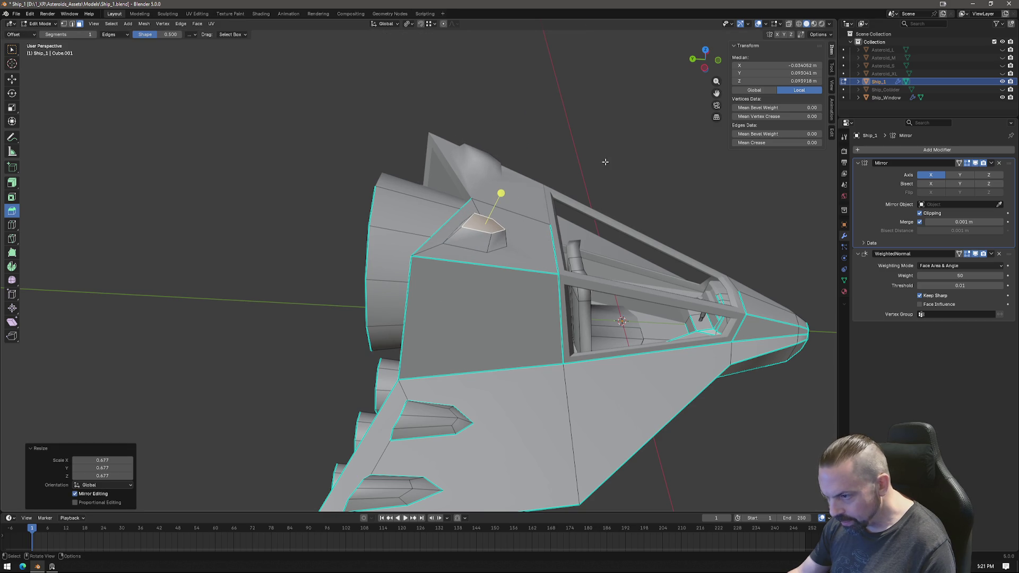
left_click(706, 67)
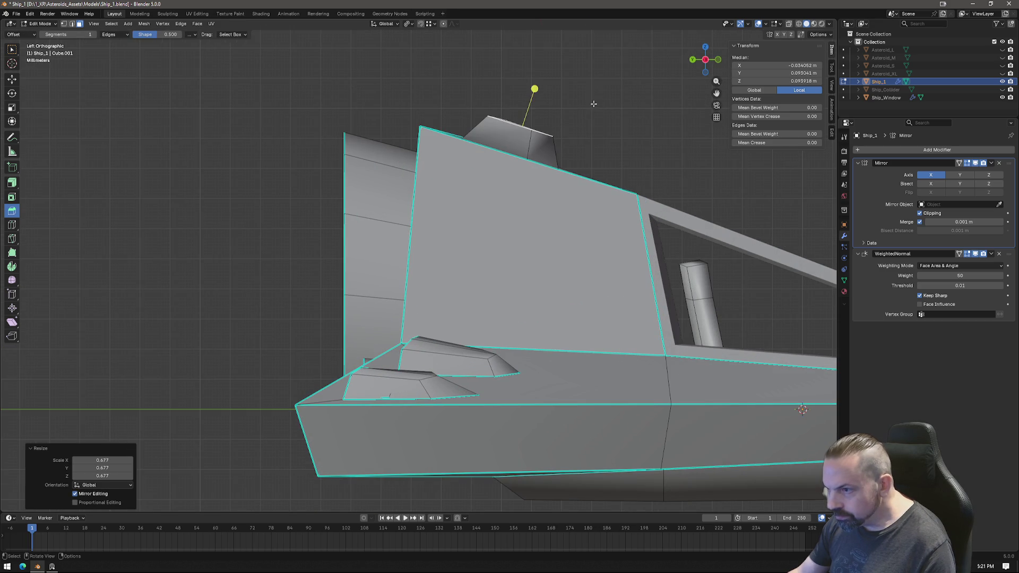
key("h")
key("alt+h")
key("g")
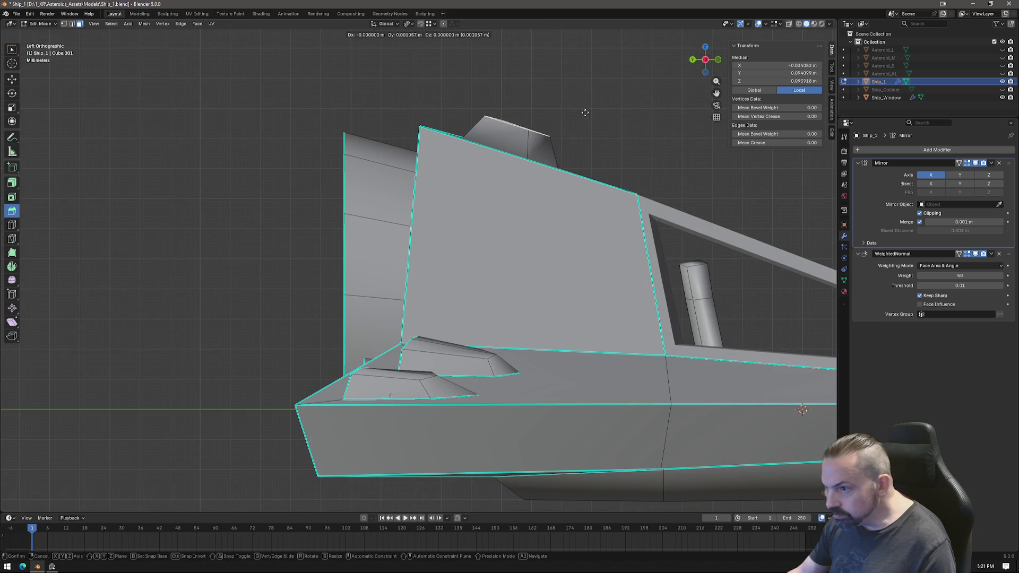
left_click(563, 109)
mouse_move(564, 110)
middle_mouse_down()
mouse_move(372, 269)
mouse_move(545, 200)
mouse_move(555, 122)
middle_mouse_up()
Mark the edge beside the bump as sharp.
left_click(374, 270)
middle_click_drag(516, 168, 552, 182)
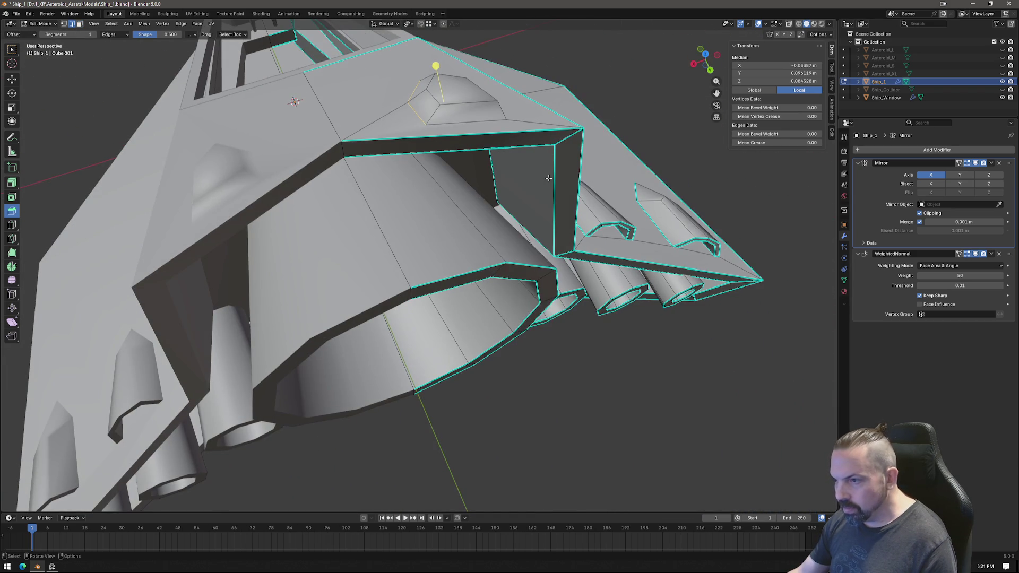
right_click(552, 182)
left_click(523, 348)
middle_click_drag(522, 348, 452, 242)
Knife-cut new edges across the top of the bump.
key("k")
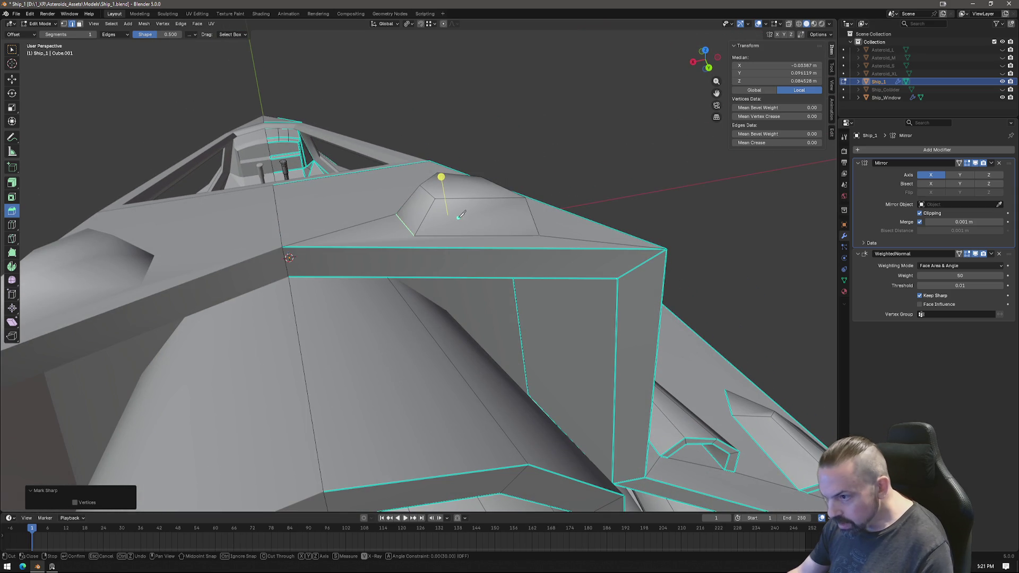
left_click(428, 235)
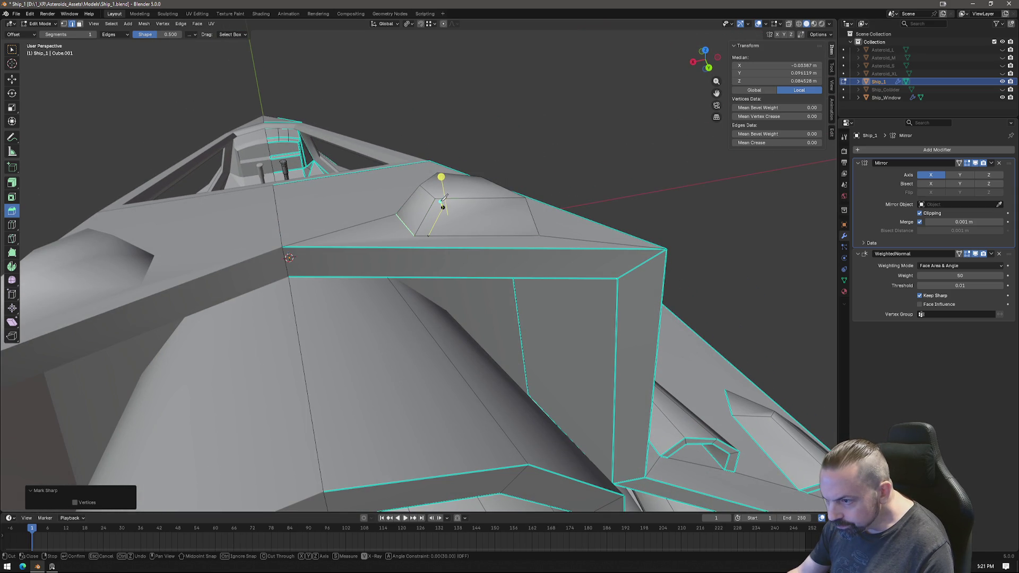
left_click(436, 198)
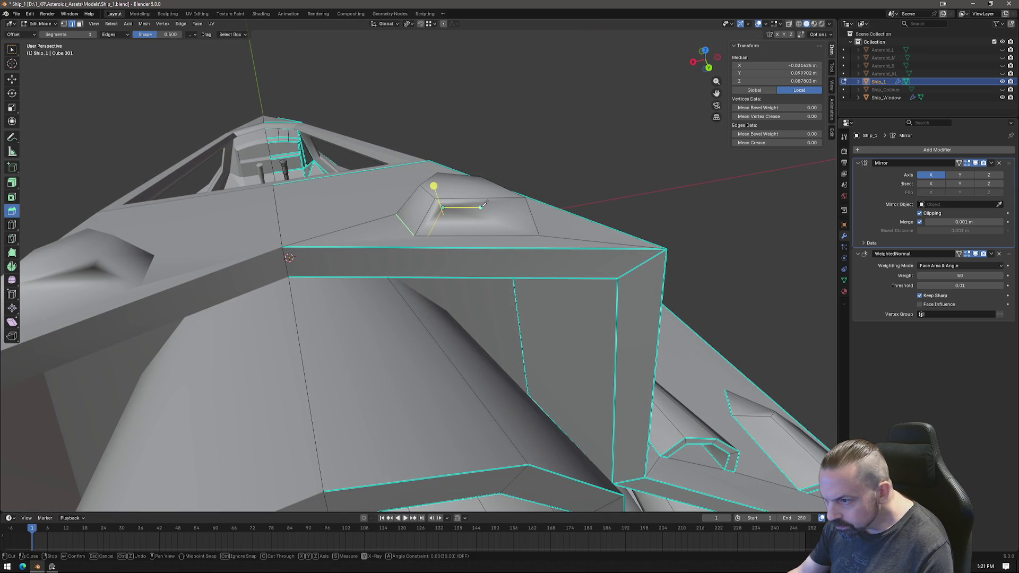
left_click(482, 199)
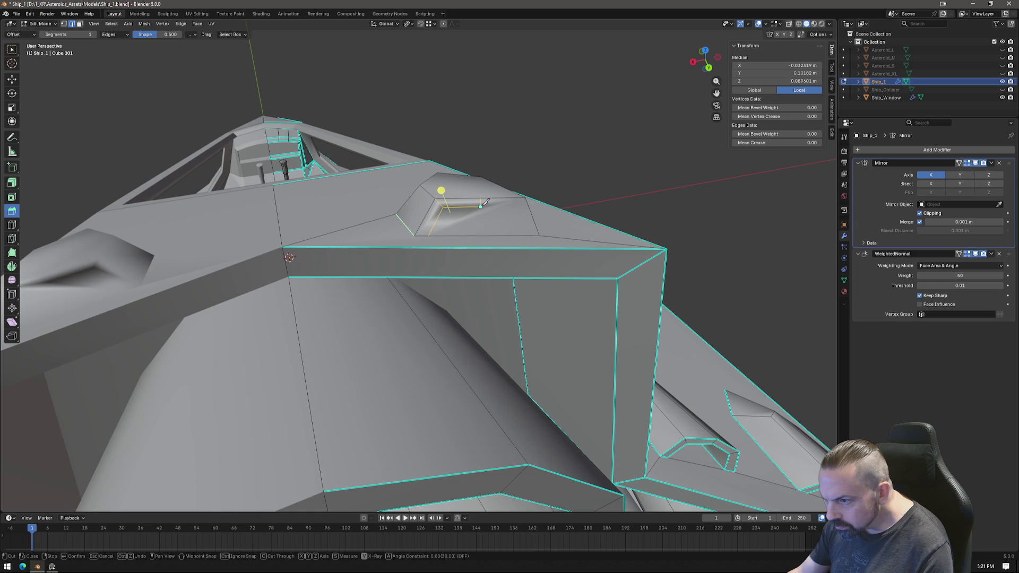
left_click(525, 200)
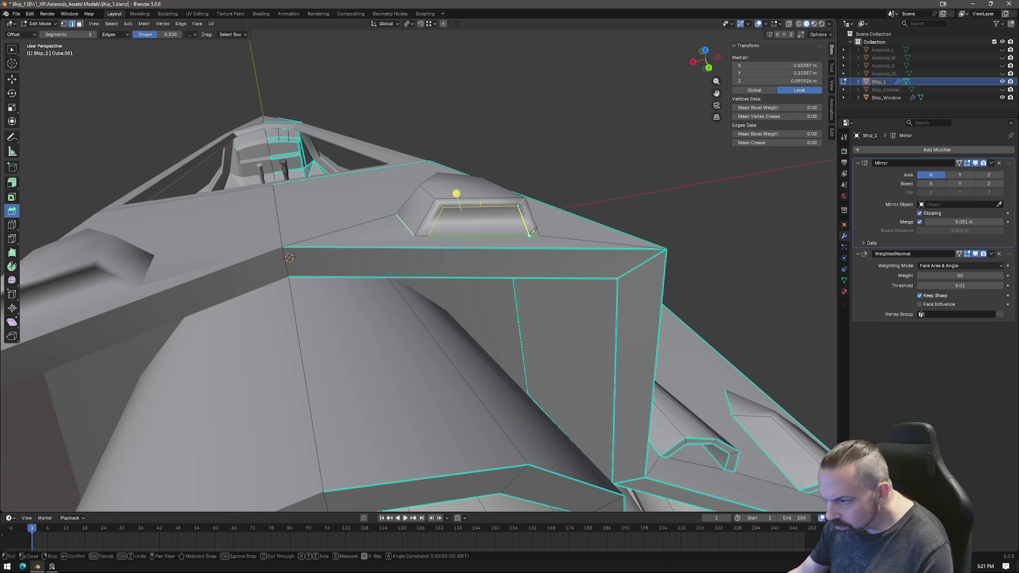
key("Return")
key("k")
mouse_move(479, 190)
middle_mouse_down()
mouse_move(467, 250)
mouse_move(474, 366)
middle_mouse_up()
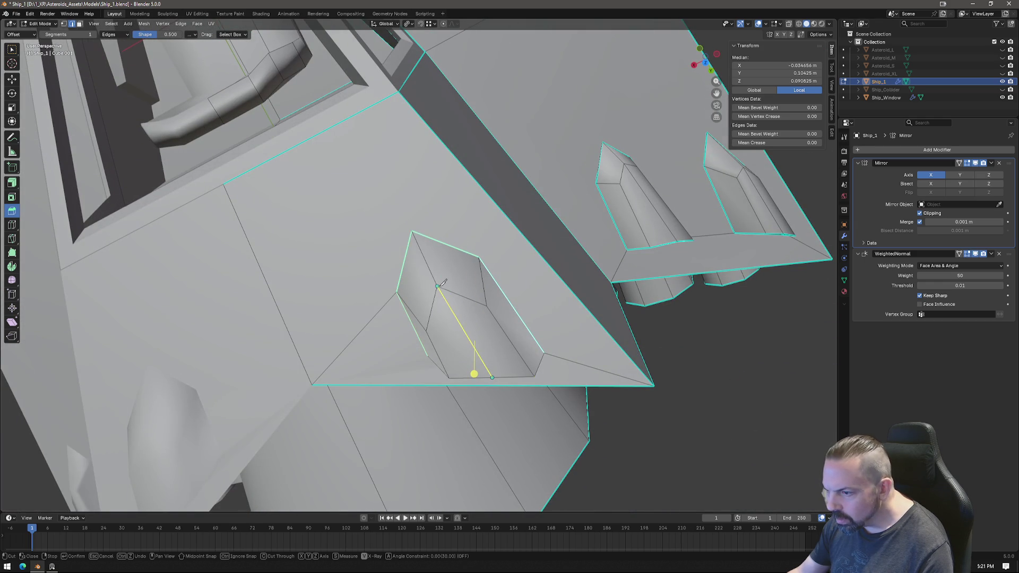
key("Return")
Try raising the bump's top edge vertically, then undo it.
middle_click_drag(443, 285, 508, 175)
key("l")
left_click(494, 190)
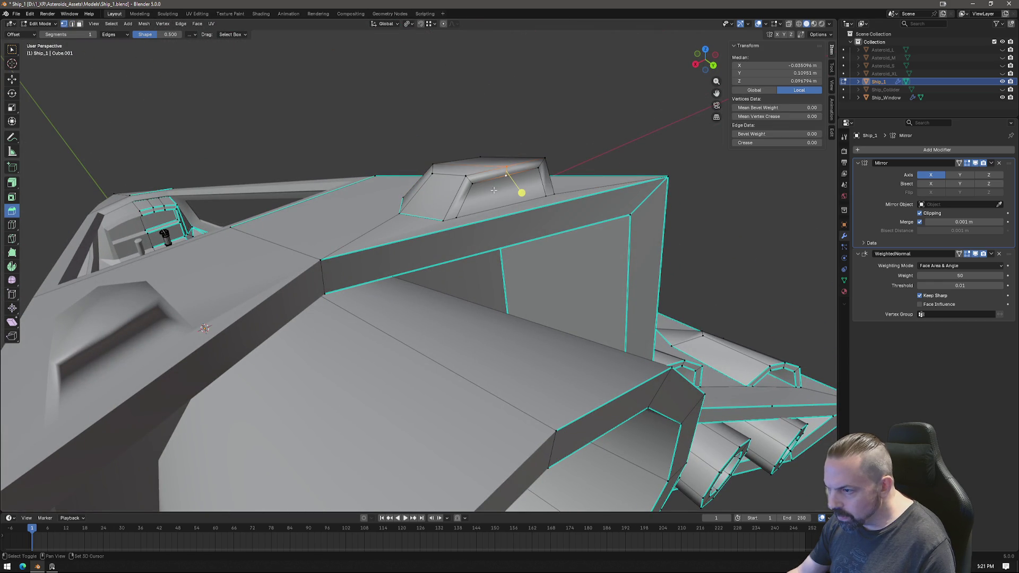
key("g")
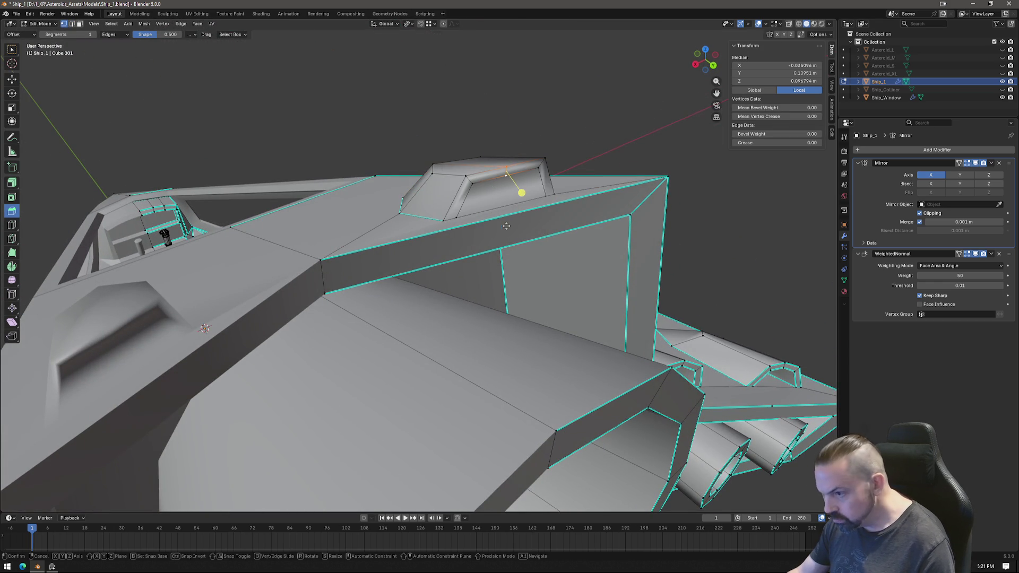
key("z")
left_click(507, 221)
key("ctrl+z")
mouse_move(506, 221)
middle_mouse_down()
mouse_move(635, 196)
mouse_move(583, 181)
middle_mouse_up()
scroll(420, 219, "up", 1)
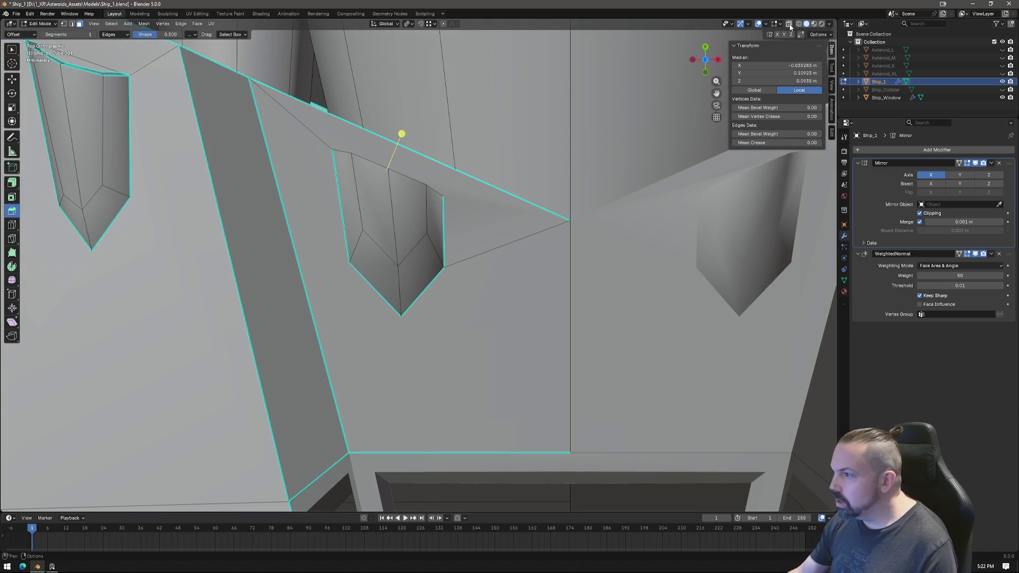
With X-ray on, move the bump's inner edge and scale it to 0.738.
key("alt+z")
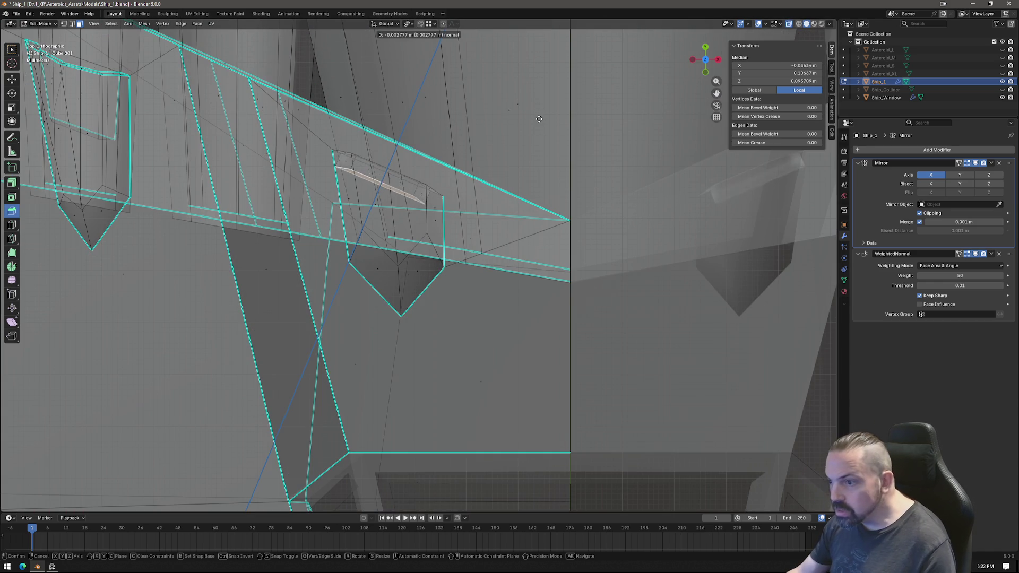
key("h")
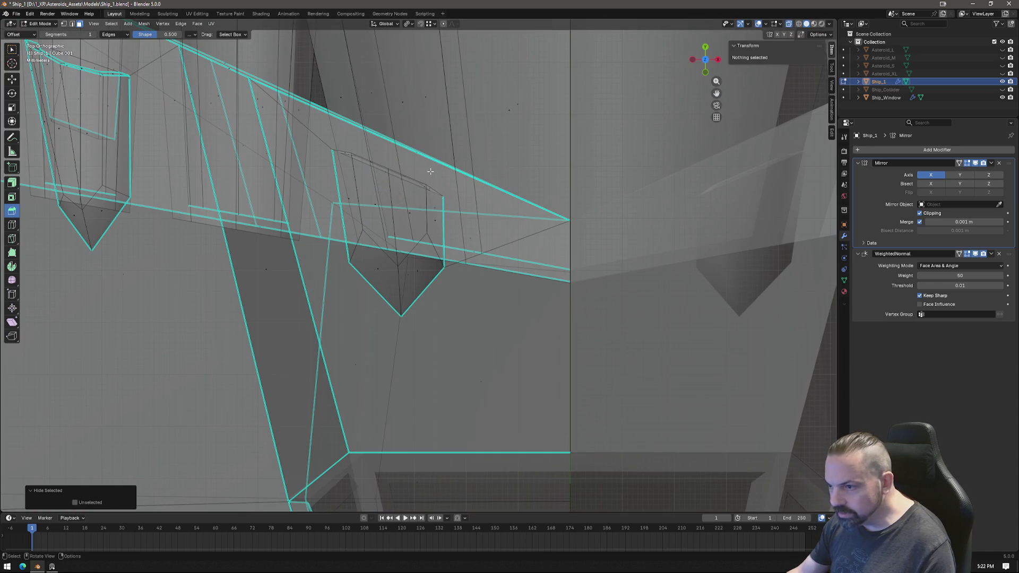
left_click(395, 175)
key("g")
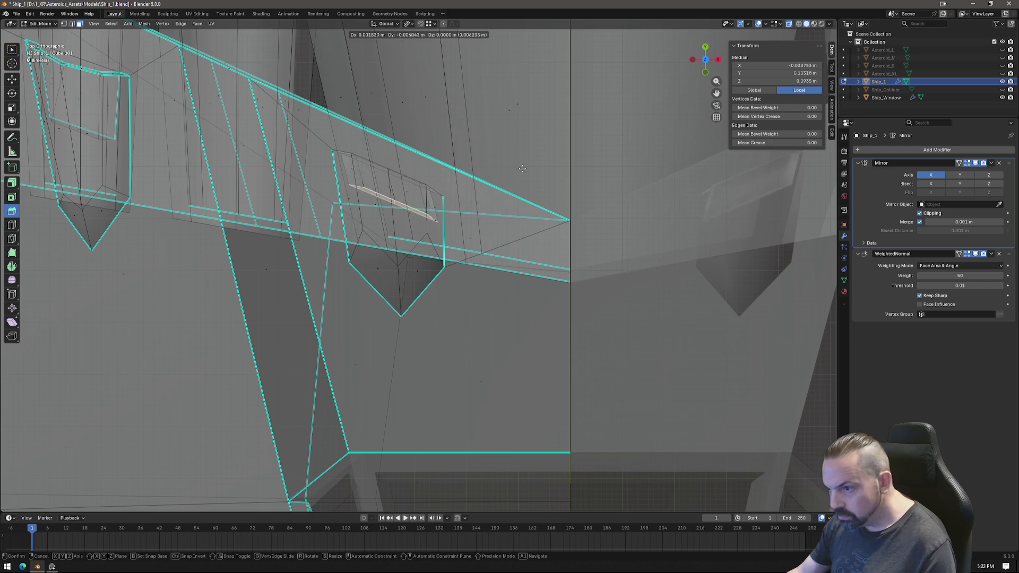
left_click(524, 211)
key("s")
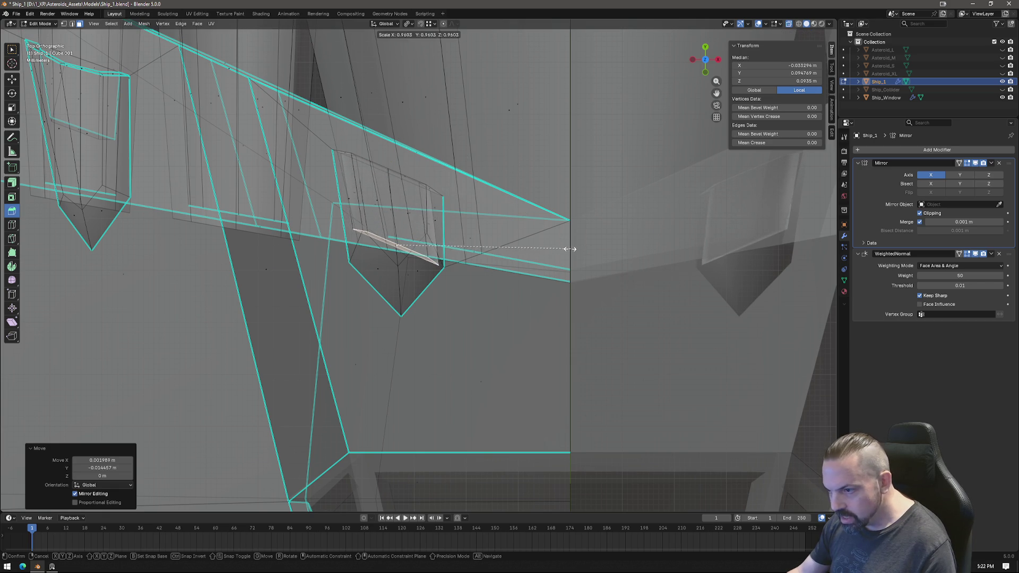
left_click(525, 301)
In the back view, lower the bump's top face 0.002677 m along Z.
middle_click_drag(525, 302, 715, 74)
left_click(706, 66)
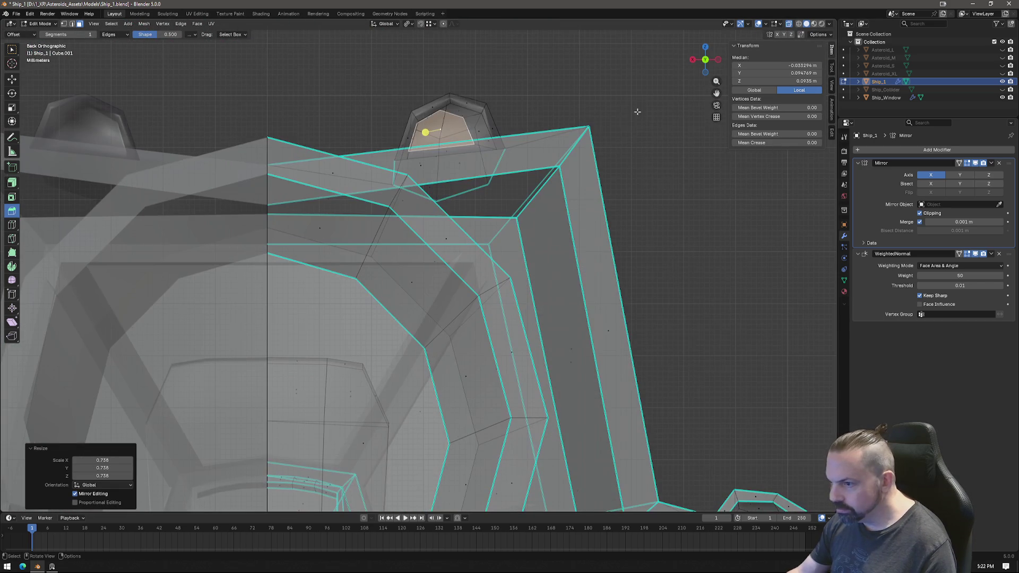
key("g")
key("z")
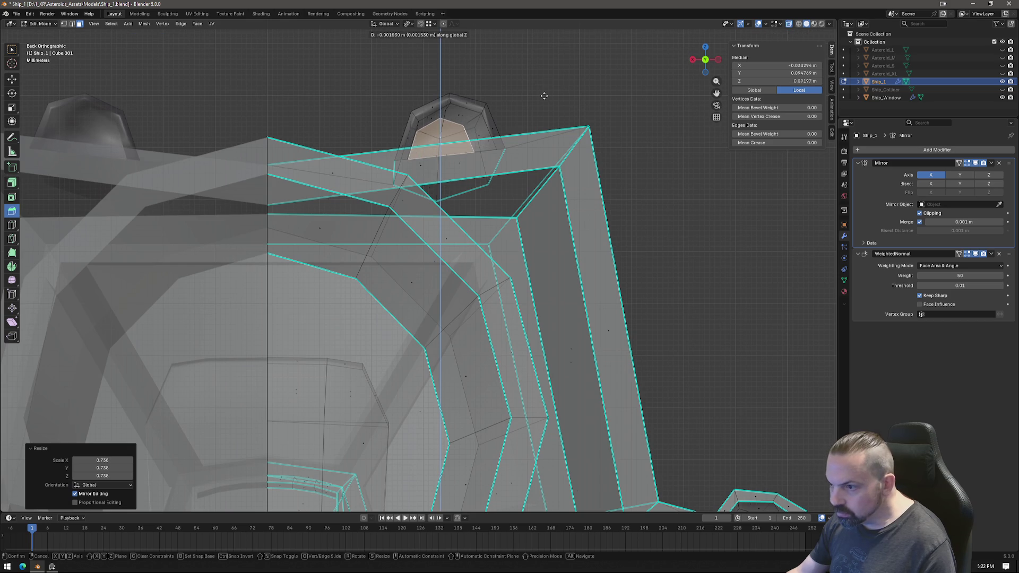
left_click(551, 98)
key("g")
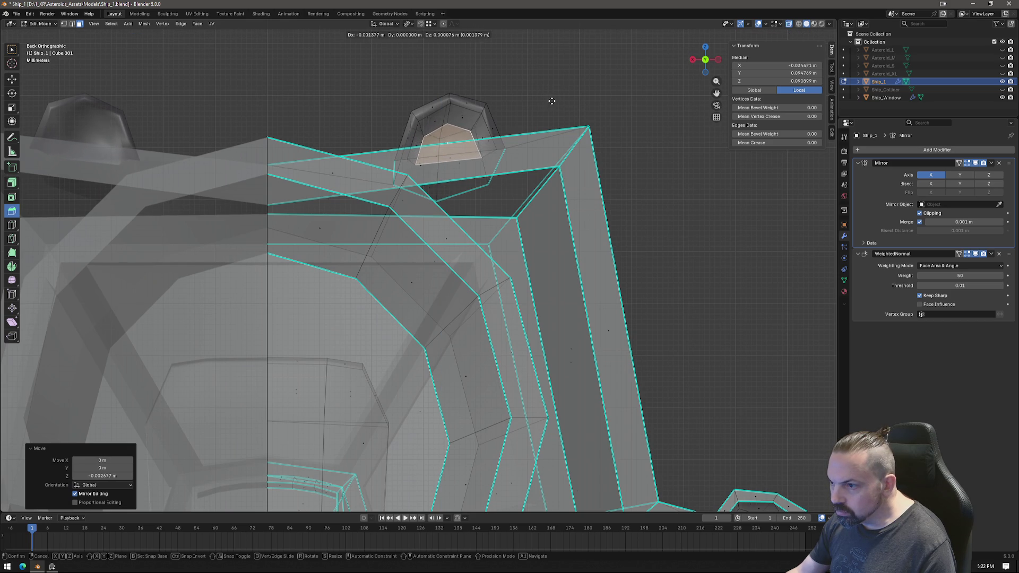
left_click(555, 99)
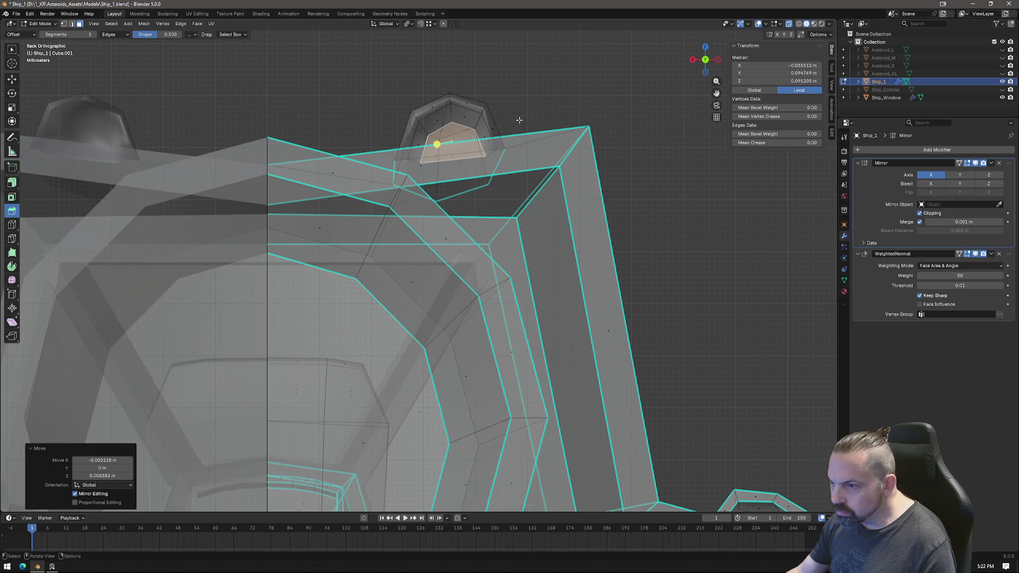
Select the edge loop around the bump top and bring up its edge options.
key("2")
left_click(485, 123, "alt")
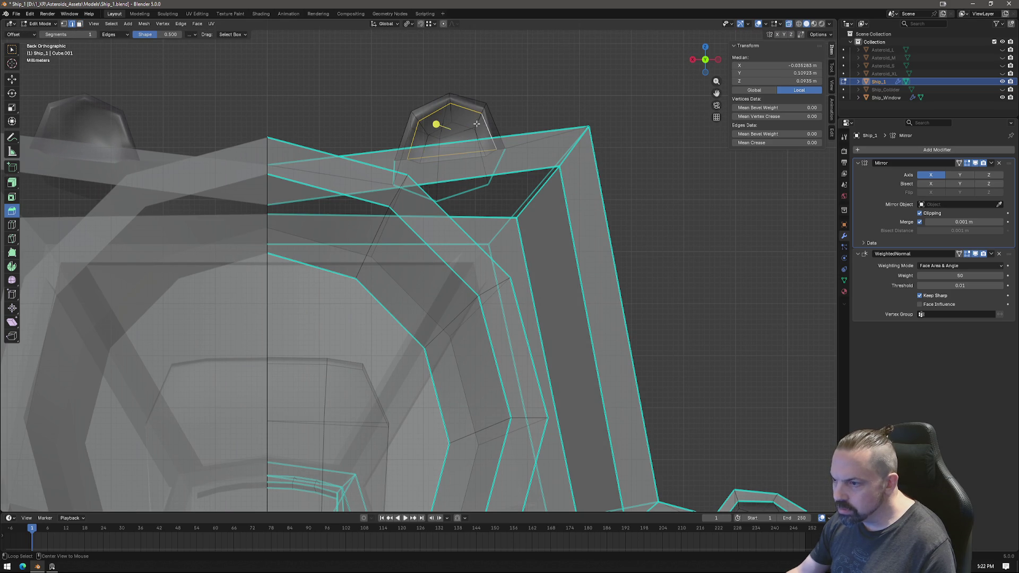
middle_click_drag(464, 124, 518, 170)
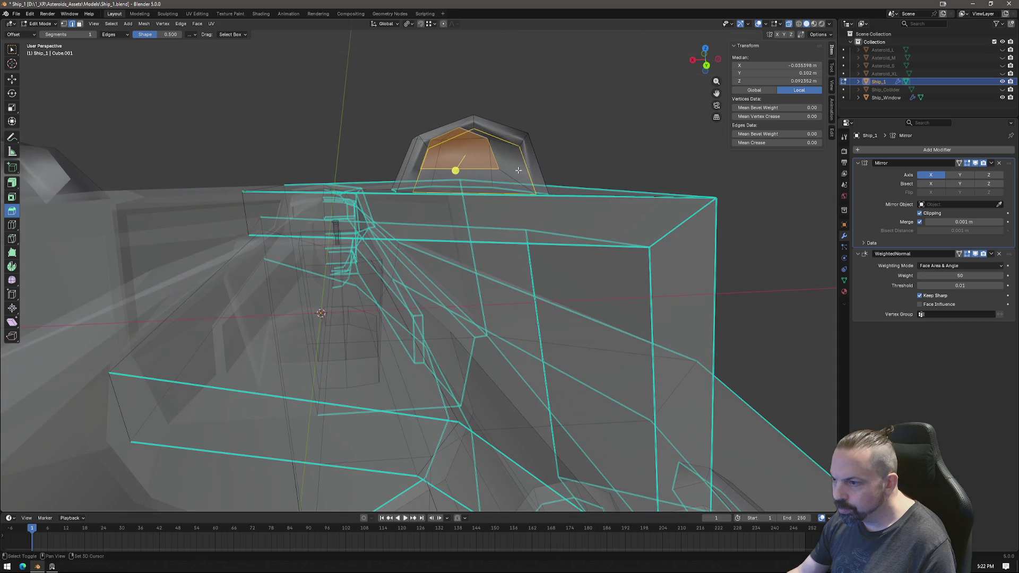
left_click(506, 130, "alt")
mouse_move(505, 131)
middle_mouse_down()
mouse_move(423, 158)
mouse_move(381, 239)
middle_mouse_up()
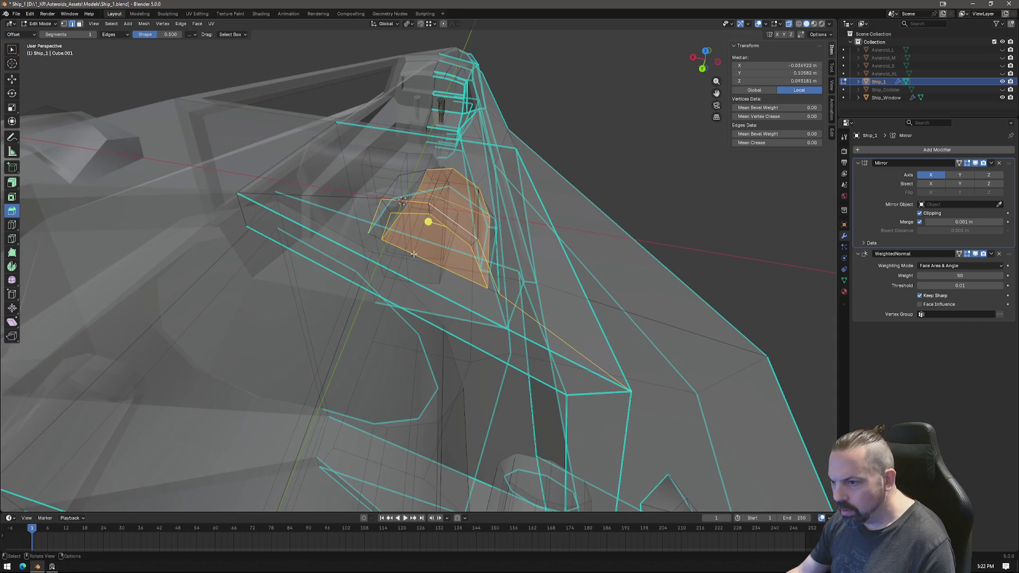
right_click(492, 289)
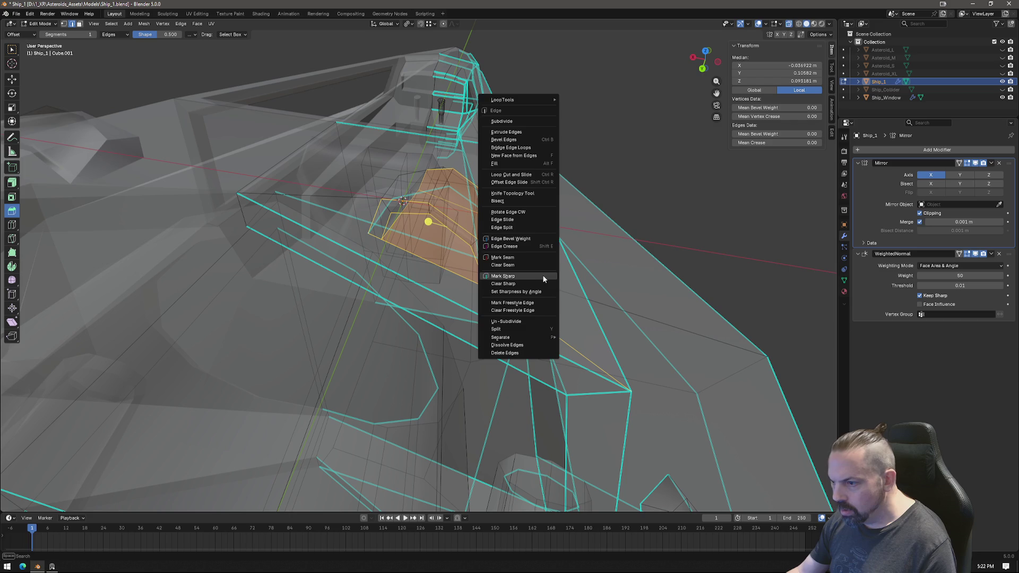
Mark the loop's edges sharp, then inspect the whole ship in solid shading in Object Mode.
left_click(493, 287)
mouse_move(492, 287)
middle_mouse_down()
mouse_move(510, 244)
mouse_move(495, 209)
middle_mouse_up()
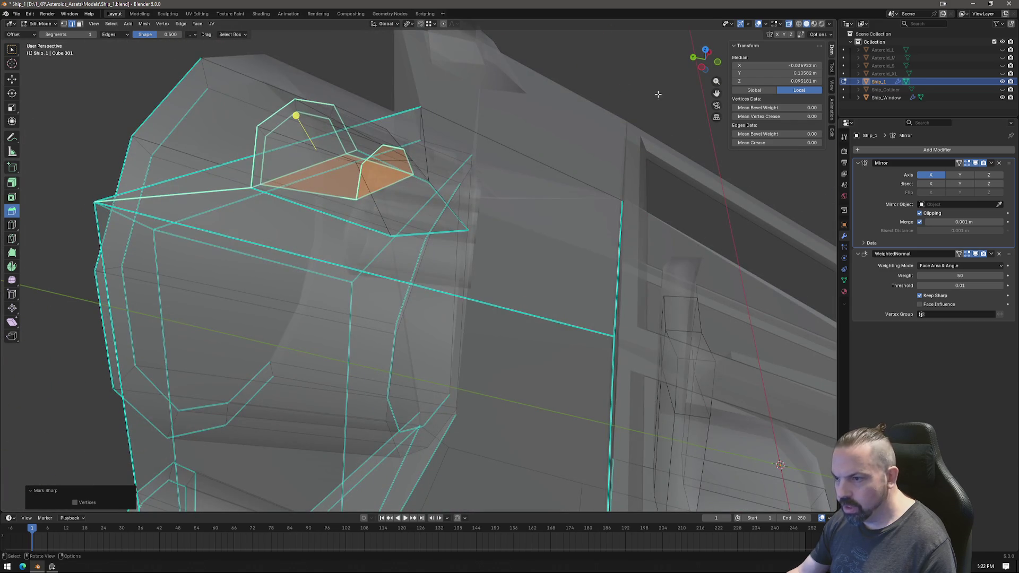
key("Tab")
scroll(586, 125, "down", 5)
middle_click_drag(587, 125, 596, 159)
middle_click_drag(434, 35, 467, 69)
left_click(789, 24)
mouse_move(509, 254)
middle_mouse_down()
mouse_move(530, 288)
mouse_move(489, 263)
middle_mouse_up()
scroll(488, 263, "up", 5)
key("Tab")
Lower the selected cockpit-bump faces about 0.003 m along Z in two small moves.
left_click(389, 177)
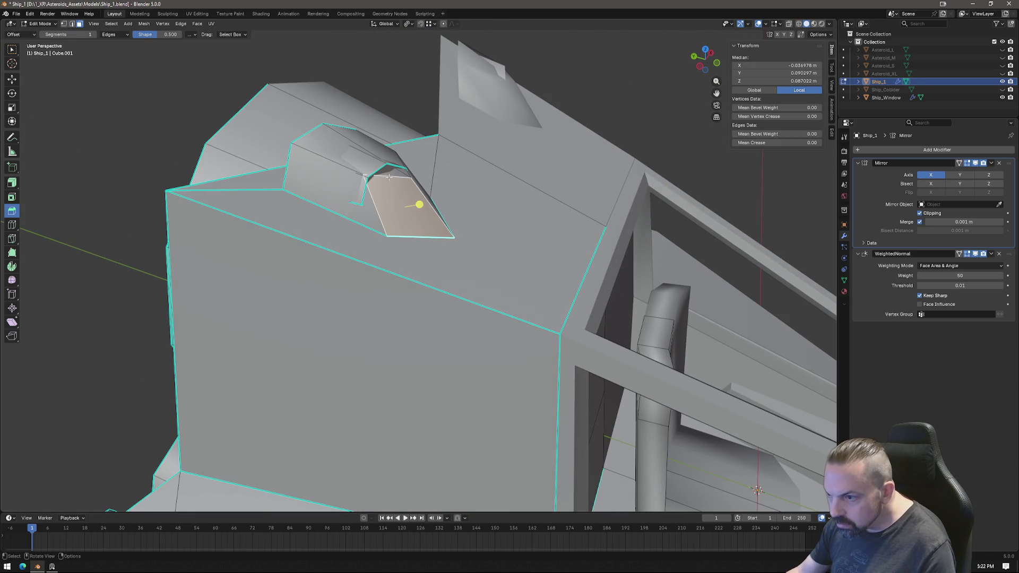
left_click(385, 169)
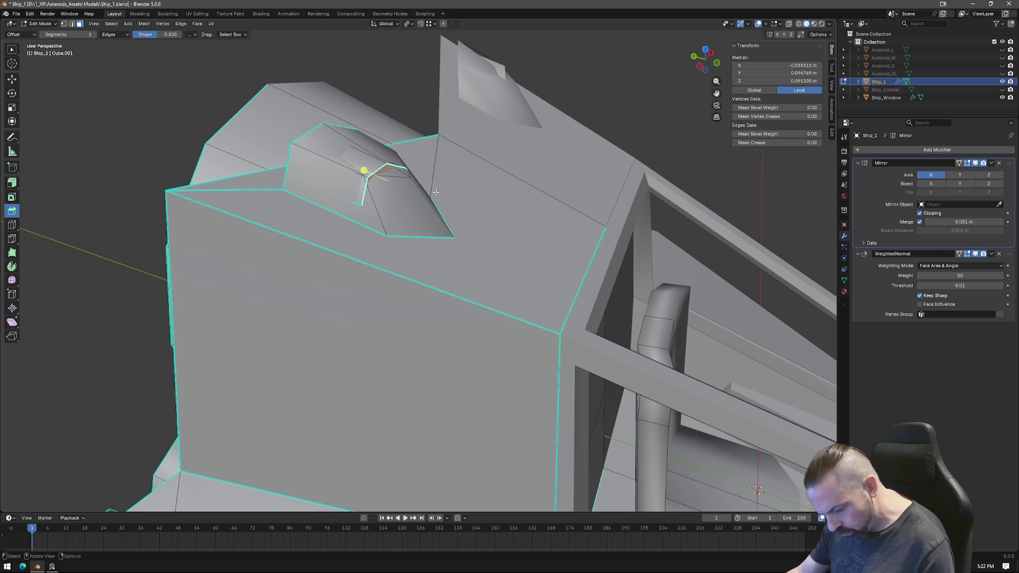
key("g")
key("z")
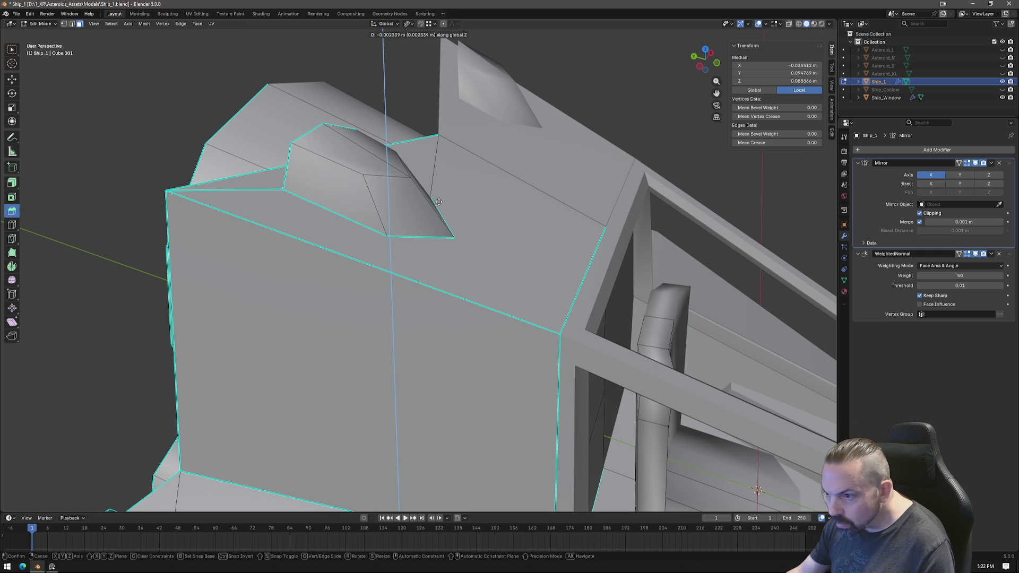
left_click(439, 205)
mouse_move(439, 205)
middle_mouse_down()
mouse_move(520, 209)
mouse_move(569, 270)
mouse_move(542, 280)
middle_mouse_up()
key("g")
key("z")
left_click(520, 210)
Review the whole ship from below and at an angled side view, then resume Edit Mode.
scroll(543, 280, "down", 5)
key("Tab")
mouse_move(593, 326)
middle_mouse_down()
mouse_move(537, 389)
mouse_move(485, 387)
mouse_move(496, 377)
mouse_move(500, 386)
mouse_move(505, 370)
middle_mouse_up()
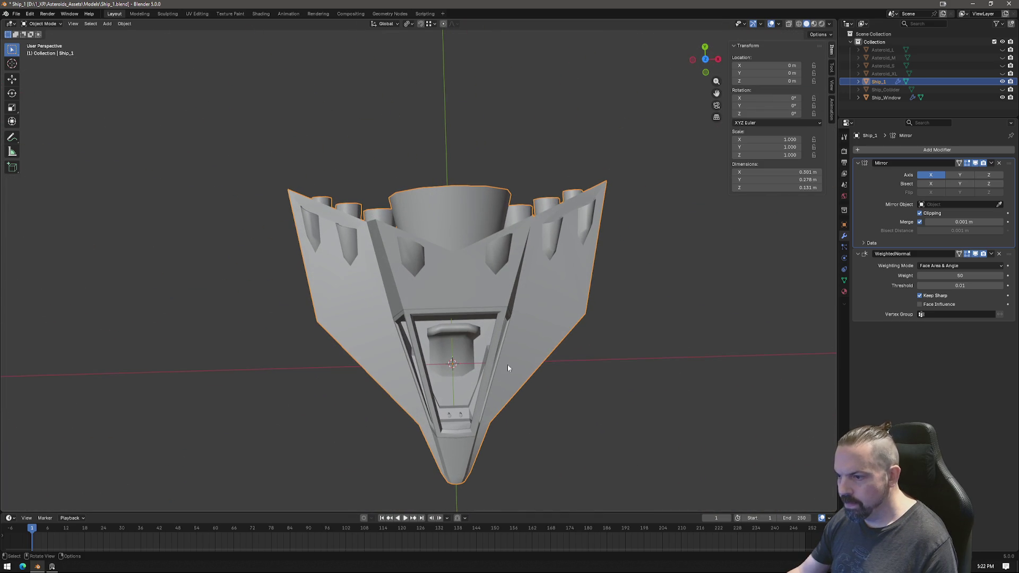
mouse_move(585, 389)
middle_mouse_down()
mouse_move(494, 363)
mouse_move(578, 324)
mouse_move(464, 351)
middle_mouse_up()
scroll(467, 253, "up", 4)
key("Tab")
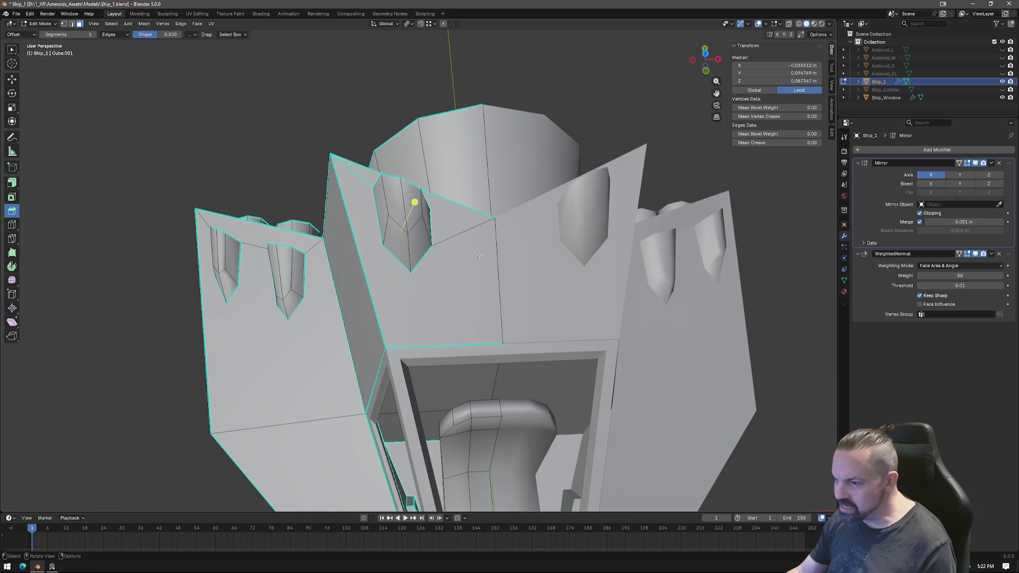
Knife a rectangular panel into the cockpit-top face beside the vent.
left_click(475, 254)
scroll(477, 274, "up", 1)
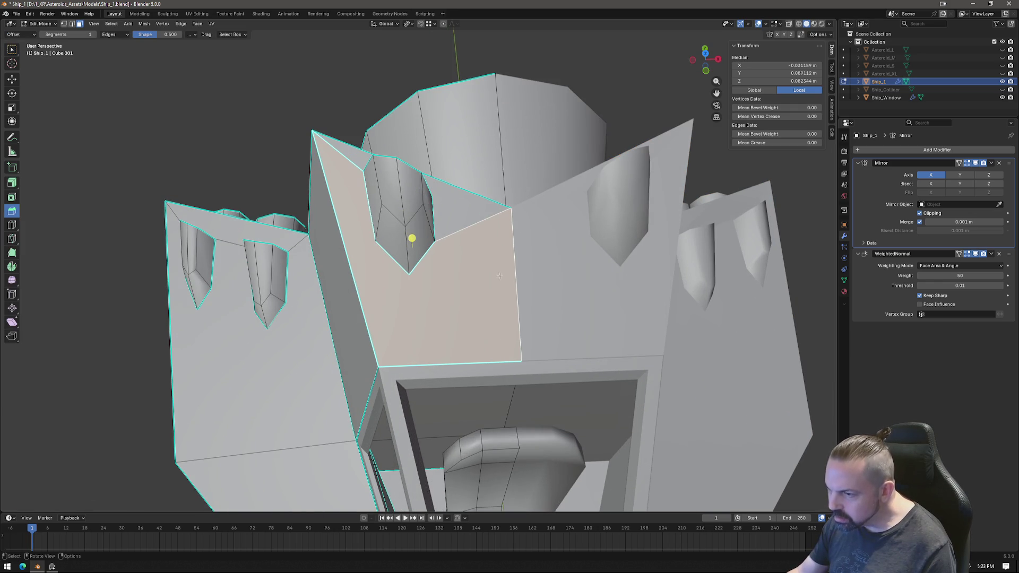
key("k")
left_click(514, 239)
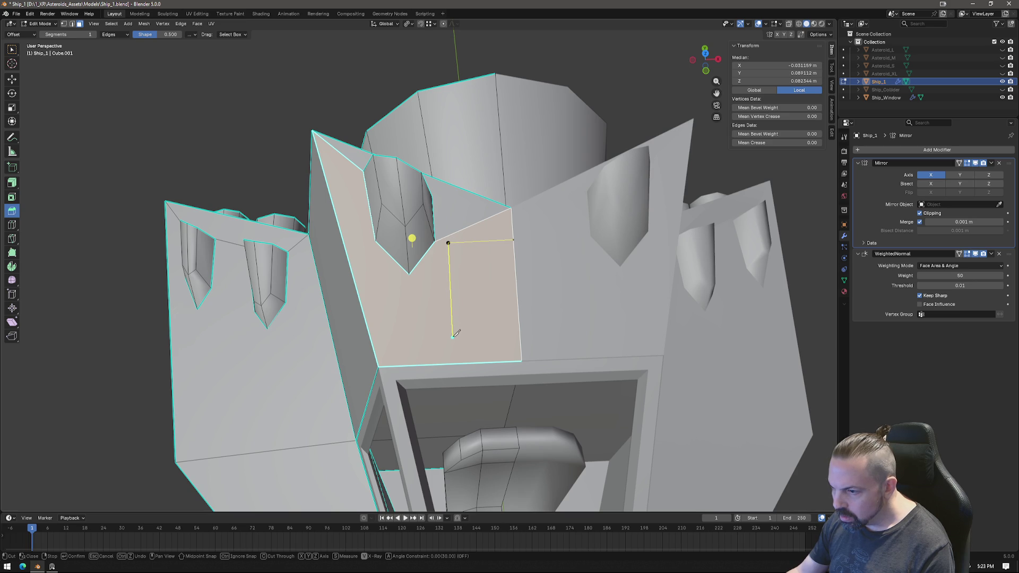
left_click(519, 332)
key("Return")
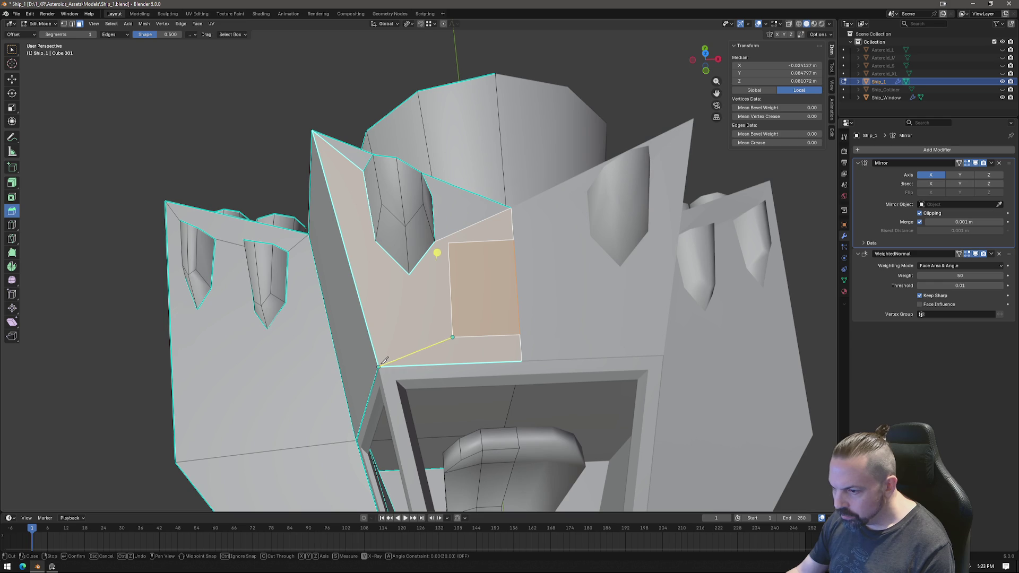
key("ctrl+z")
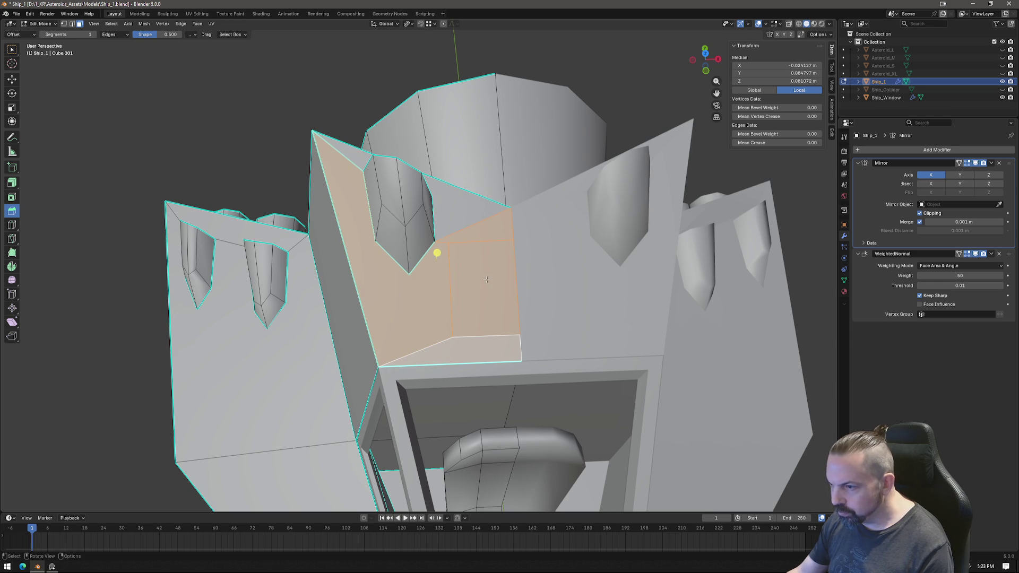
key("Return")
Sink the rectangular panel face about 4.5 mm inward along Z.
mouse_move(440, 239)
middle_mouse_down()
mouse_move(530, 321)
mouse_move(483, 310)
middle_mouse_up()
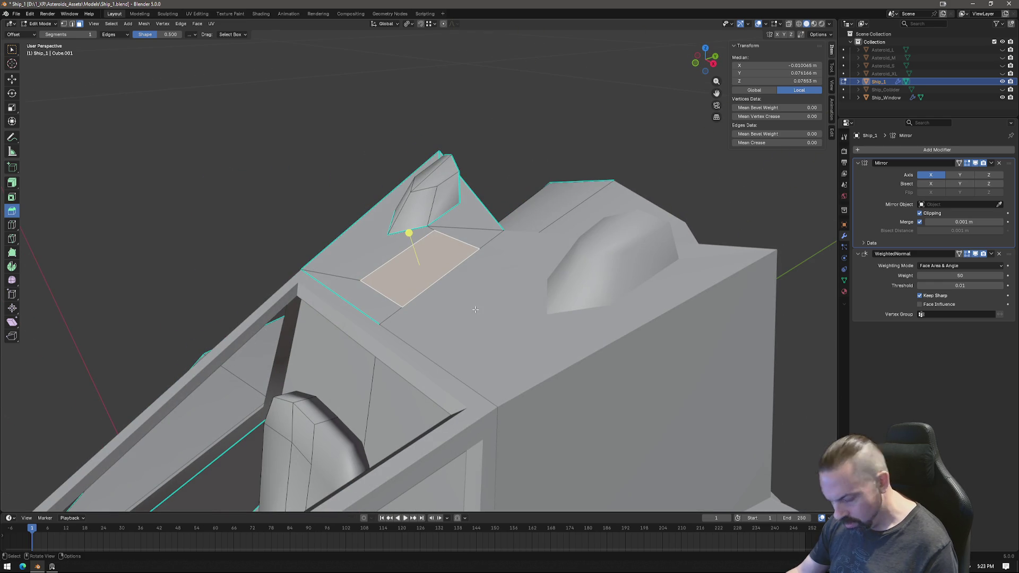
key("g")
key("z")
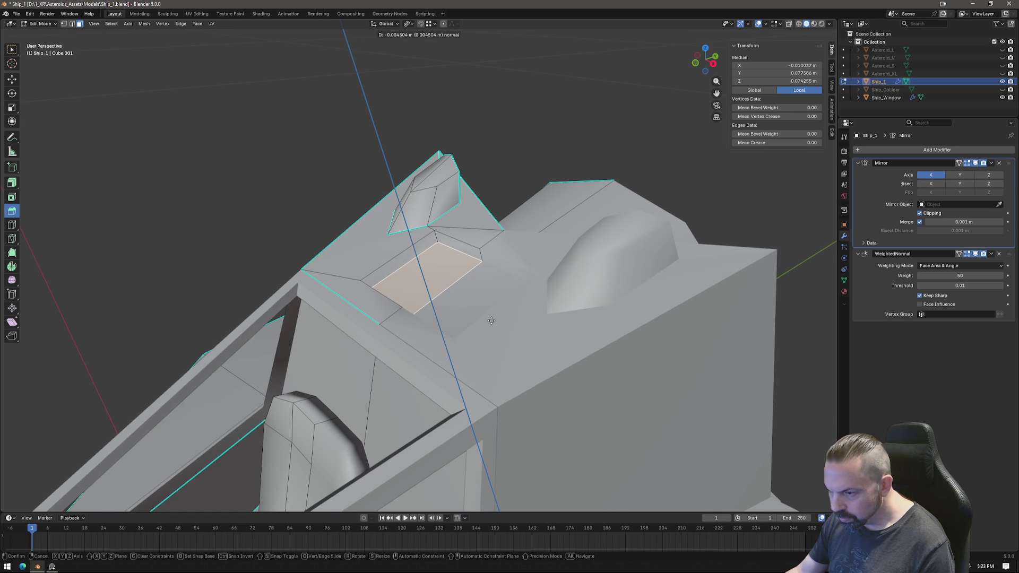
left_click(492, 320)
Select the panel's edges and mark them sharp.
key("2")
left_click(442, 240, "shift")
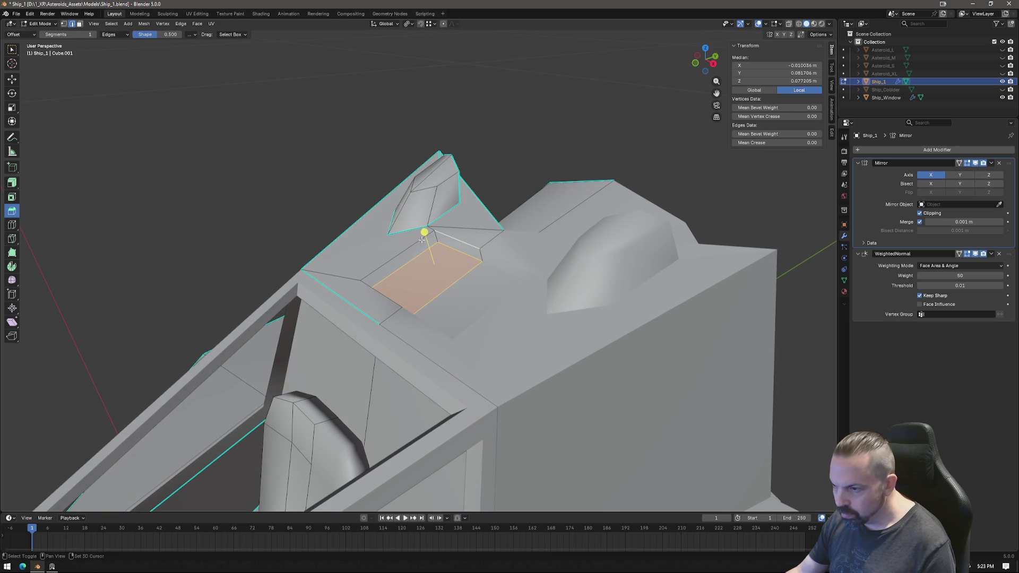
middle_click_drag(387, 256, 350, 311)
left_click(349, 312, "shift")
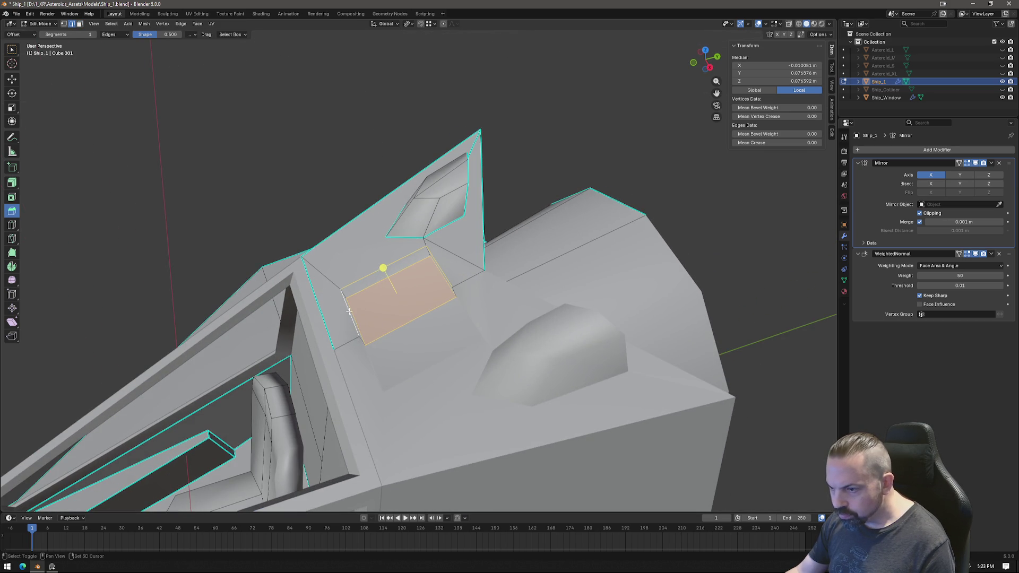
mouse_move(426, 251)
middle_mouse_down()
mouse_move(477, 318)
mouse_move(484, 269)
mouse_move(519, 233)
mouse_move(516, 259)
mouse_move(616, 234)
mouse_move(505, 238)
mouse_move(572, 241)
middle_mouse_up()
right_click(477, 318)
left_click(480, 321)
Reselect the recessed panel face and view the ship straight from the right side.
left_click(507, 233, "shift")
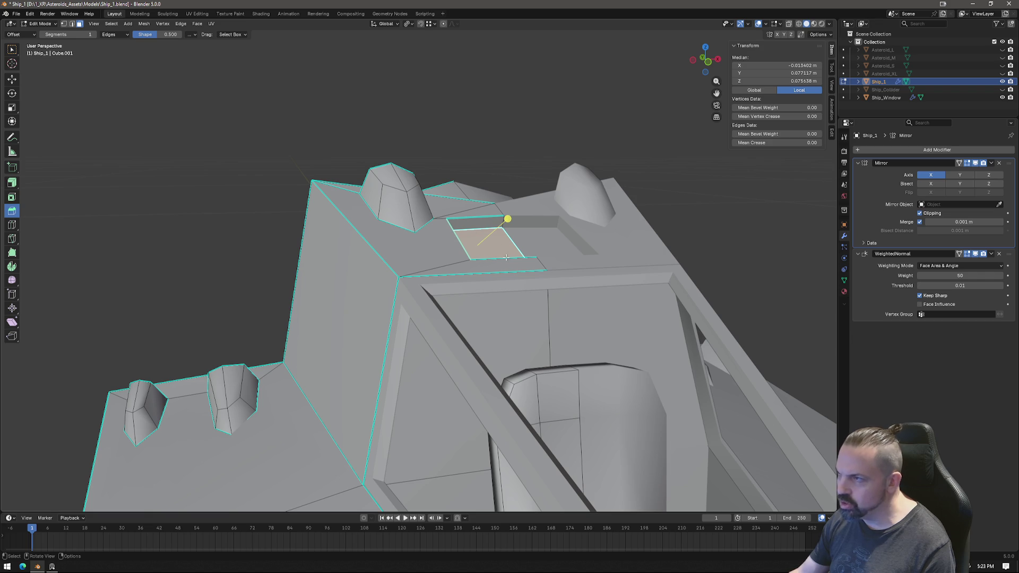
middle_click_drag(518, 260, 528, 259)
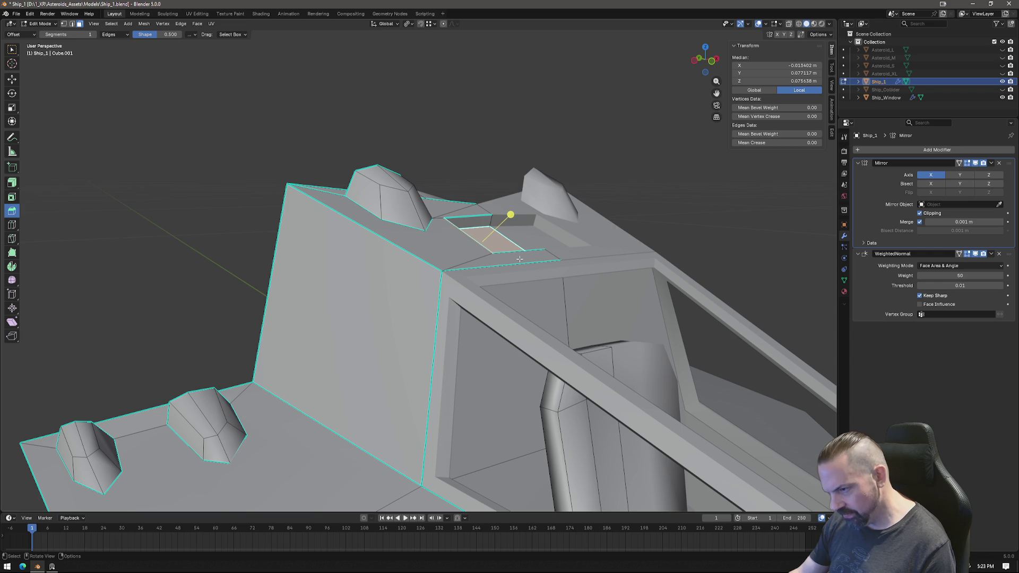
key("e")
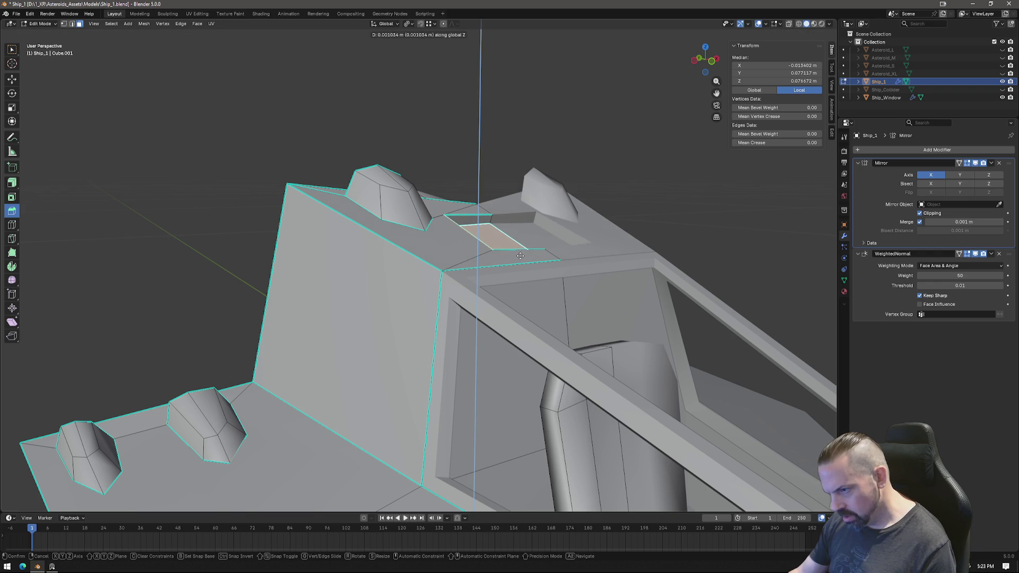
key("Escape")
middle_click_drag(547, 234, 690, 90)
left_click(712, 63)
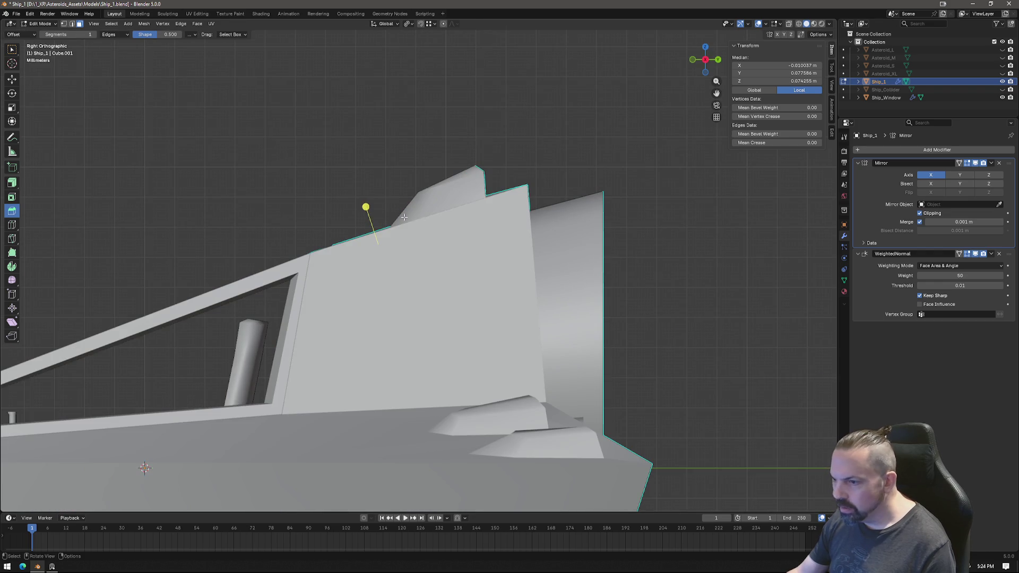
In the side view, move the panel face higher along the sloped cockpit top.
scroll(435, 257, "up", 3)
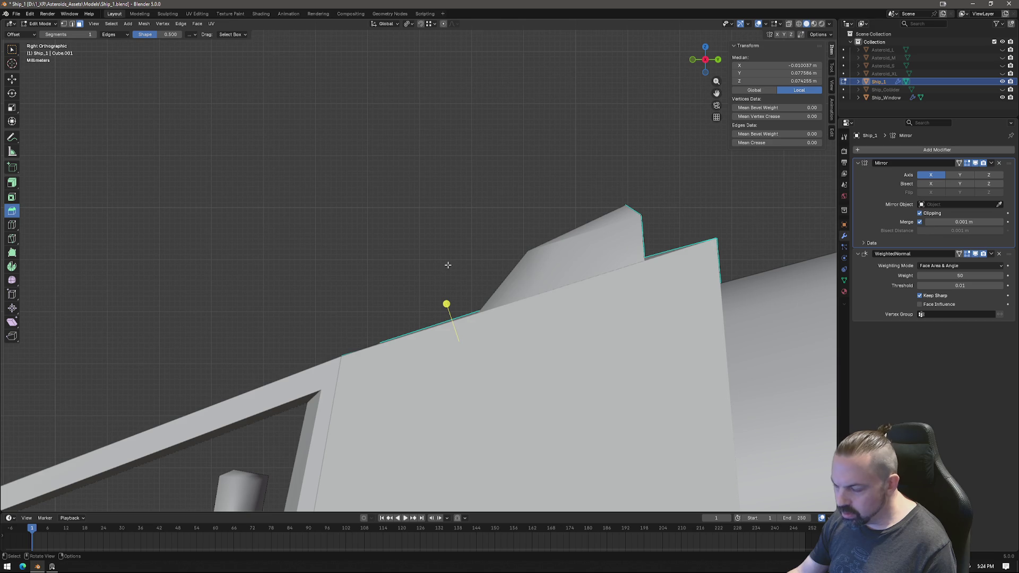
middle_click_drag(445, 257, 454, 261)
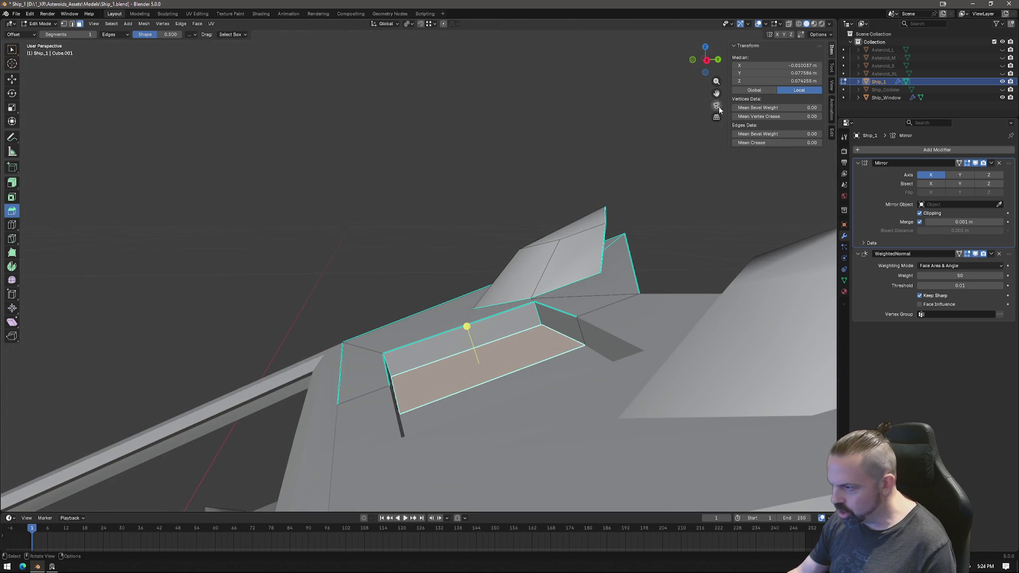
left_click(706, 60)
scroll(474, 202, "up", 2)
key("g")
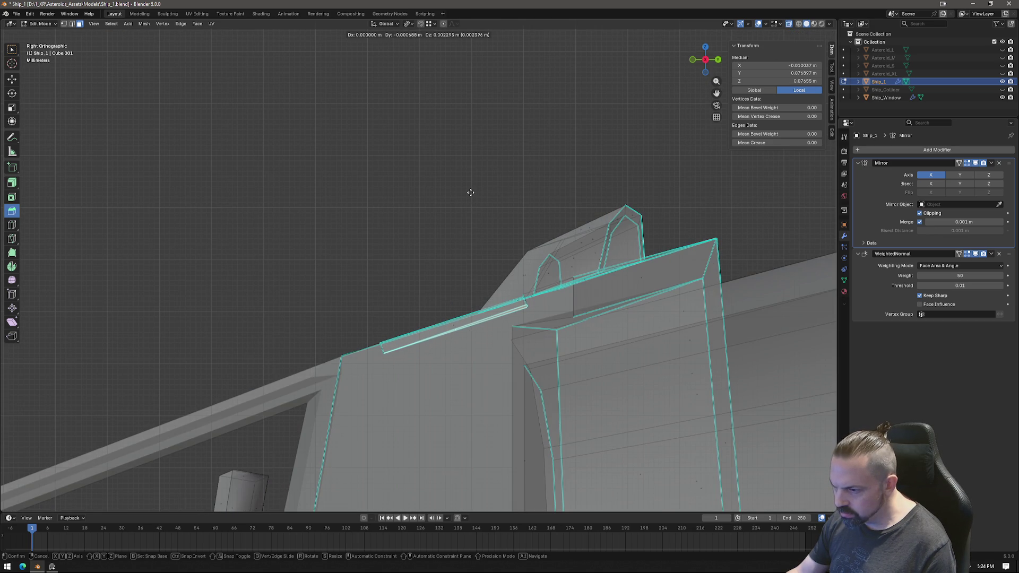
left_click(471, 190)
mouse_move(471, 190)
middle_mouse_down()
mouse_move(373, 202)
mouse_move(409, 218)
mouse_move(393, 215)
middle_mouse_up()
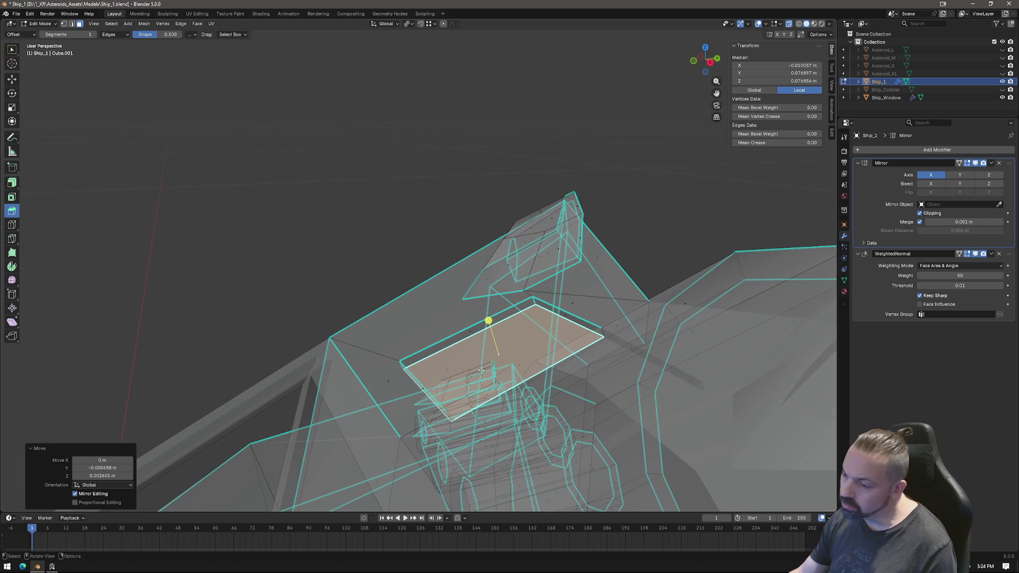
mouse_move(476, 357)
middle_mouse_down()
mouse_move(540, 379)
mouse_move(541, 316)
mouse_move(619, 139)
middle_mouse_up()
Turn X-ray off to show the ship solid, then return to Edit Mode.
key("Tab")
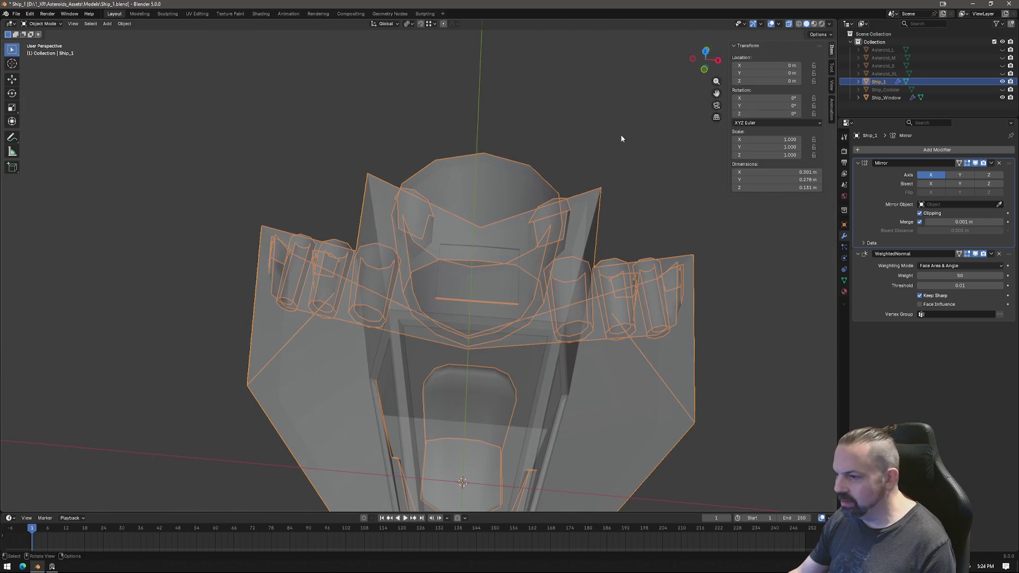
left_click(789, 25)
mouse_move(461, 272)
middle_mouse_down()
mouse_move(559, 249)
mouse_move(457, 269)
mouse_move(360, 243)
mouse_move(425, 228)
mouse_move(521, 237)
mouse_move(466, 278)
middle_mouse_up()
key("Tab")
From the left view, nudge the panel face again, undoing the extra second move.
scroll(467, 278, "up", 5)
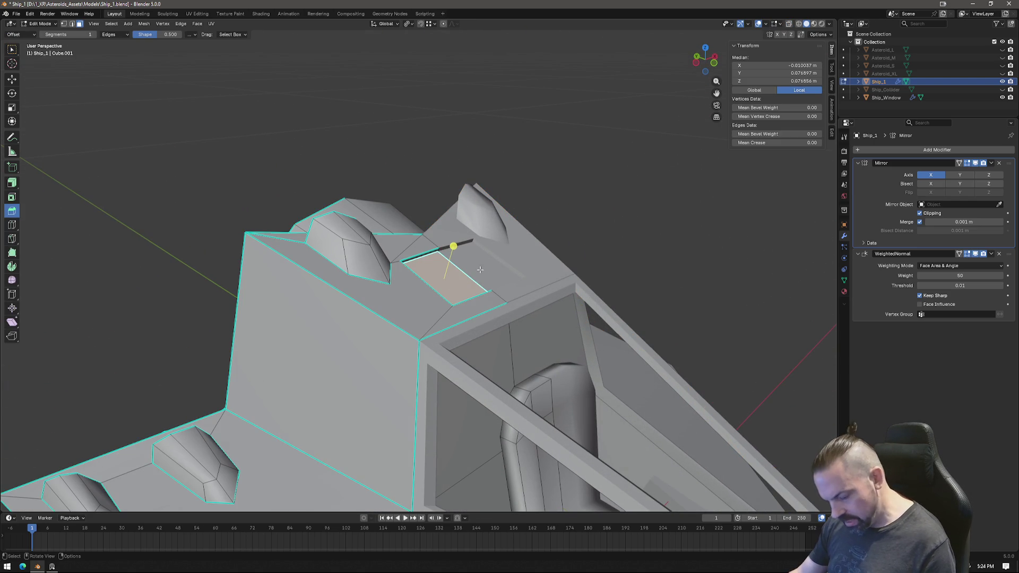
left_click(696, 62)
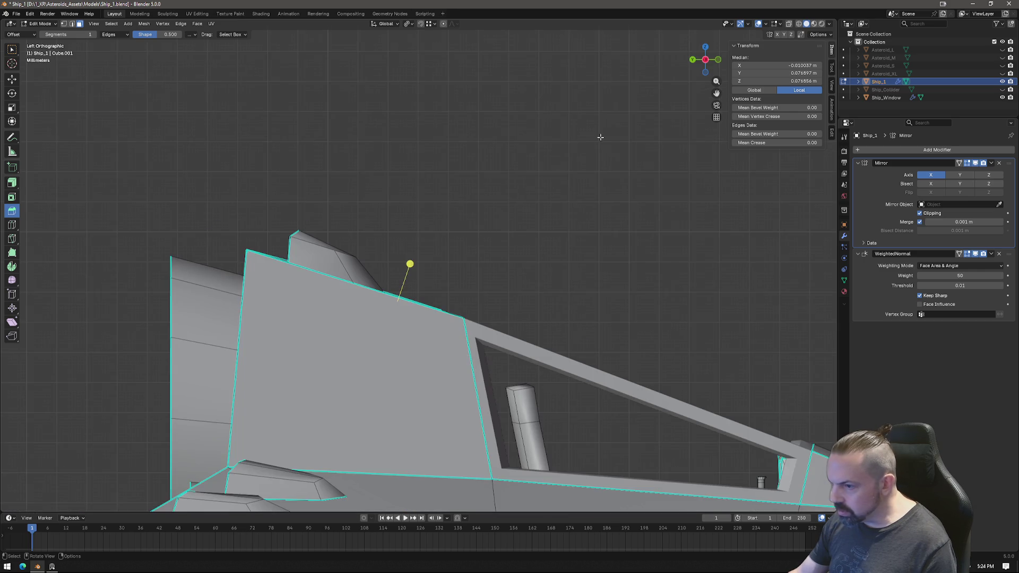
scroll(463, 272, "up", 4)
key("g")
left_click(500, 246)
mouse_move(500, 245)
middle_mouse_down()
mouse_move(605, 205)
mouse_move(571, 207)
mouse_move(485, 295)
mouse_move(470, 277)
middle_mouse_up()
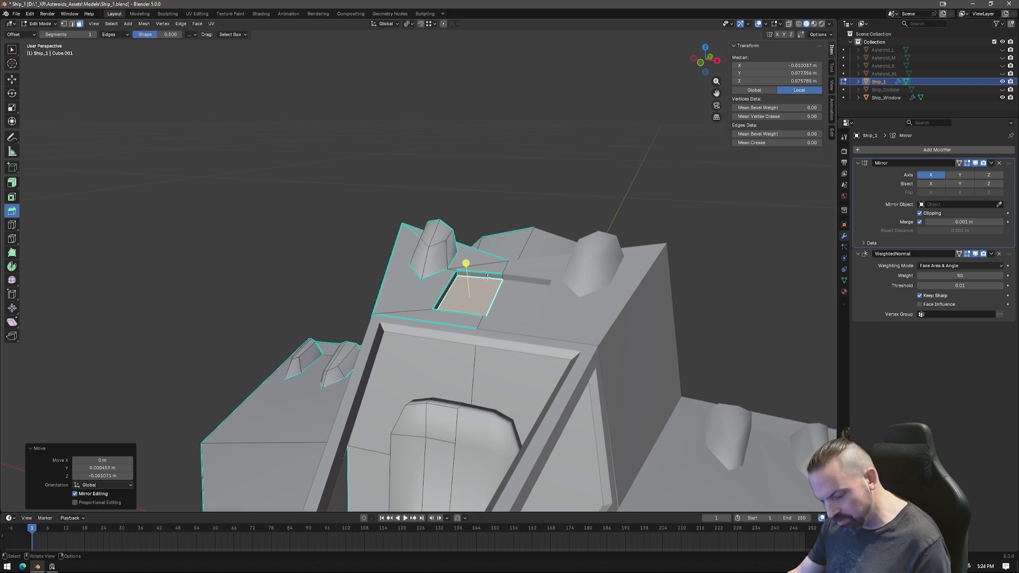
key("g")
left_click(507, 298)
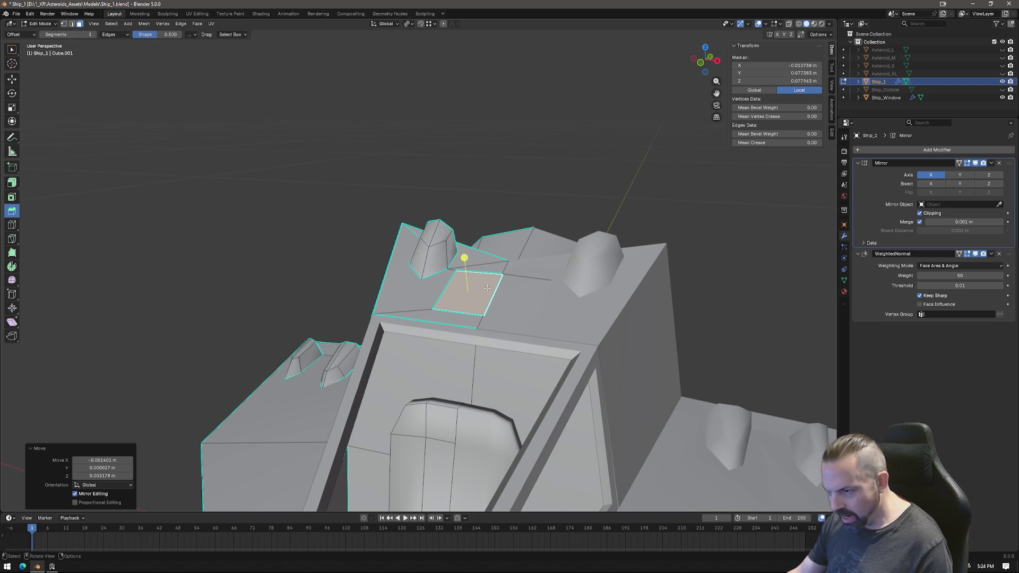
key("ctrl+z")
middle_click_drag(487, 278, 492, 300)
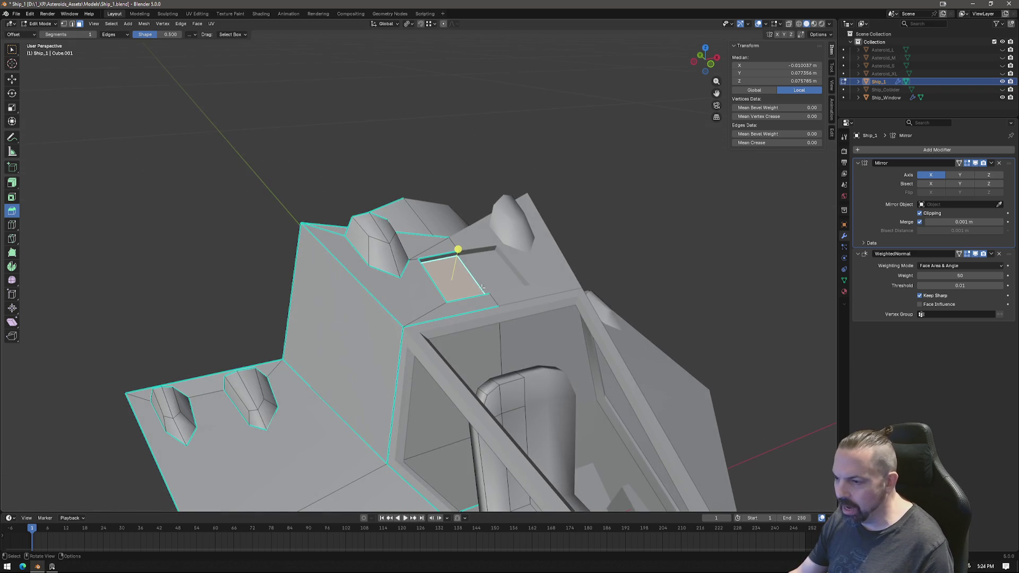
scroll(401, 289, "down", 3)
middle_click_drag(401, 289, 457, 323)
middle_click_drag(528, 359, 457, 370)
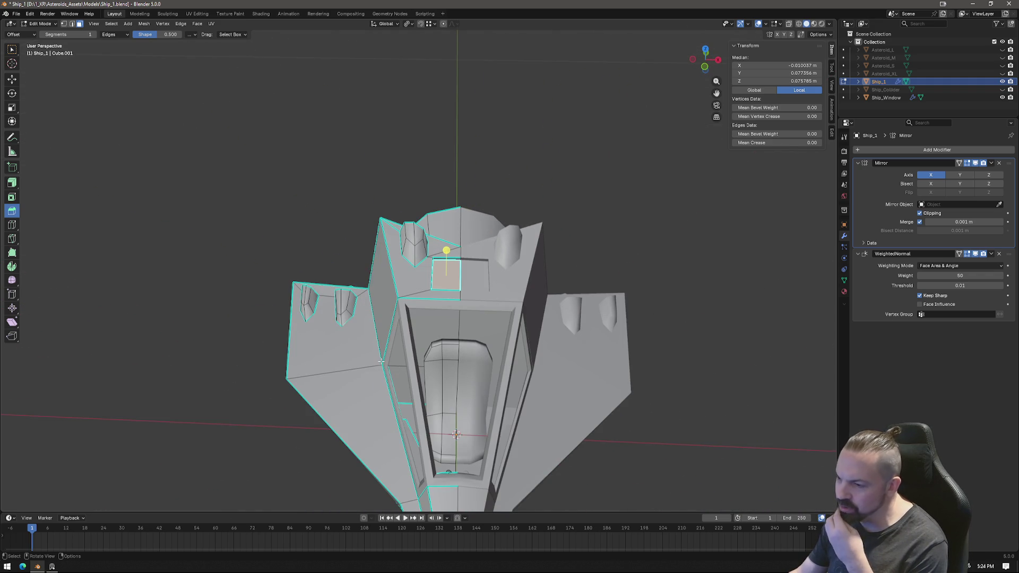
Orbit to angled and side-on views of the ship, then bring up the Asteroids reference art.
middle_click_drag(369, 372, 419, 349)
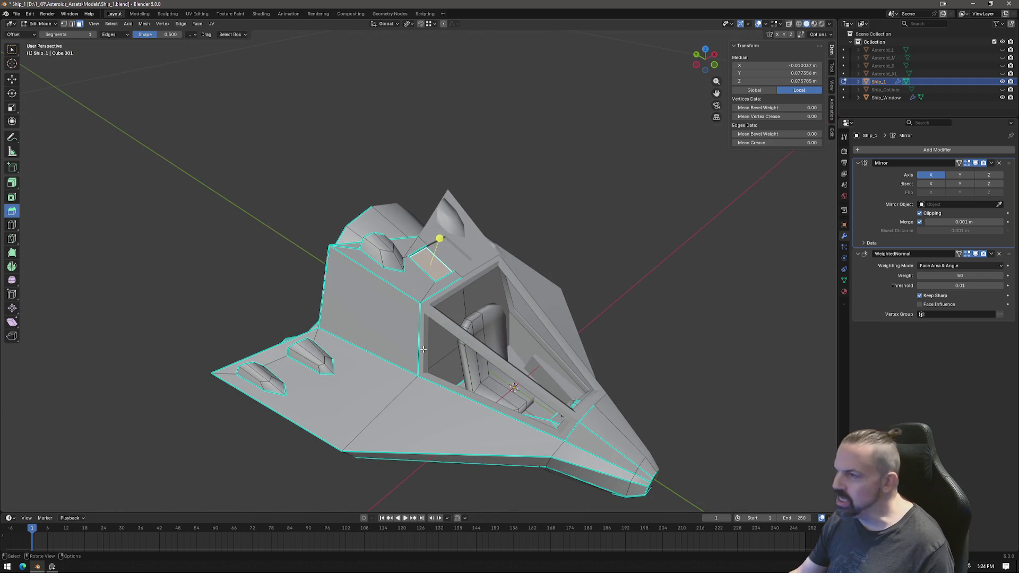
scroll(415, 348, "up", 3)
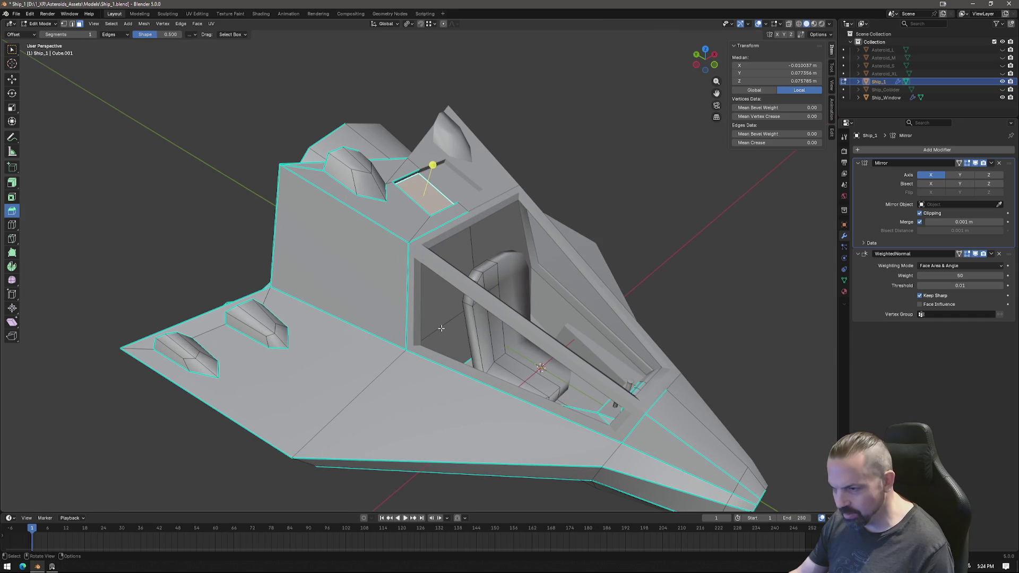
mouse_move(412, 340)
middle_mouse_down()
mouse_move(468, 313)
mouse_move(351, 324)
middle_mouse_up()
mouse_move(350, 289)
middle_mouse_down()
mouse_move(392, 284)
mouse_move(370, 303)
mouse_move(454, 254)
mouse_move(456, 292)
mouse_move(403, 259)
middle_mouse_up()
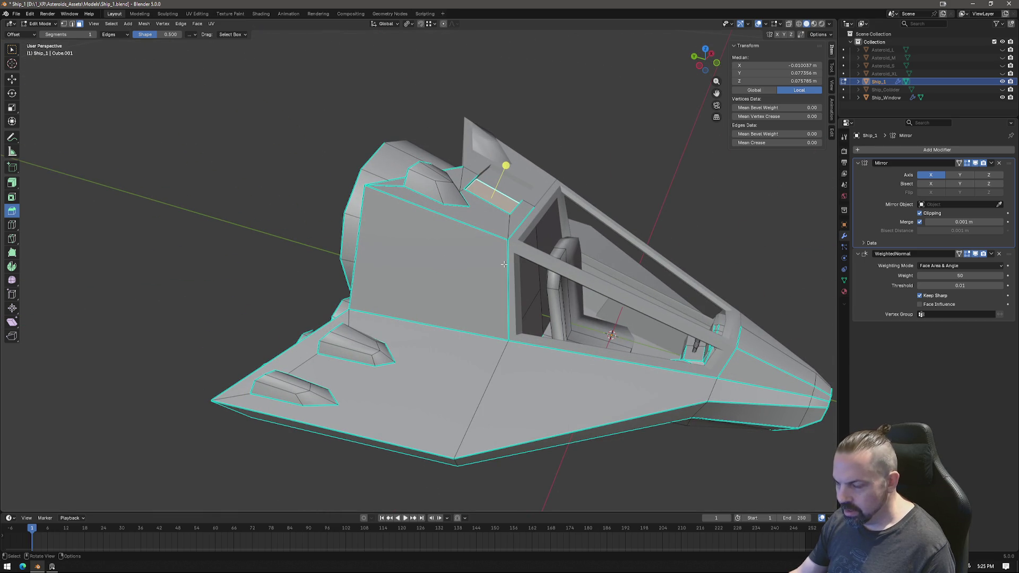
left_click(52, 566)
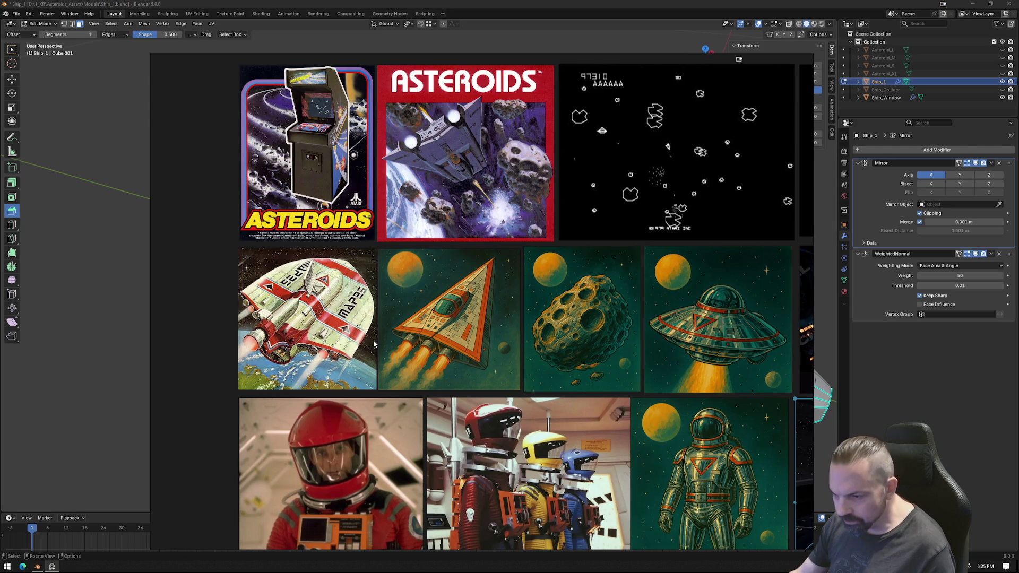
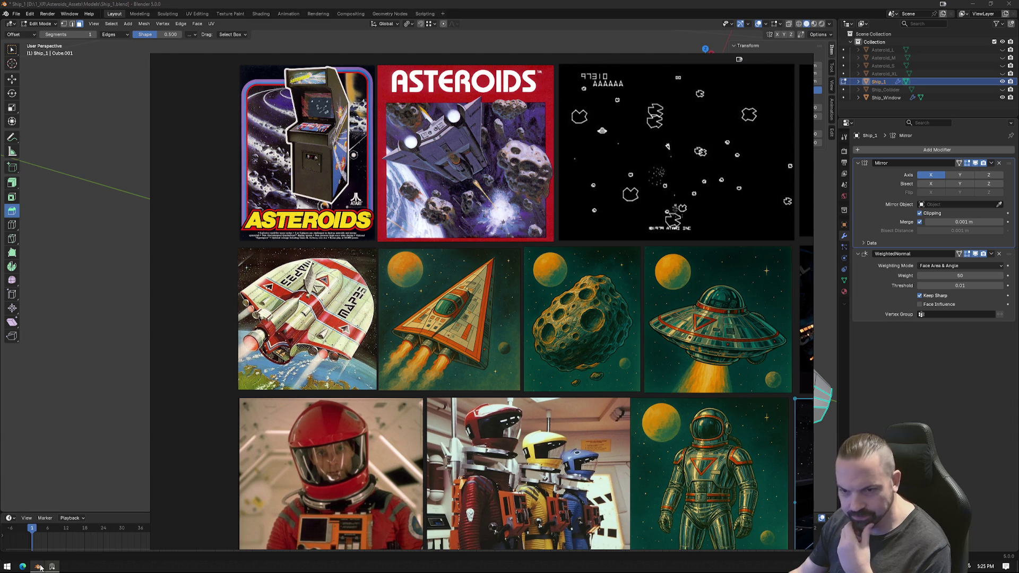
Hide the PureRef Asteroids reference board and orbit the Blender ship back into view.
key("alt+Tab")
mouse_move(484, 329)
middle_mouse_down()
mouse_move(496, 371)
mouse_move(523, 345)
mouse_move(527, 377)
mouse_move(432, 305)
middle_mouse_up()
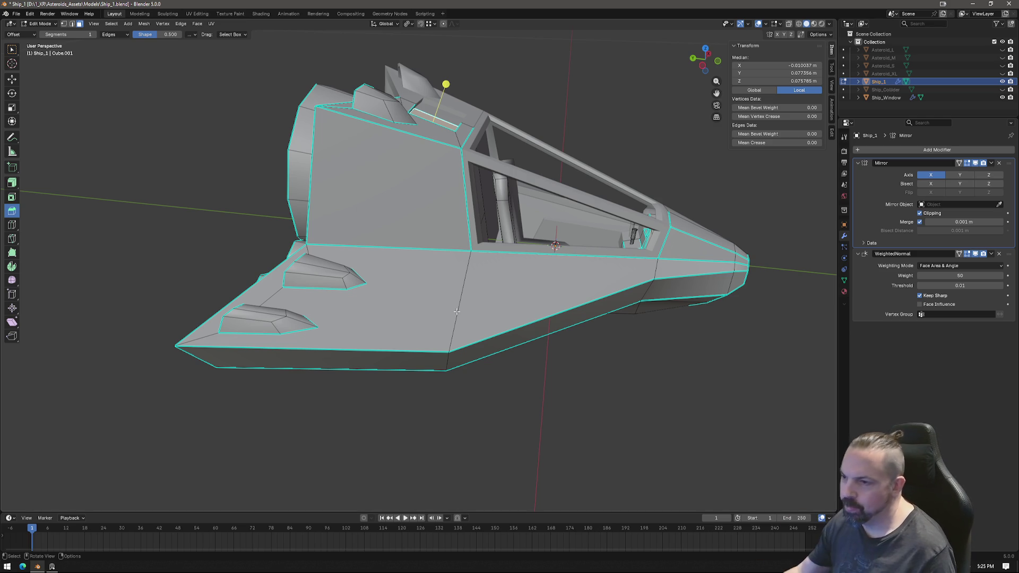
Select a side face on the ship's nose and bring it into close view.
mouse_move(457, 312)
middle_mouse_down()
mouse_move(576, 273)
mouse_move(556, 273)
middle_mouse_up()
mouse_move(395, 173)
middle_mouse_down()
mouse_move(351, 166)
mouse_move(459, 284)
mouse_move(486, 363)
mouse_move(675, 282)
mouse_move(522, 241)
mouse_move(494, 321)
mouse_move(467, 334)
mouse_move(478, 297)
mouse_move(510, 276)
middle_mouse_up()
scroll(523, 273, "up", 3)
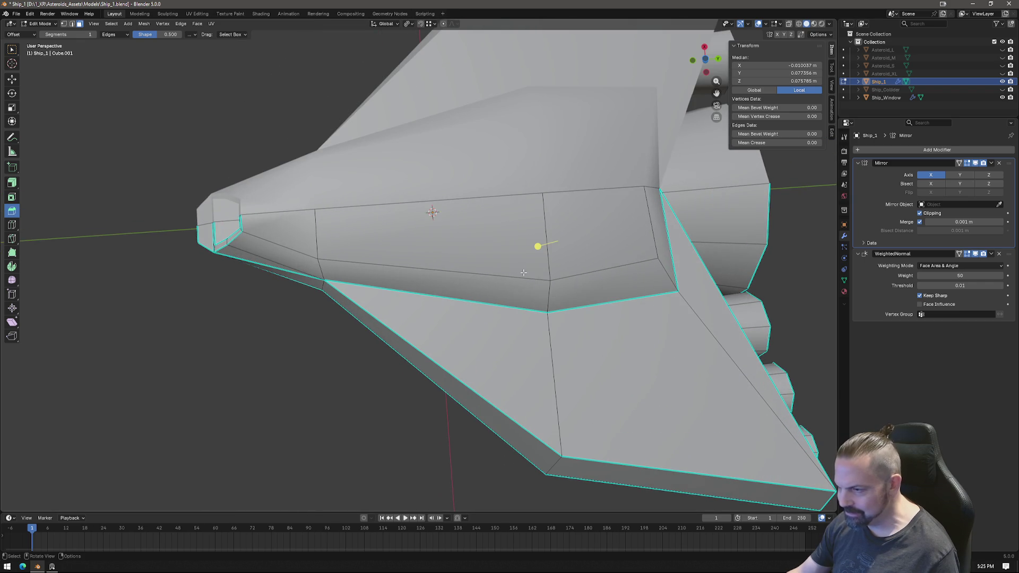
left_click(595, 231)
middle_click_drag(607, 223, 484, 264, "shift")
scroll(485, 288, "up", 3)
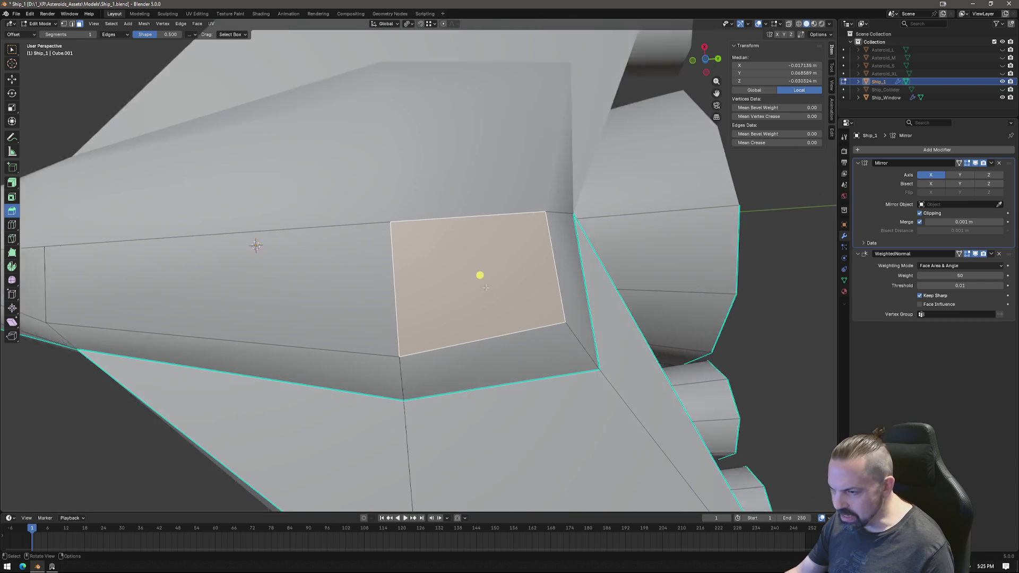
scroll(486, 287, "up", 1)
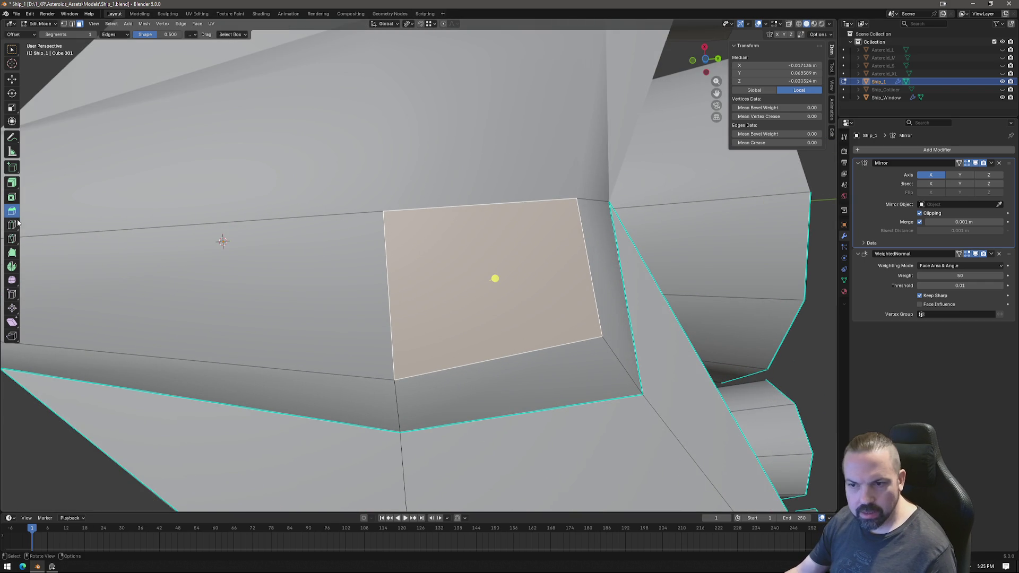
Inset a border into the nose face and scale the inner face down.
left_click(11, 197)
left_click_drag(517, 293, 485, 285)
key("s")
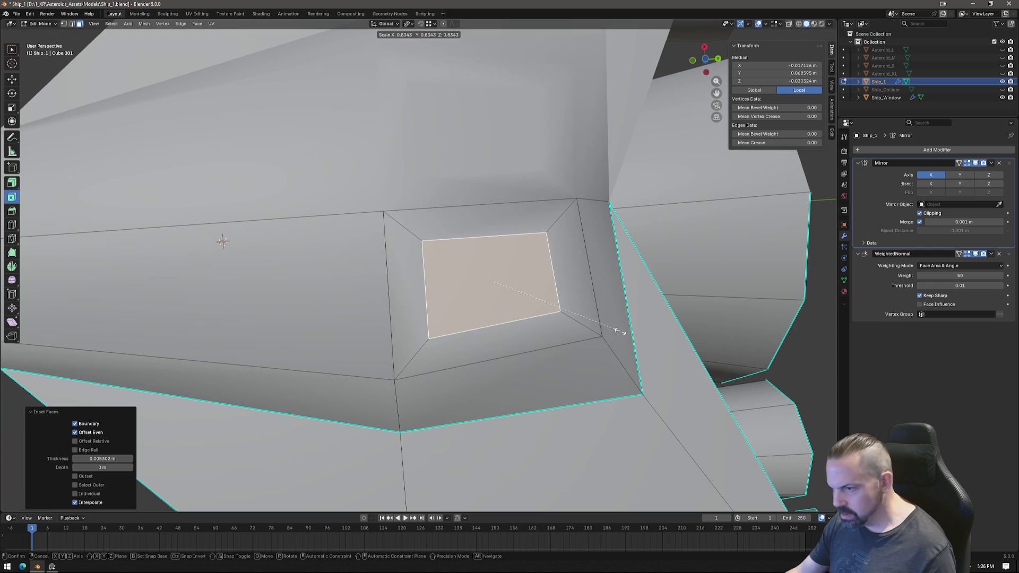
left_click(608, 329)
mouse_move(608, 329)
middle_mouse_down()
mouse_move(589, 350)
mouse_move(571, 297)
mouse_move(579, 289)
middle_mouse_up()
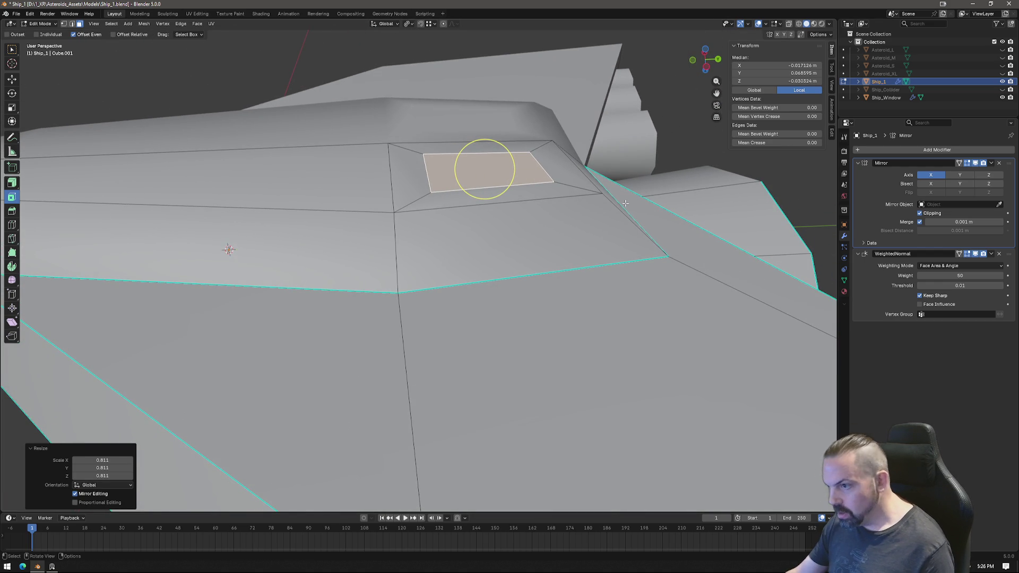
Extrude the inset face inward into a recess and shrink the recessed face.
key("e")
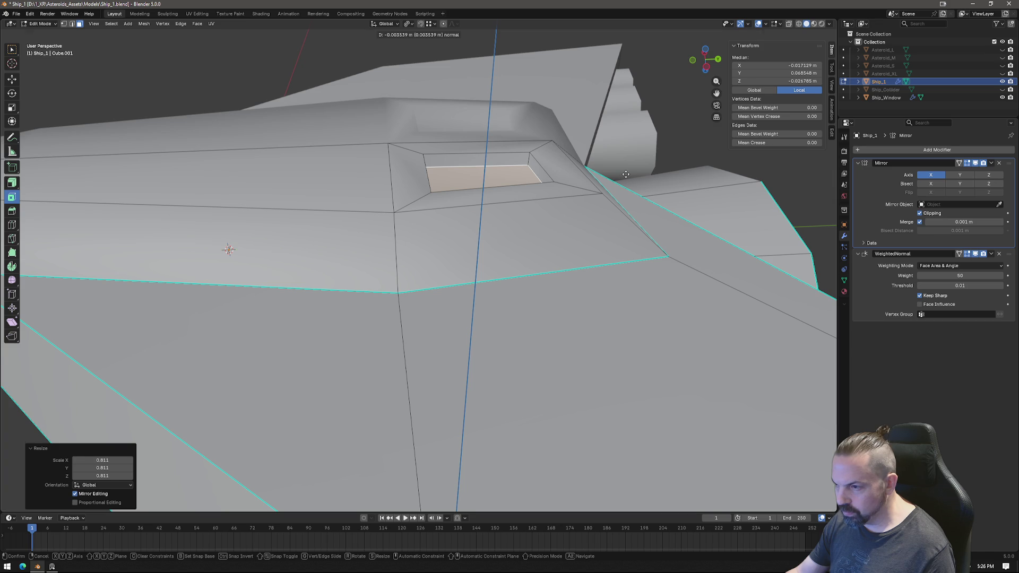
left_click(626, 174)
key("s")
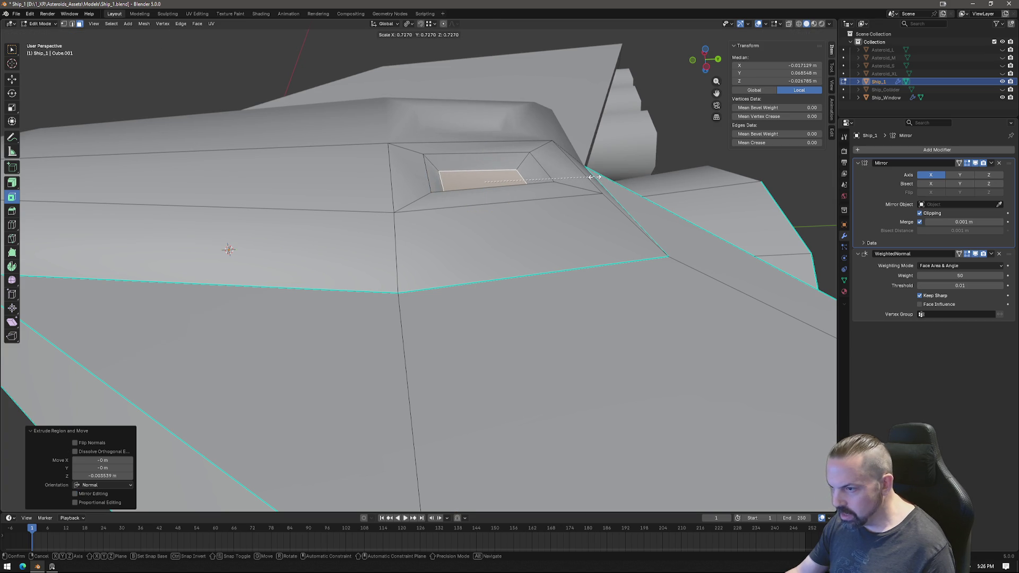
left_click(594, 176)
mouse_move(594, 177)
middle_mouse_down()
mouse_move(584, 210)
mouse_move(571, 198)
middle_mouse_up()
mouse_move(476, 136)
middle_mouse_down()
mouse_move(560, 198)
mouse_move(551, 174)
middle_mouse_up()
middle_click_drag(448, 298, 485, 229, "shift")
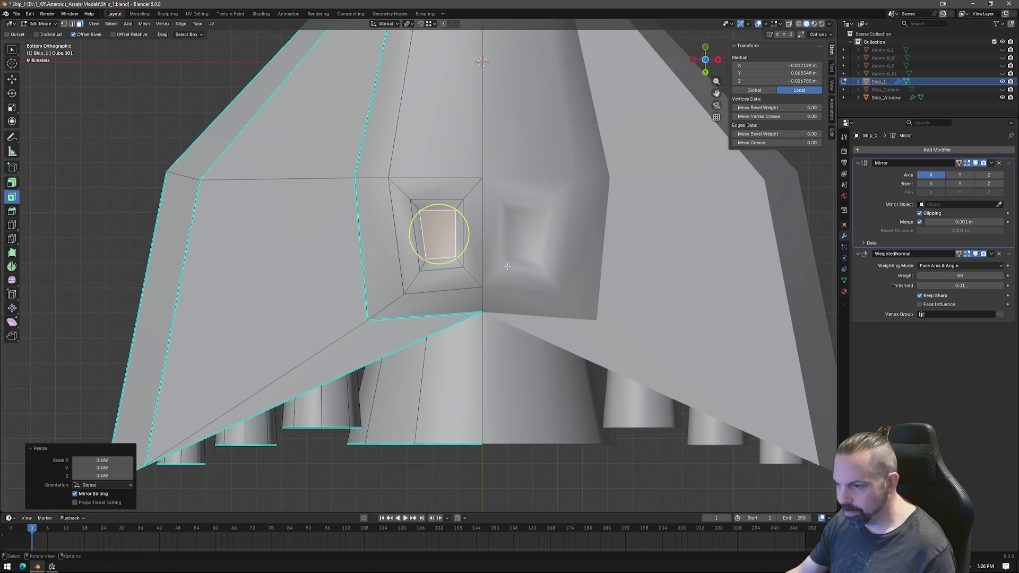
Flatten an inner edge of the recess by scaling it to 0 along Y.
key("1")
key("2")
left_click(445, 269)
key("s")
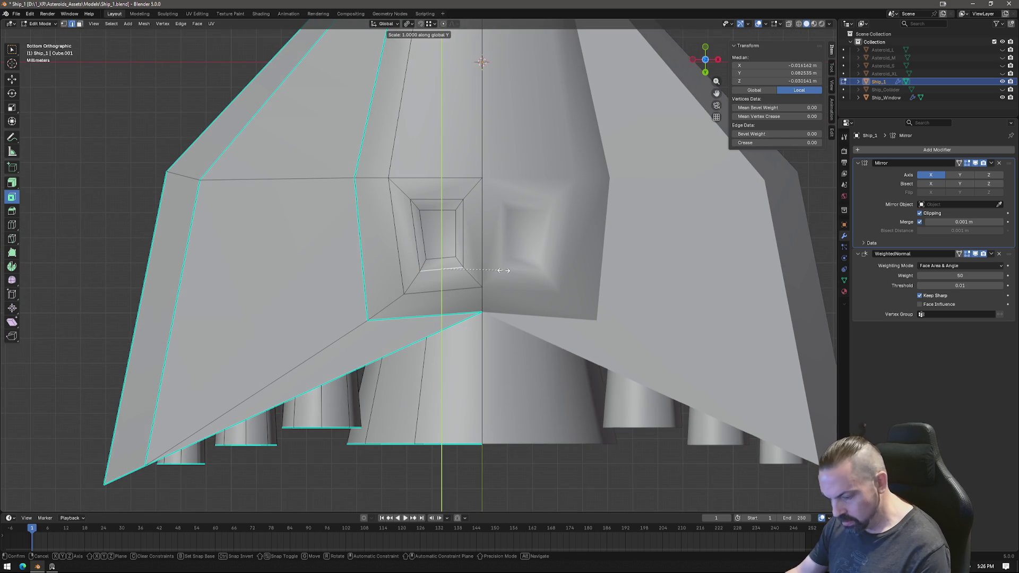
key("Escape")
left_click(441, 259)
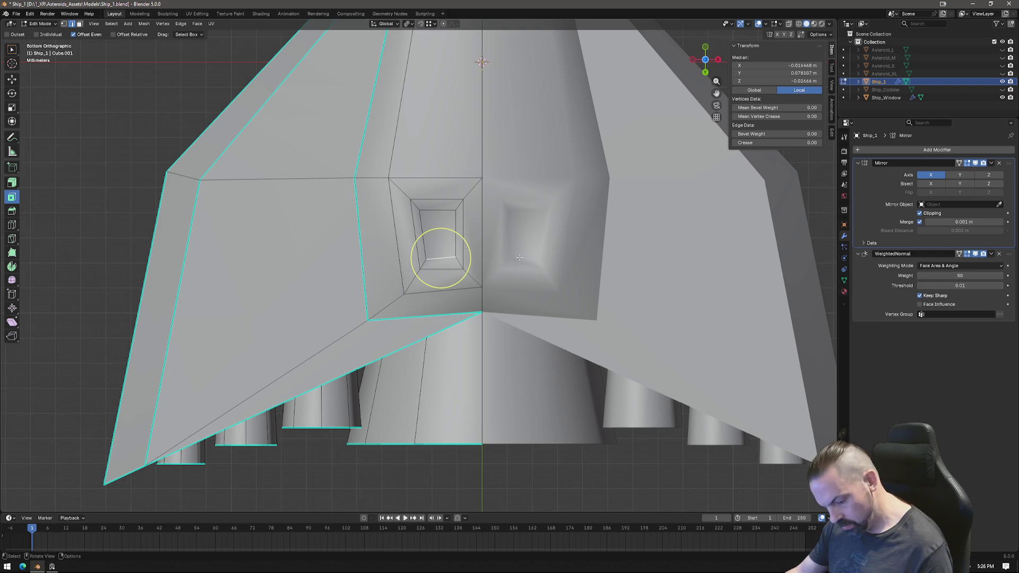
key("s")
key("y")
key("0")
key("Return")
Select the loop around the inner window and mark its edges sharp.
left_click(439, 210)
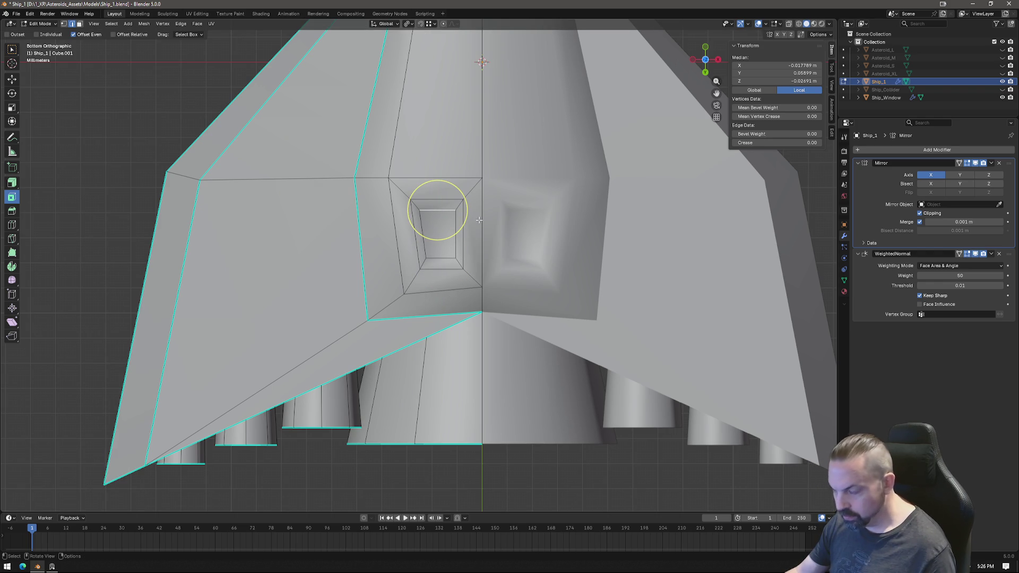
key("ctrl+r")
key("Escape")
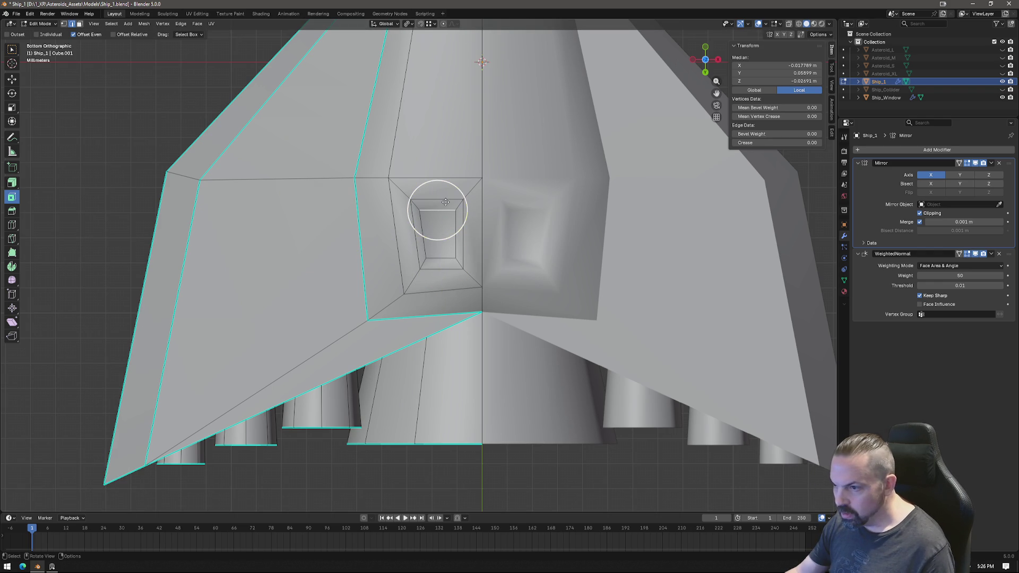
left_click(436, 199)
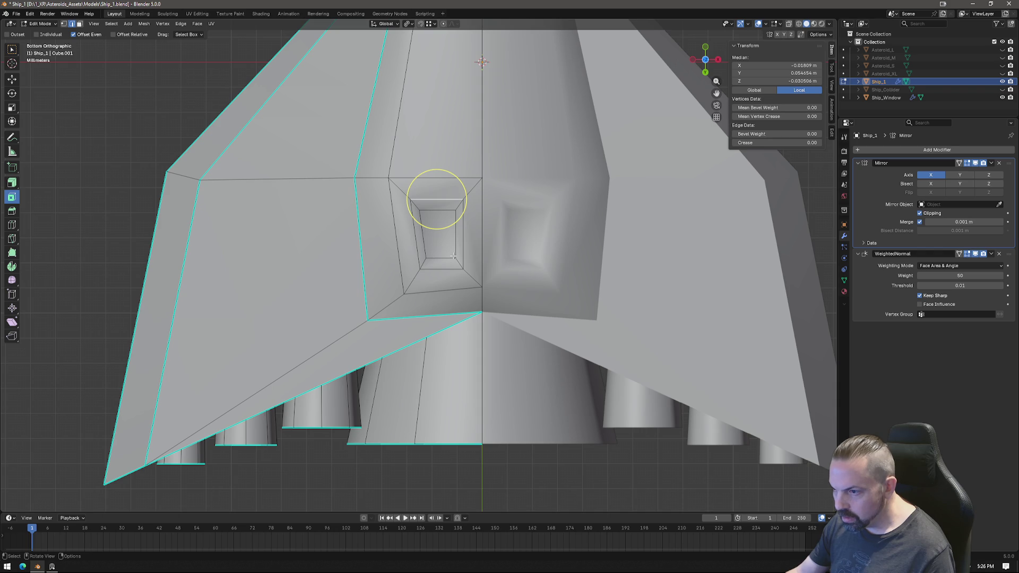
scroll(450, 246, "up", 1)
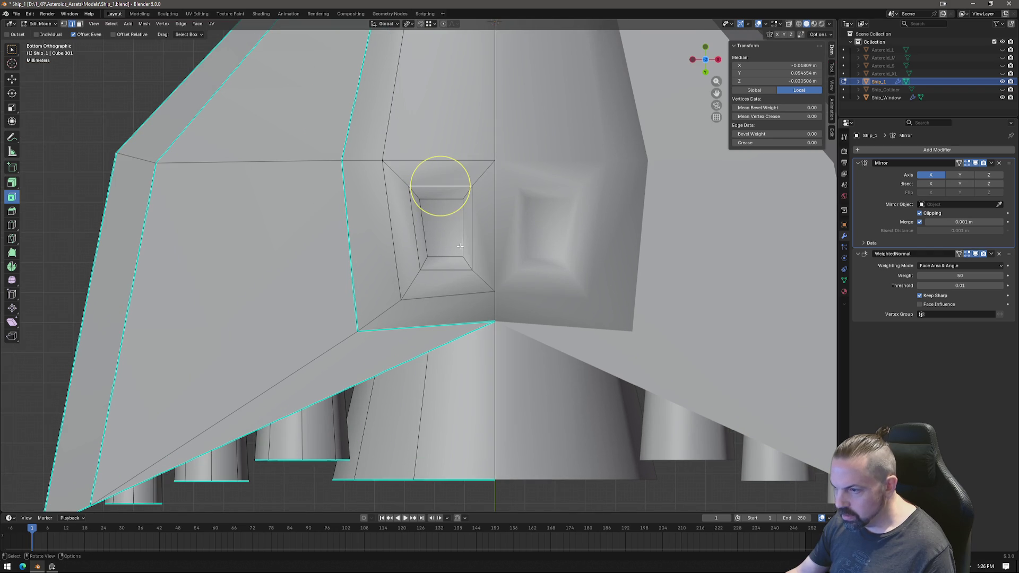
key("3")
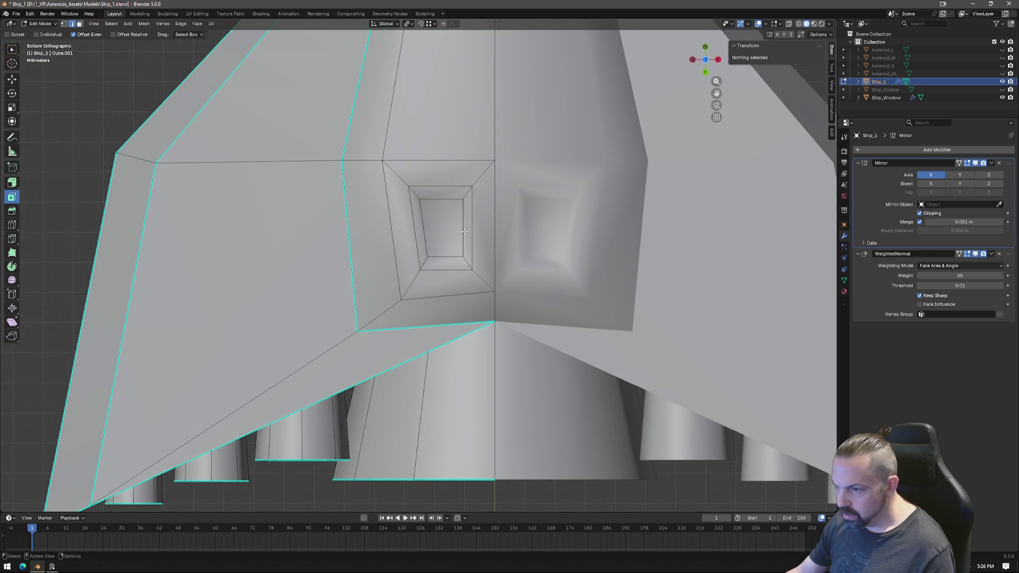
left_click(461, 228, "alt")
left_click(443, 228, "alt")
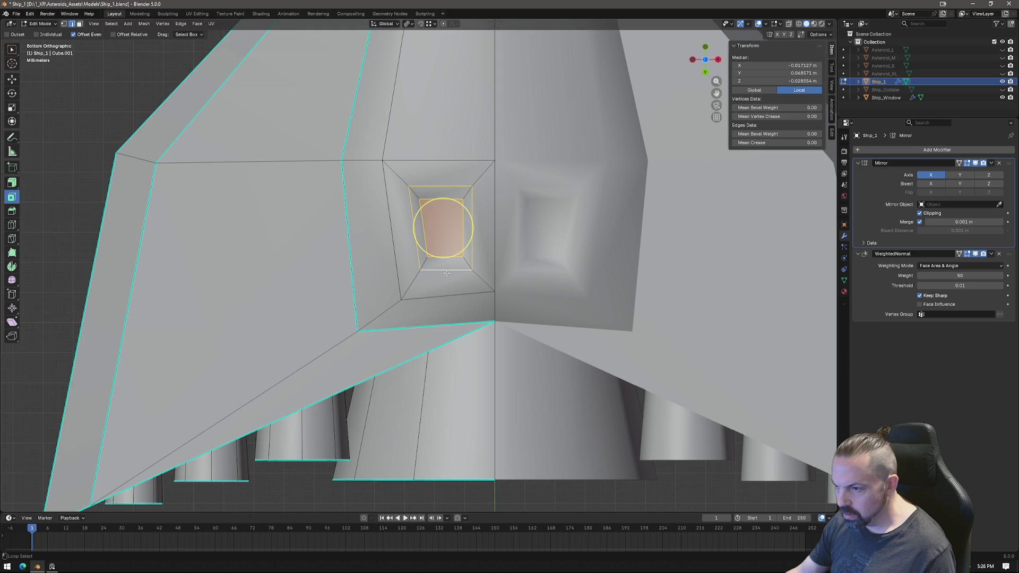
key("ctrl+e")
left_click(484, 251)
mouse_move(532, 227)
middle_mouse_down()
mouse_move(391, 202)
mouse_move(403, 255)
mouse_move(473, 314)
middle_mouse_up()
Mark the edge loop around the recess rim sharp, then view the whole ship.
left_click(410, 207)
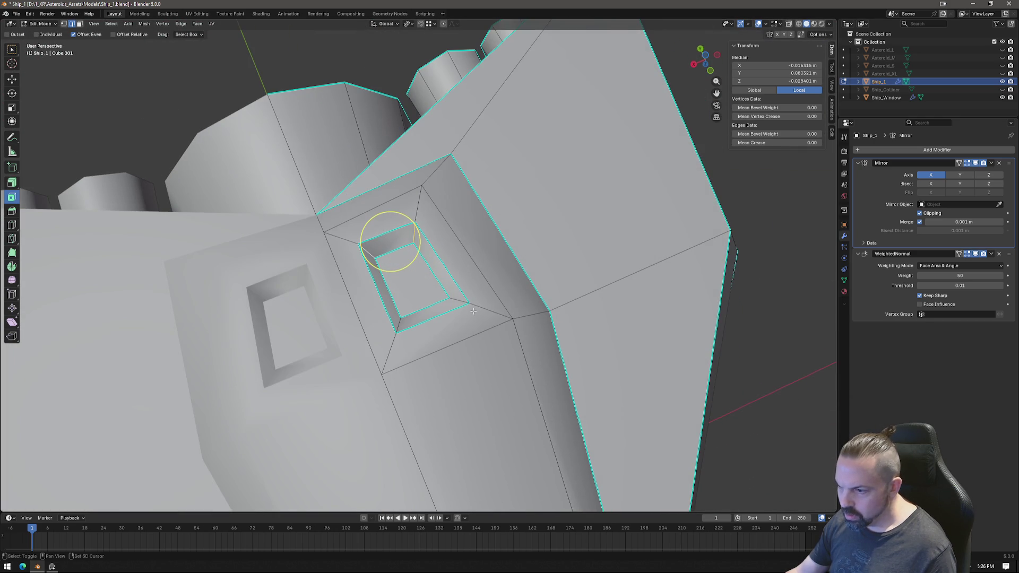
left_click(458, 298)
right_click(470, 316)
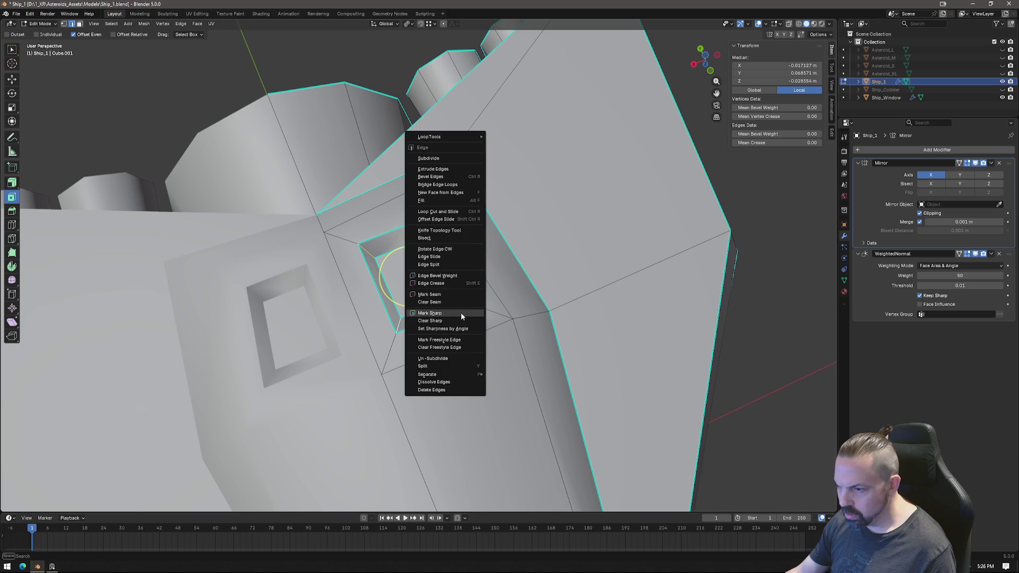
left_click(461, 314)
mouse_move(462, 316)
middle_mouse_down()
mouse_move(376, 274)
mouse_move(532, 239)
mouse_move(513, 274)
middle_mouse_up()
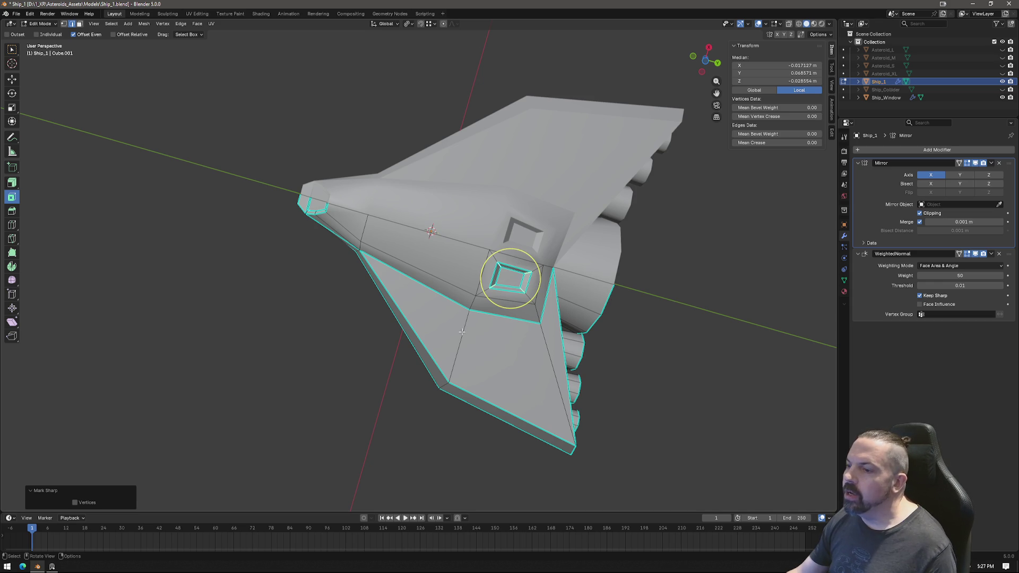
scroll(464, 330, "up", 1)
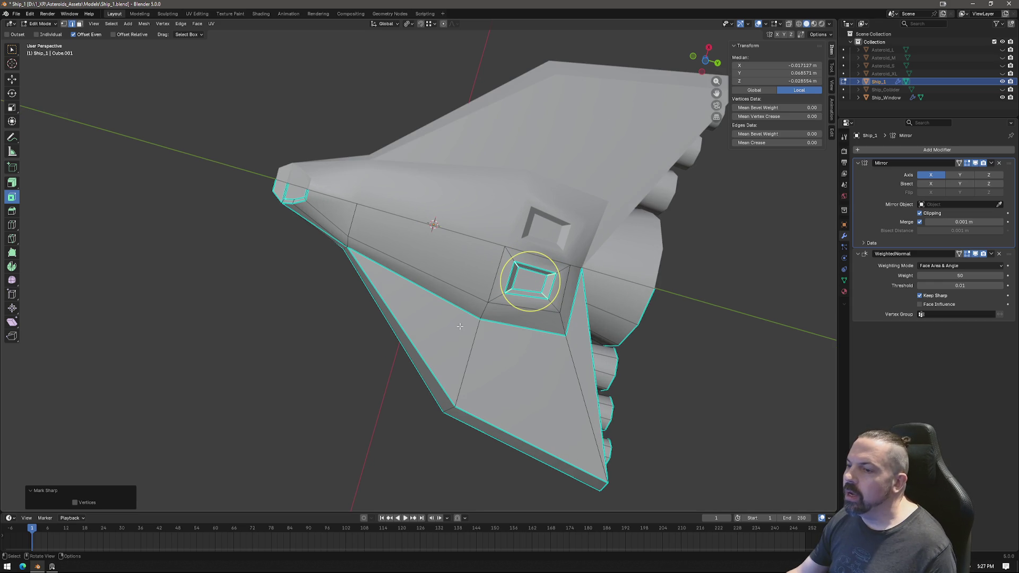
left_click(435, 247)
Inset a border into the long side panel on the nose.
mouse_move(435, 247)
middle_mouse_down()
mouse_move(487, 253)
mouse_move(477, 249)
middle_mouse_up()
scroll(504, 296, "up", 3)
scroll(504, 296, "up", 2)
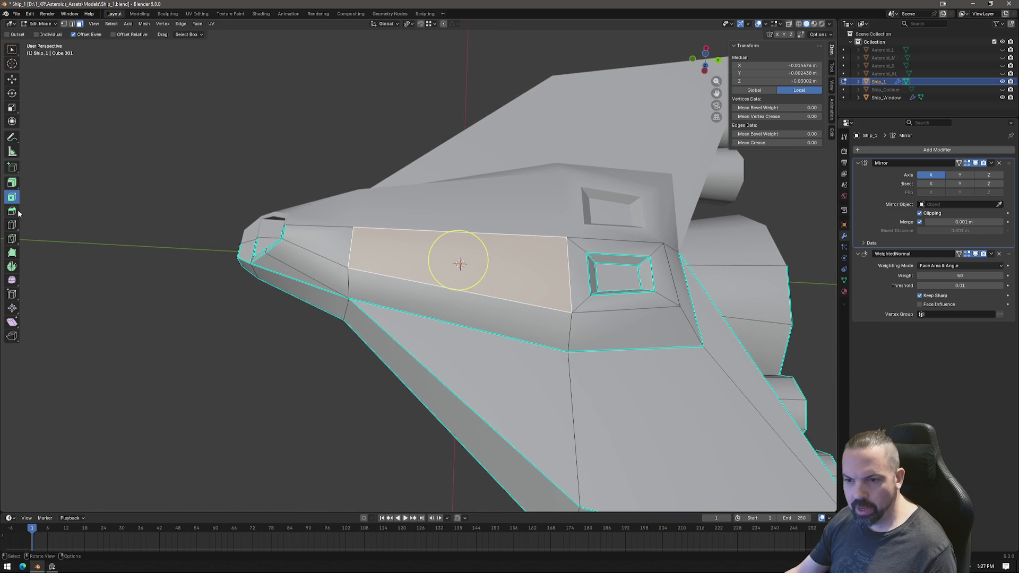
left_click_drag(481, 280, 459, 270)
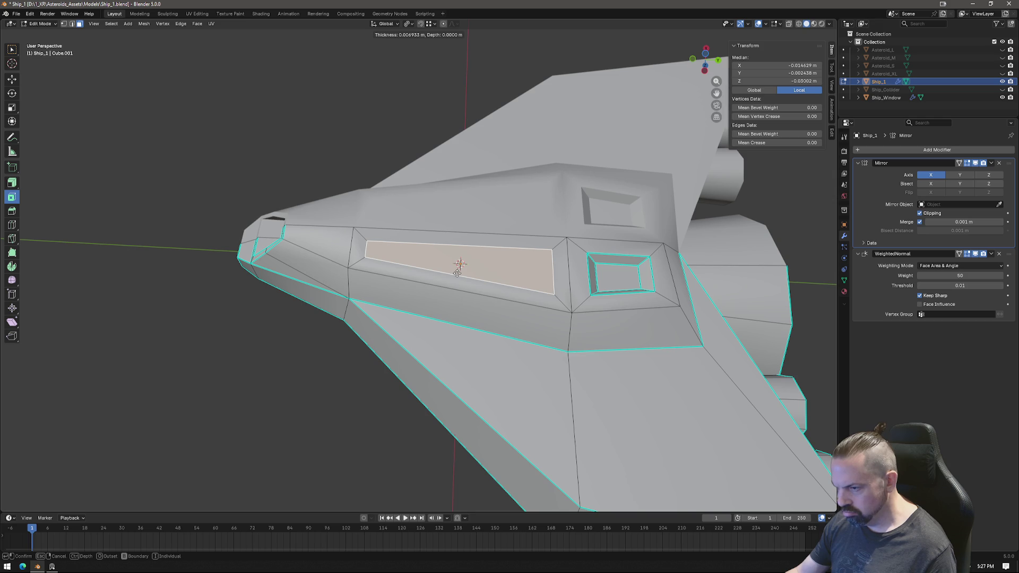
left_click_drag(457, 273, 457, 273)
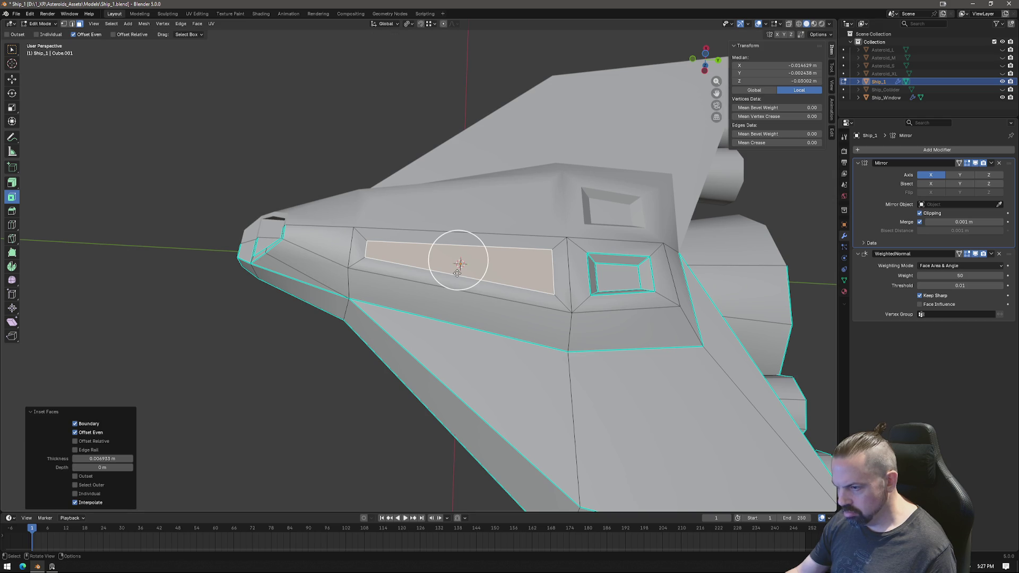
Try two loop cuts across the panel, undoing each attempt.
key("ctrl+r")
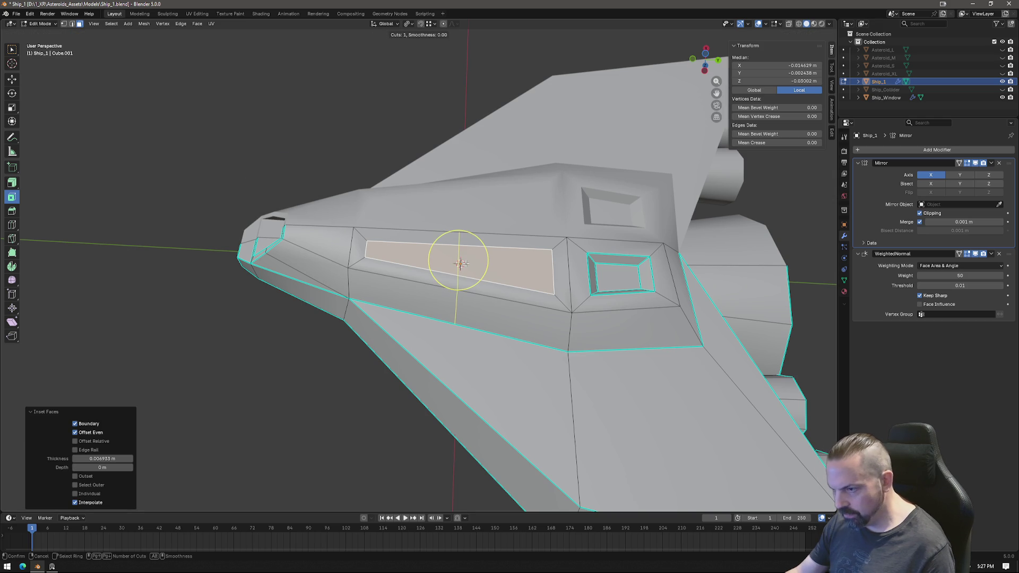
scroll(461, 264, "up", 1)
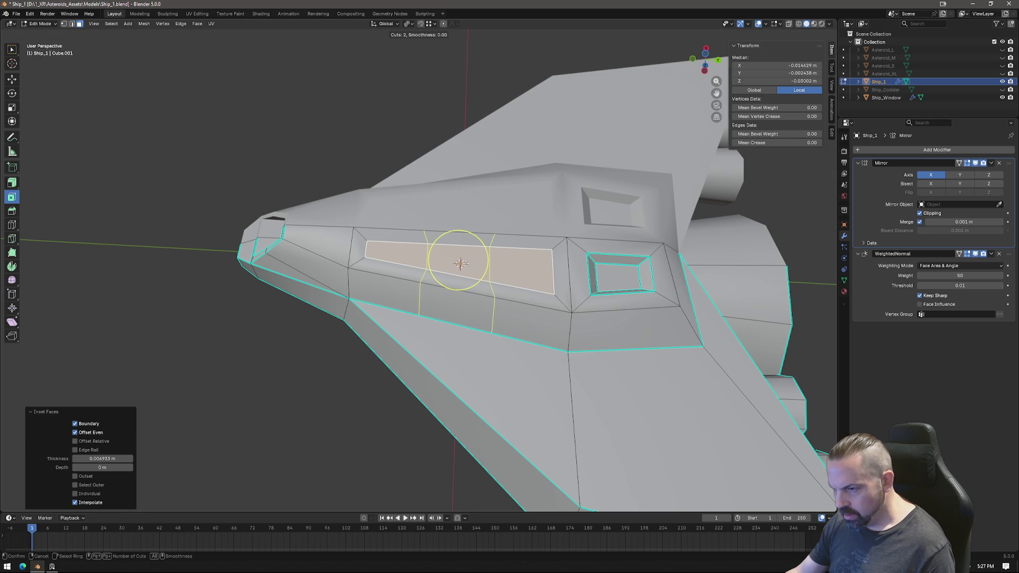
left_click(460, 264)
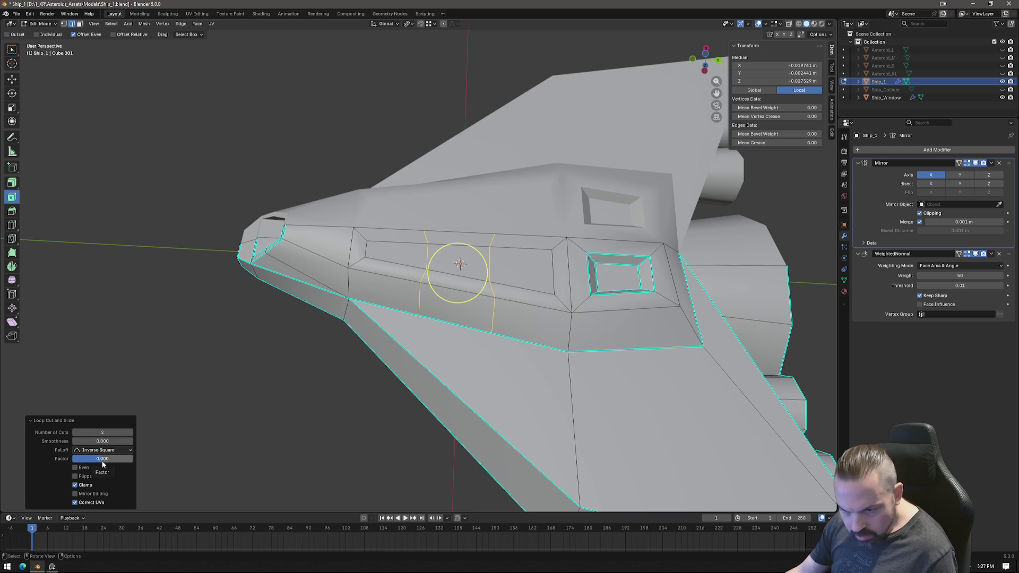
key("ctrl+z")
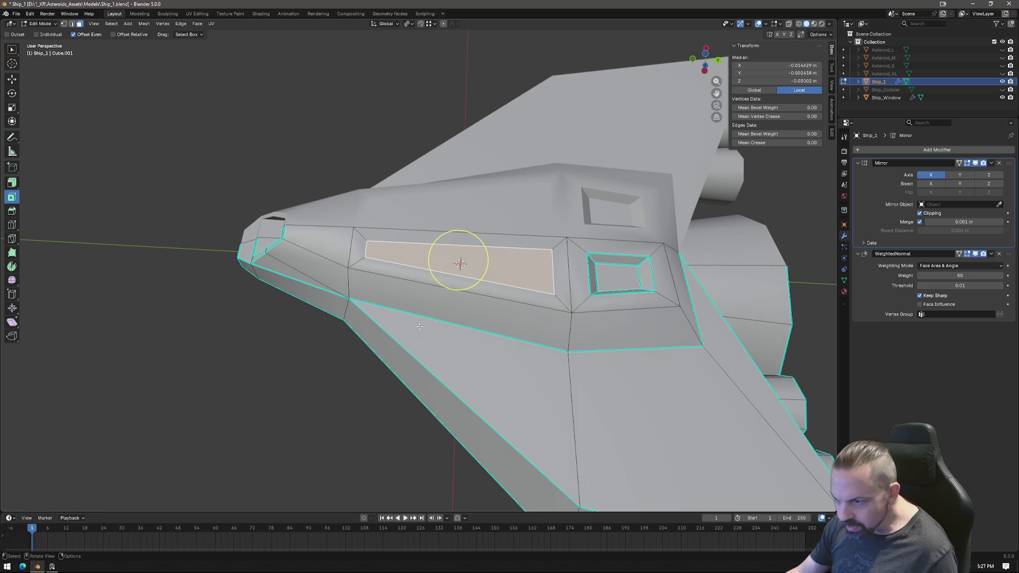
left_click(466, 281)
key("ctrl+z")
key("ctrl+r")
scroll(469, 267, "up", 1)
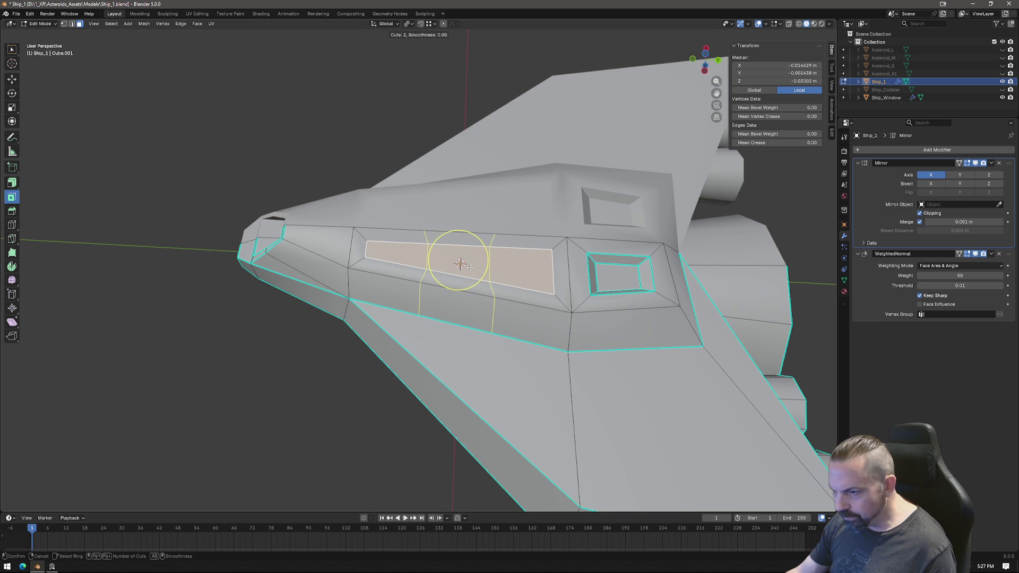
key("Escape")
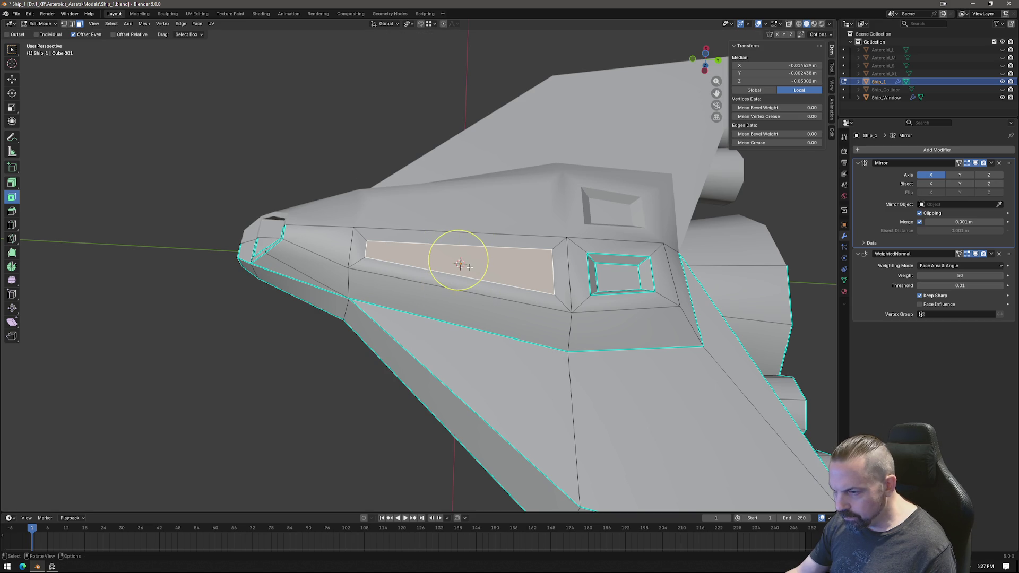
key("ctrl+r")
left_click(461, 264)
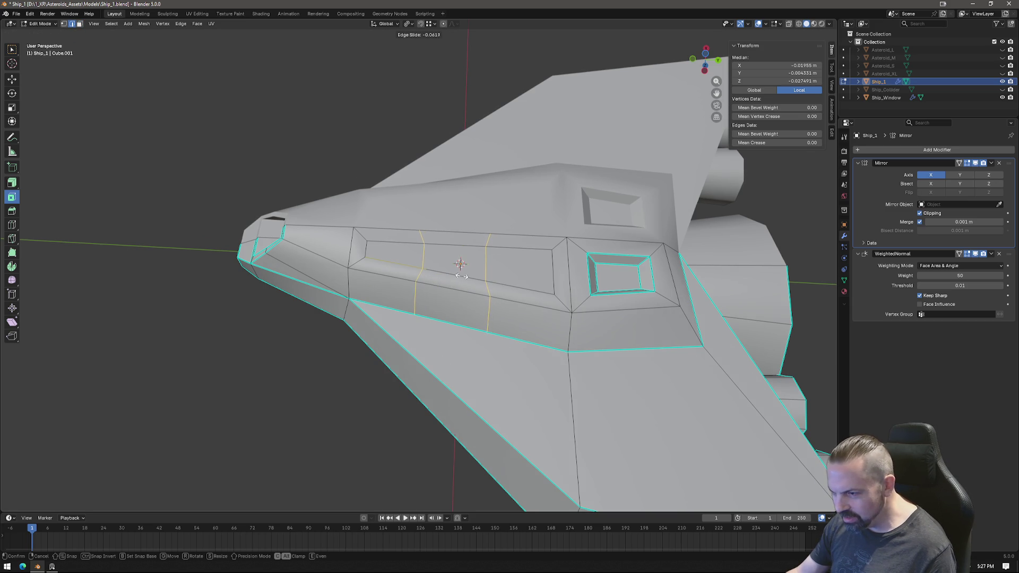
right_click(460, 275)
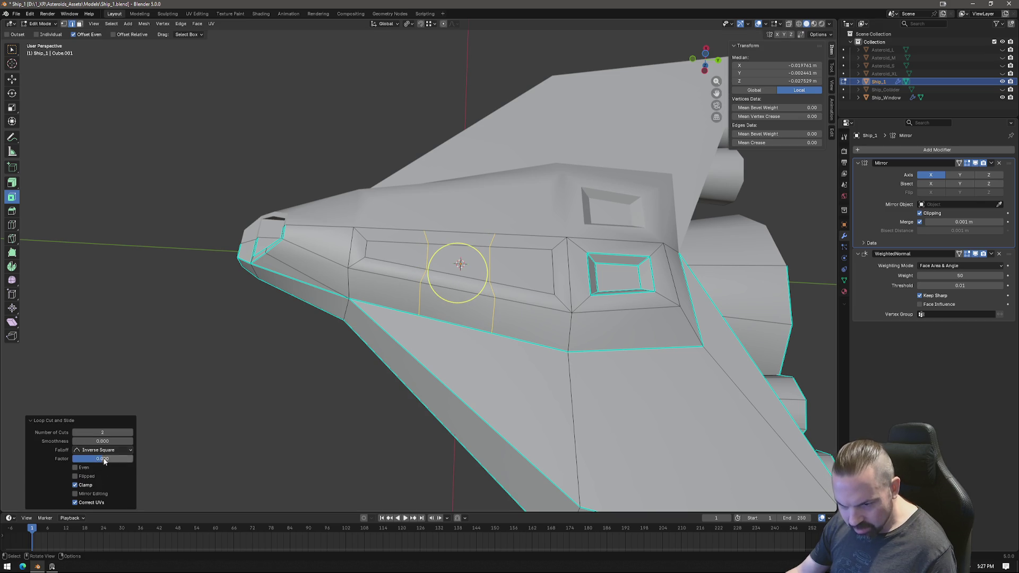
mouse_move(104, 458)
left_mouse_down()
mouse_move(80, 459)
mouse_move(117, 458)
left_mouse_up()
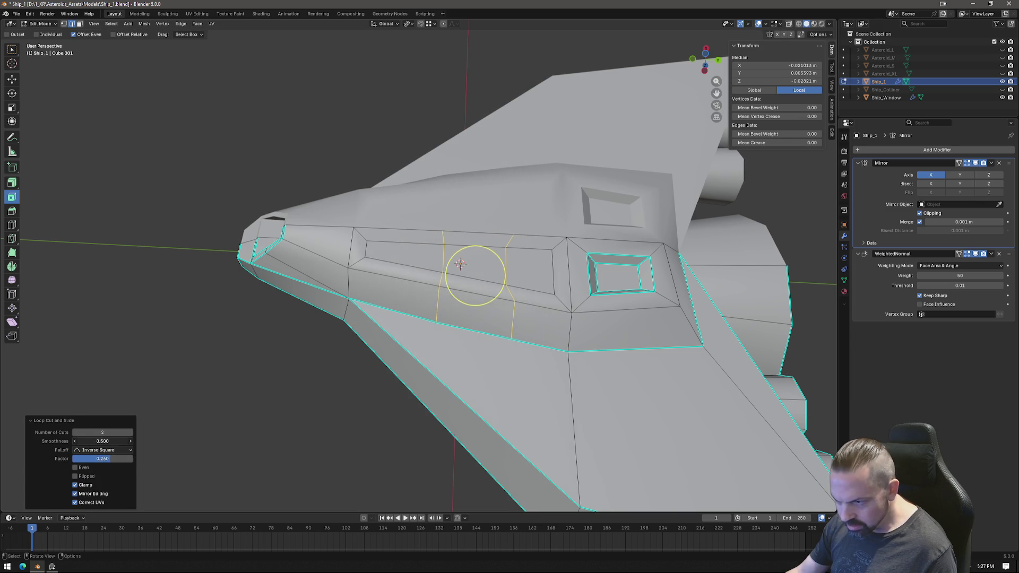
key("ctrl+z")
Add one centred loop cut and bevel it into a divider strip.
key("ctrl+r")
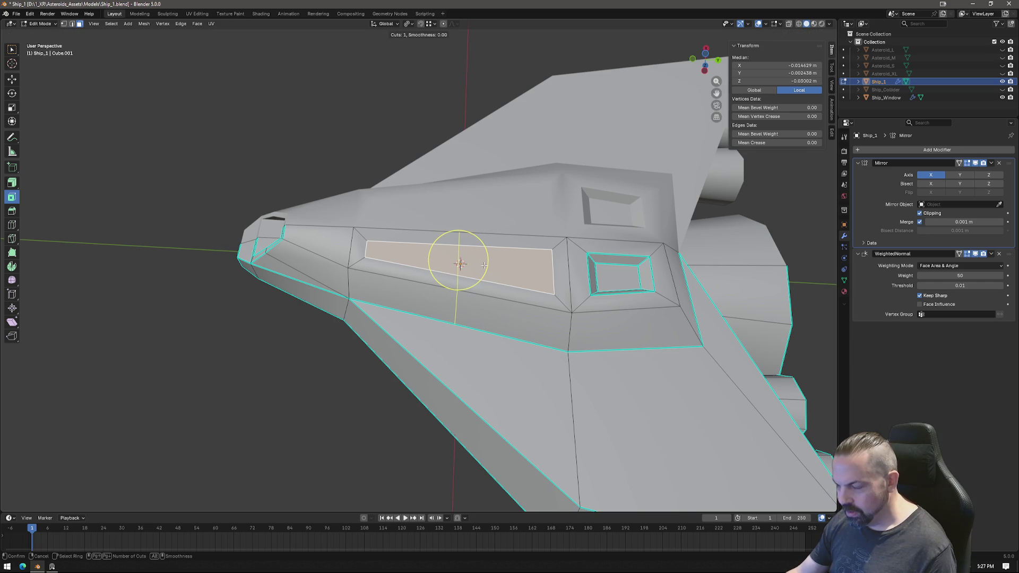
left_click(484, 264)
right_click(484, 266)
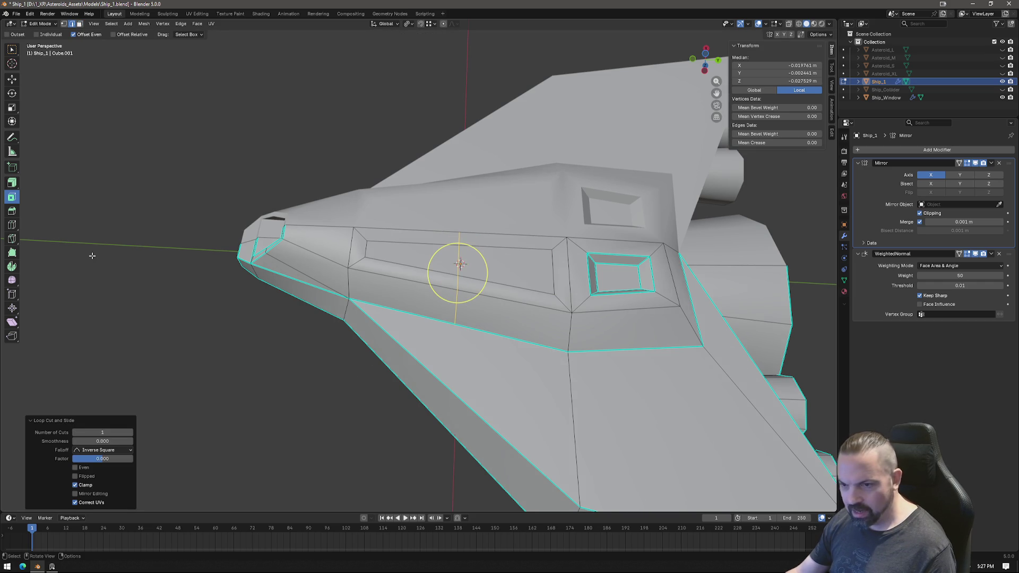
left_click(14, 211)
left_click_drag(459, 260, 461, 235)
Extrude both window faces inward into the hull and scale them down.
left_click(517, 268)
left_click(385, 261, "shift")
left_click(385, 262, "shift")
left_click(395, 254, "shift")
key("e")
left_click(602, 391)
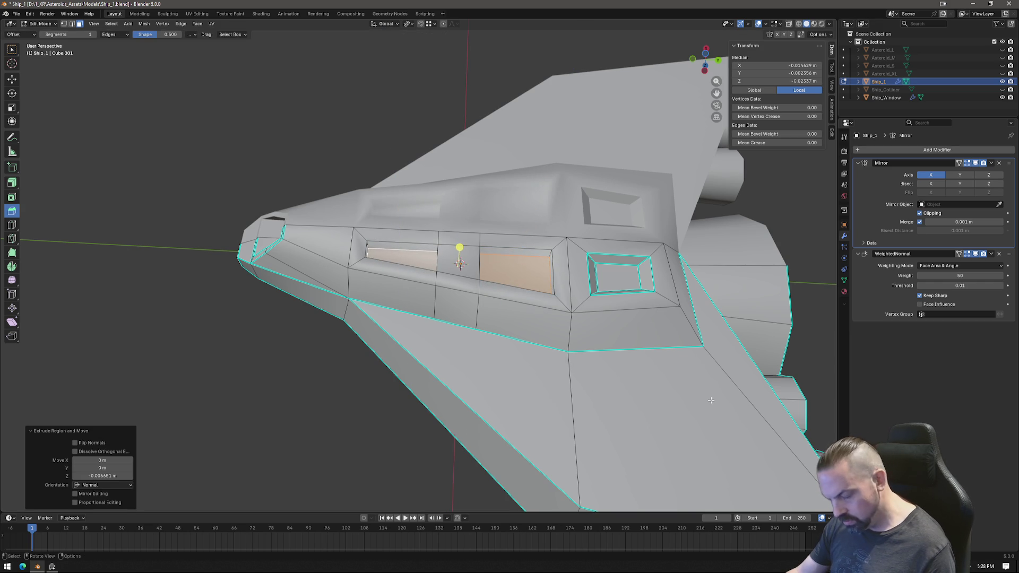
key("s")
left_click(653, 367)
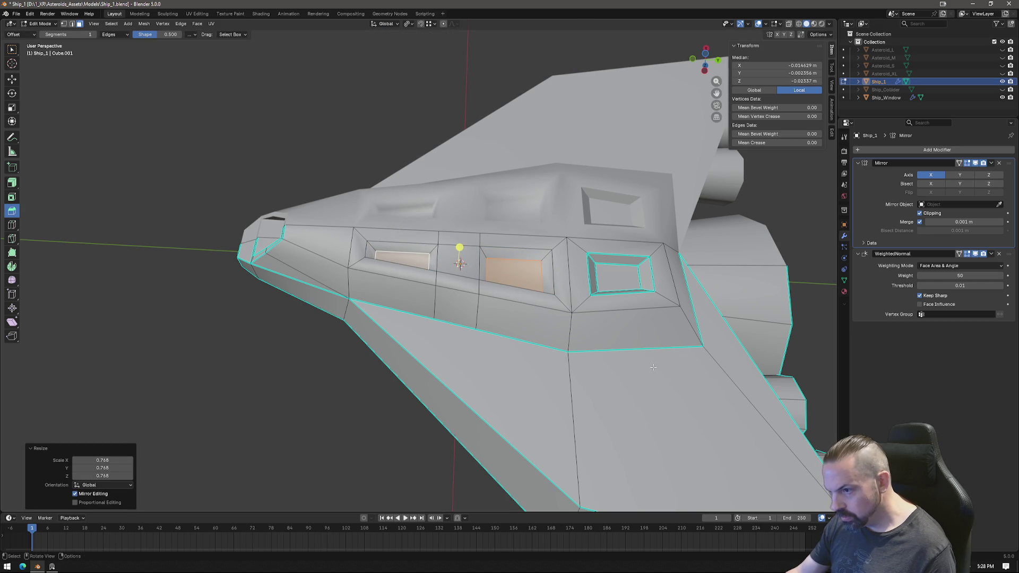
Mark the edges of the two window recesses and their rings as sharp.
key("ctrl+KP_Add")
key("2")
right_click(612, 298)
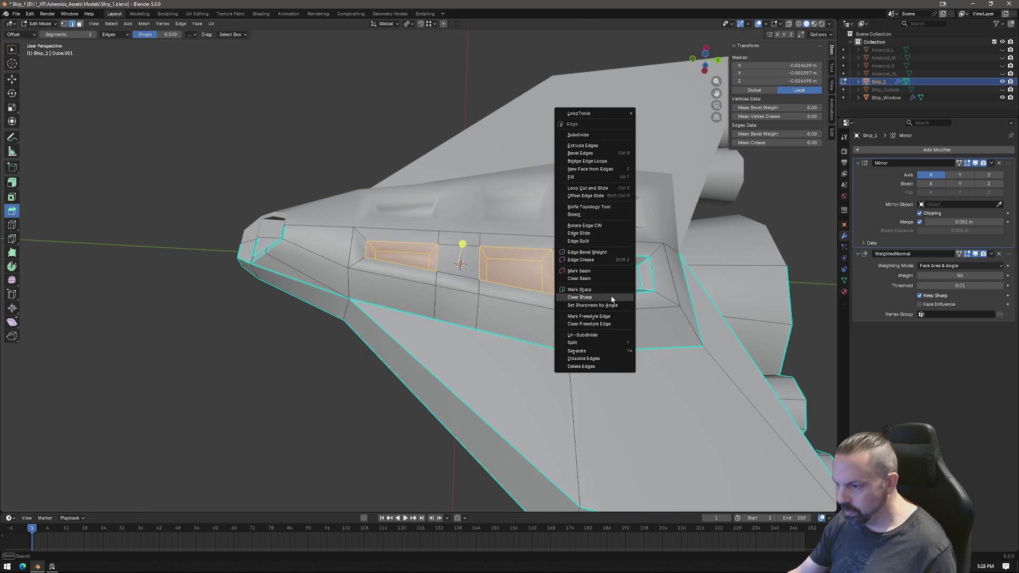
left_click(603, 291)
mouse_move(592, 370)
middle_mouse_down()
mouse_move(583, 436)
mouse_move(542, 383)
mouse_move(508, 292)
middle_mouse_up()
left_click(584, 435)
Merge three pairs of panel vertices at their centres to clean the topology.
key("1")
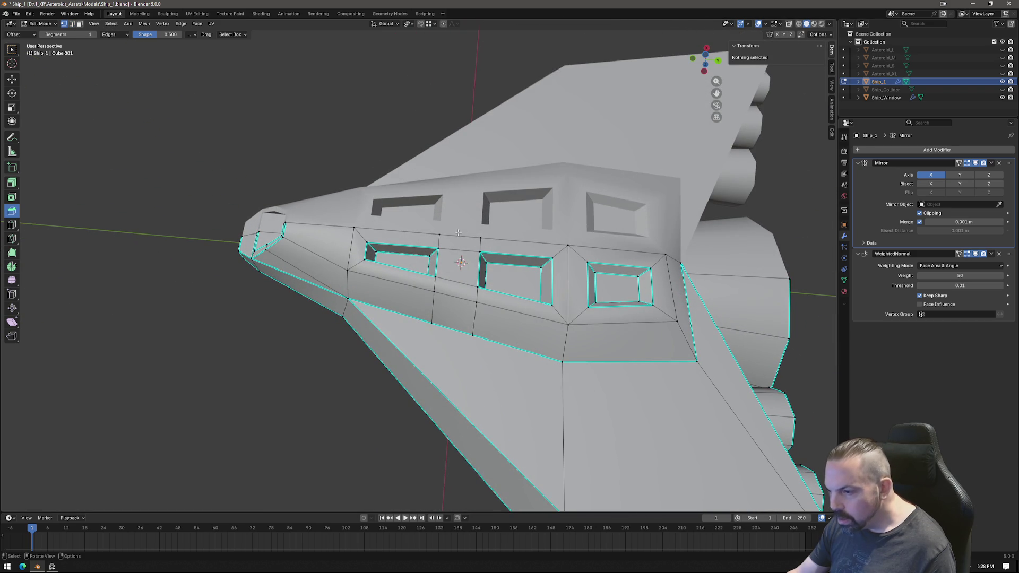
left_click(440, 232)
left_click(480, 236, "shift")
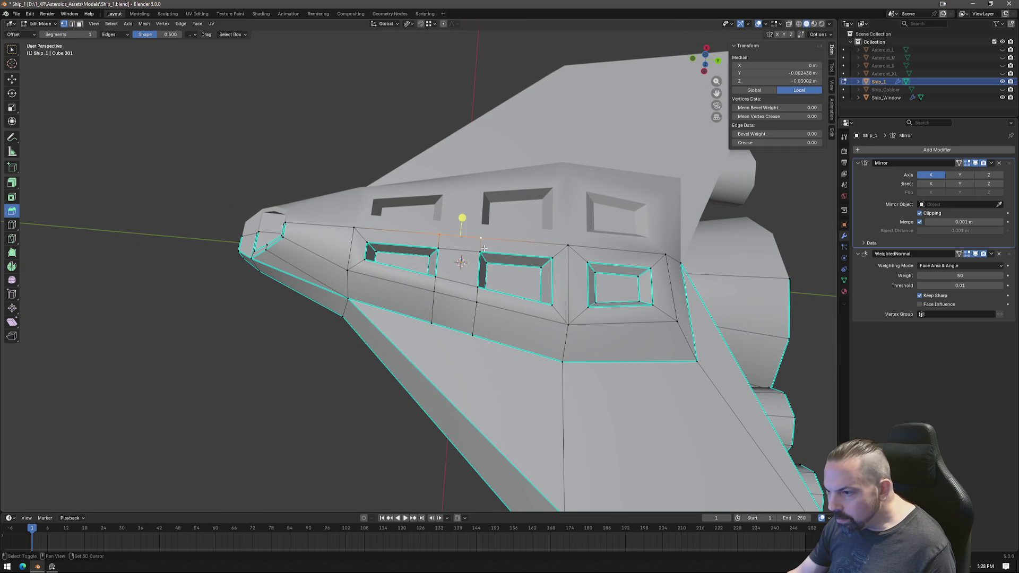
right_click(503, 288)
mouse_move(483, 445)
left_click(542, 443)
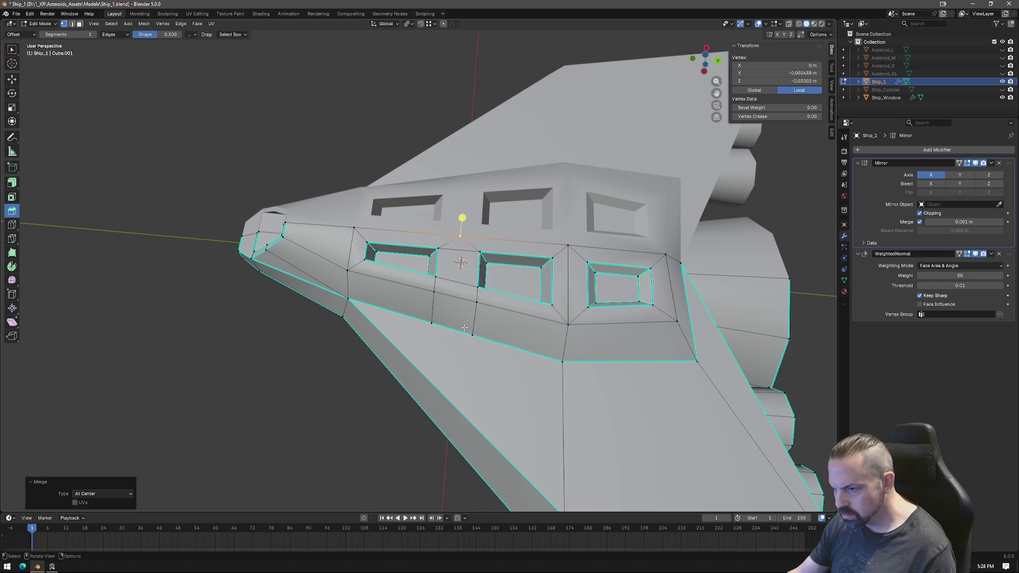
left_click(475, 301)
left_click(434, 291, "shift")
right_click(470, 337)
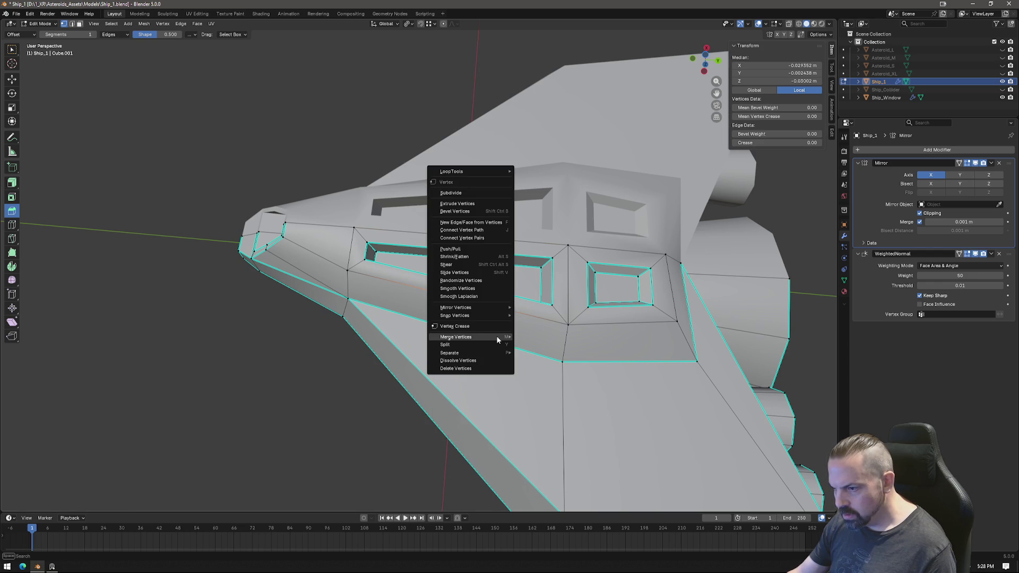
left_click(536, 337)
left_click(430, 322)
left_click(470, 336, "shift")
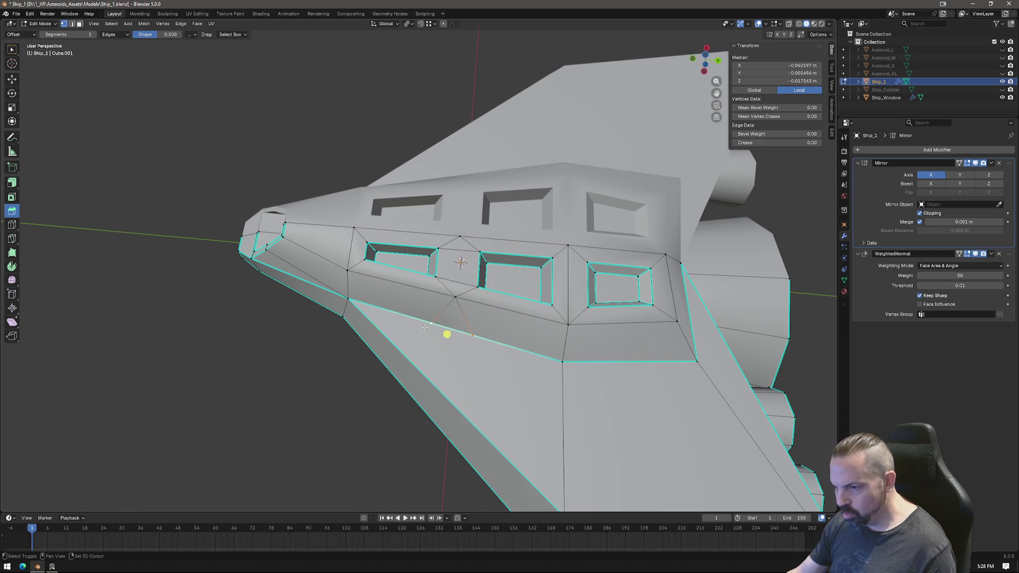
right_click(480, 363)
mouse_move(517, 362)
left_click(565, 364)
mouse_move(525, 331)
middle_mouse_down()
mouse_move(510, 350)
mouse_move(494, 298)
mouse_move(482, 318)
mouse_move(472, 283)
middle_mouse_up()
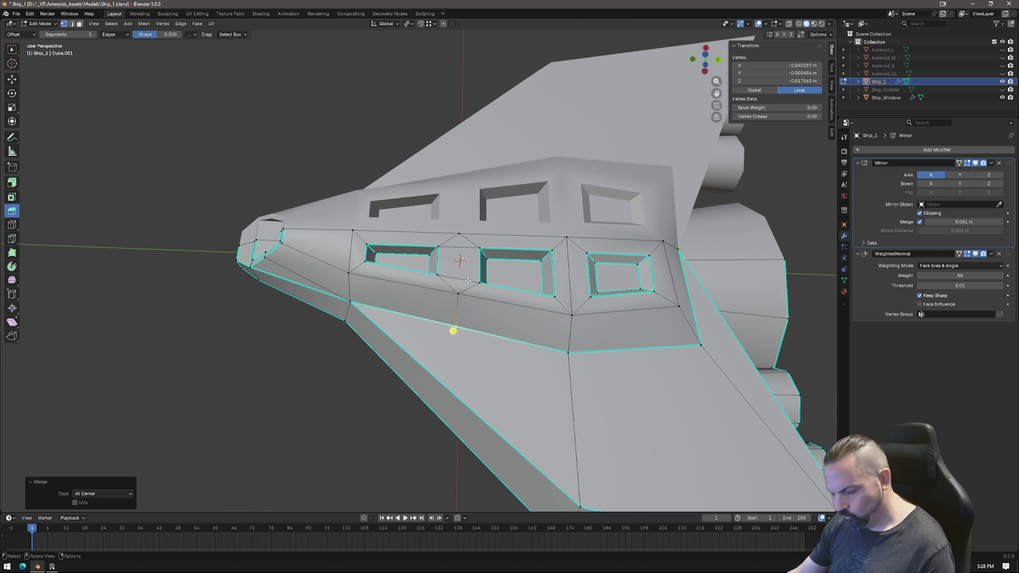
Knife-cut a new edge between the first two windows.
key("k")
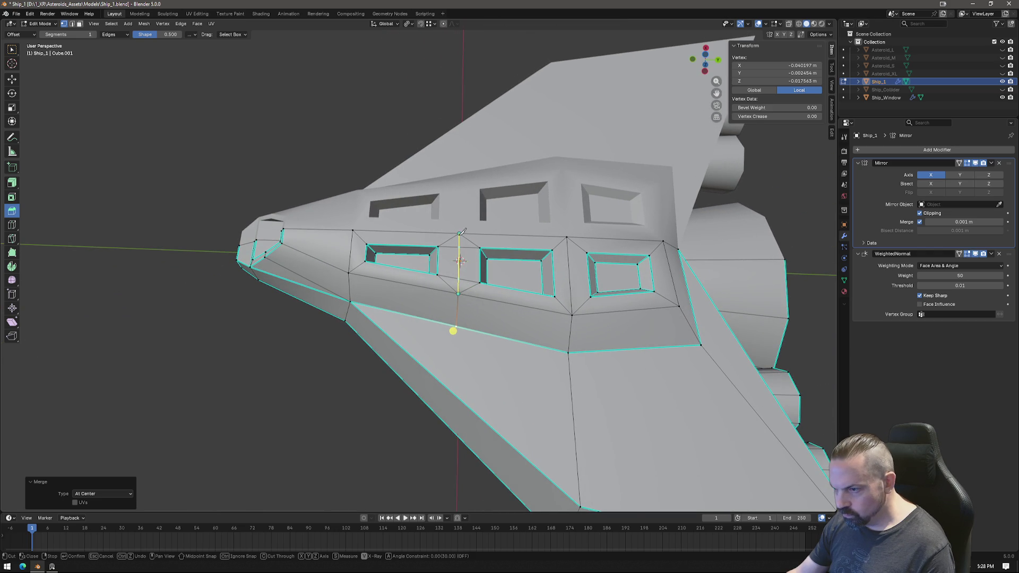
left_click(461, 233)
key("Return")
Merge the stray vertices from the cut at the last selected vertex.
left_click(460, 234)
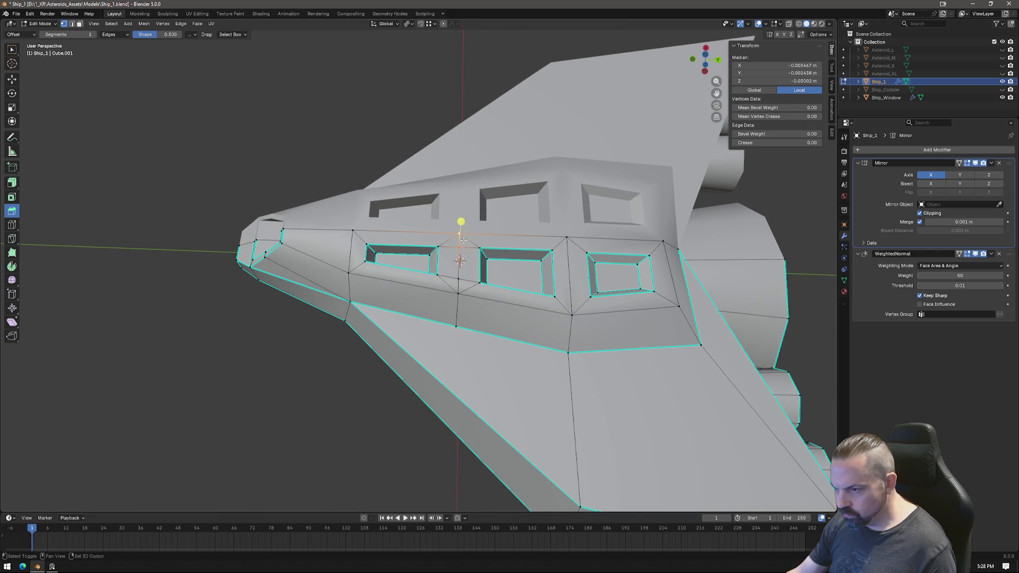
right_click(467, 269)
mouse_move(470, 269)
left_click(527, 306)
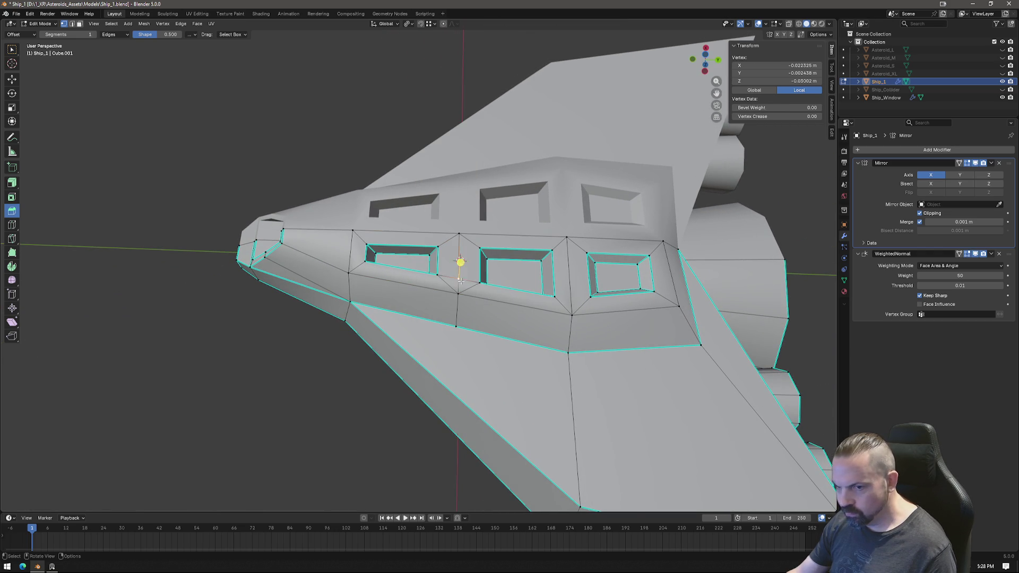
right_click(498, 324)
mouse_move(526, 325)
left_click(547, 359)
mouse_move(547, 359)
middle_mouse_down()
mouse_move(614, 250)
mouse_move(591, 284)
mouse_move(495, 301)
mouse_move(510, 265)
mouse_move(568, 244)
mouse_move(592, 273)
mouse_move(638, 280)
middle_mouse_up()
scroll(494, 301, "up", 3)
Select the three window inset faces and scale them vertically along Z.
key("3")
left_click(451, 220)
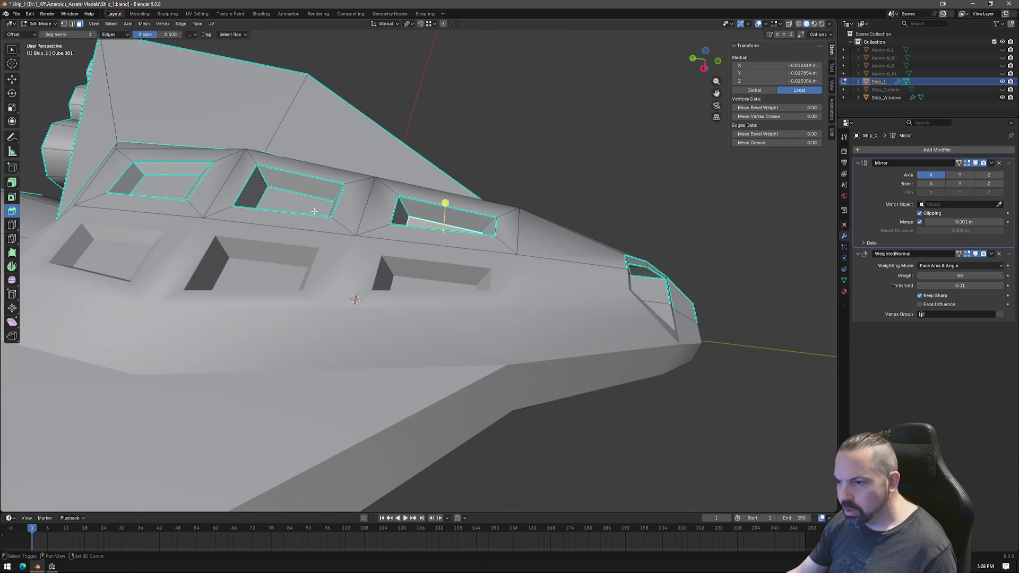
left_click(298, 199, "shift")
left_click(164, 186, "shift")
key("s")
key("z")
key("Return")
Flatten the three window faces by scaling them to 0 on the Z axis.
middle_click_drag(355, 298, 434, 41)
left_click(409, 24)
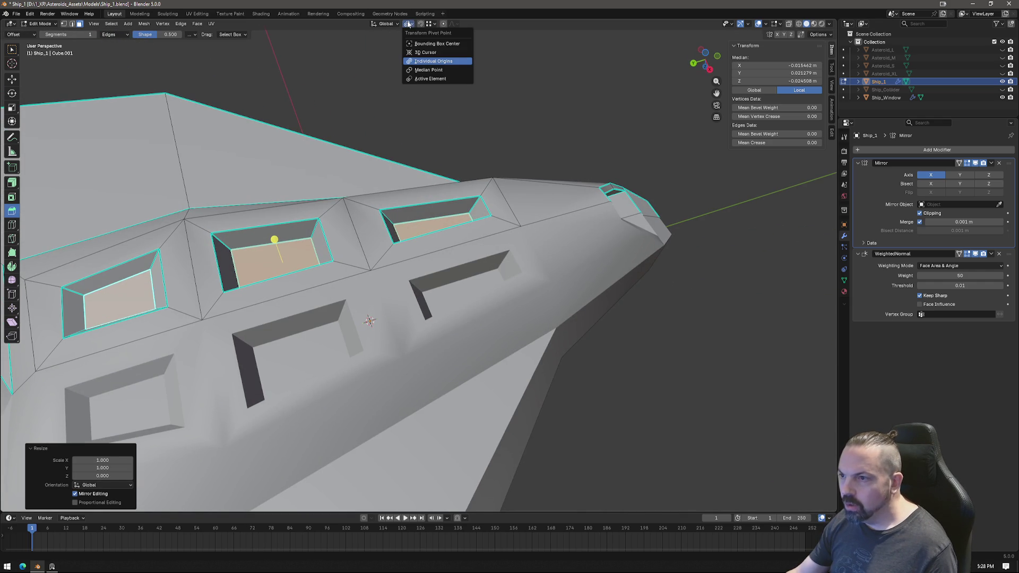
key("s")
key("z")
key("0")
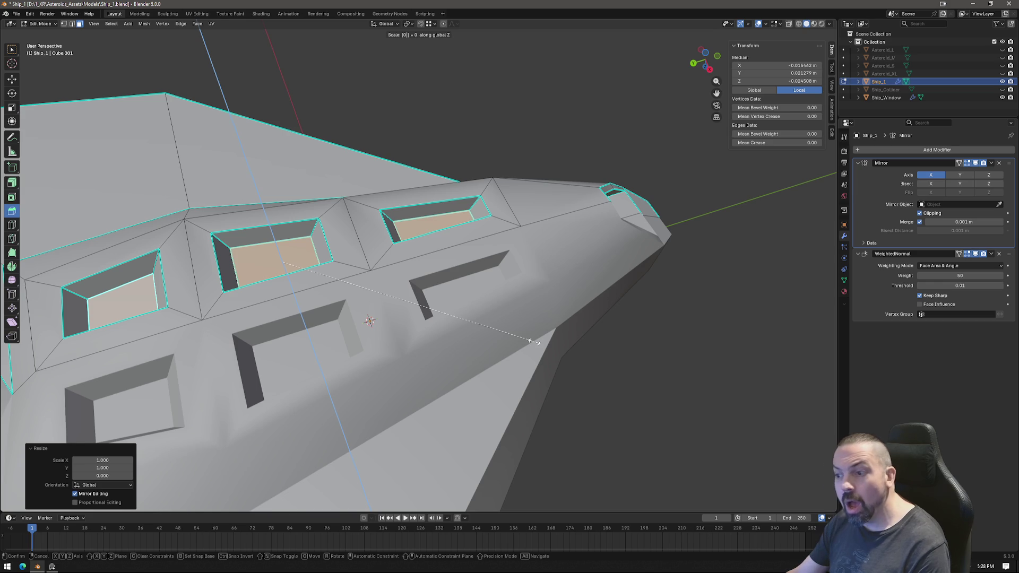
key("Return")
Orbit around the ship and toggle Object Mode to inspect the flattened hull.
mouse_move(534, 341)
middle_mouse_down()
mouse_move(494, 311)
mouse_move(484, 327)
mouse_move(432, 324)
mouse_move(438, 395)
middle_mouse_up()
left_click(440, 405)
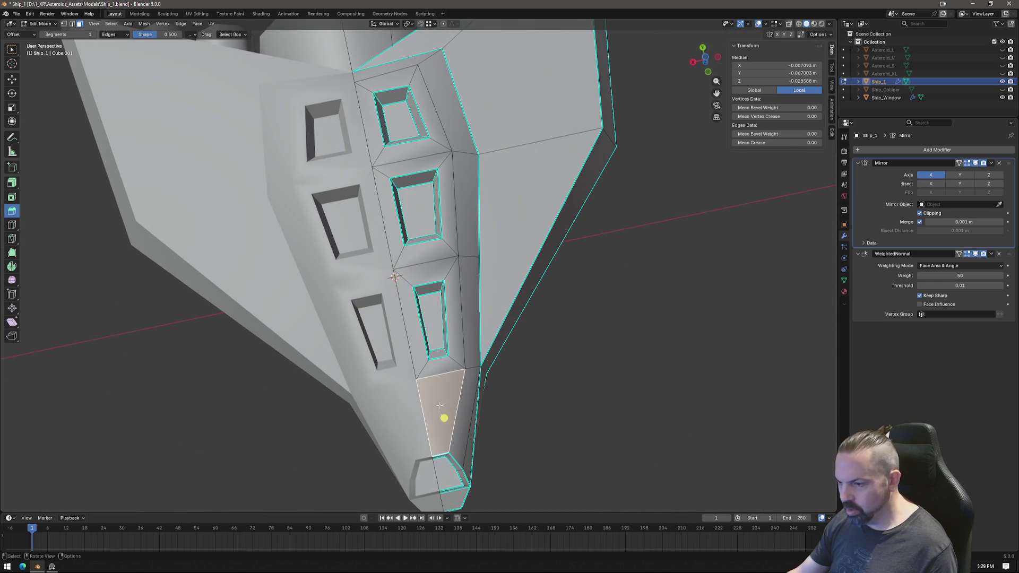
middle_click_drag(480, 421, 468, 319)
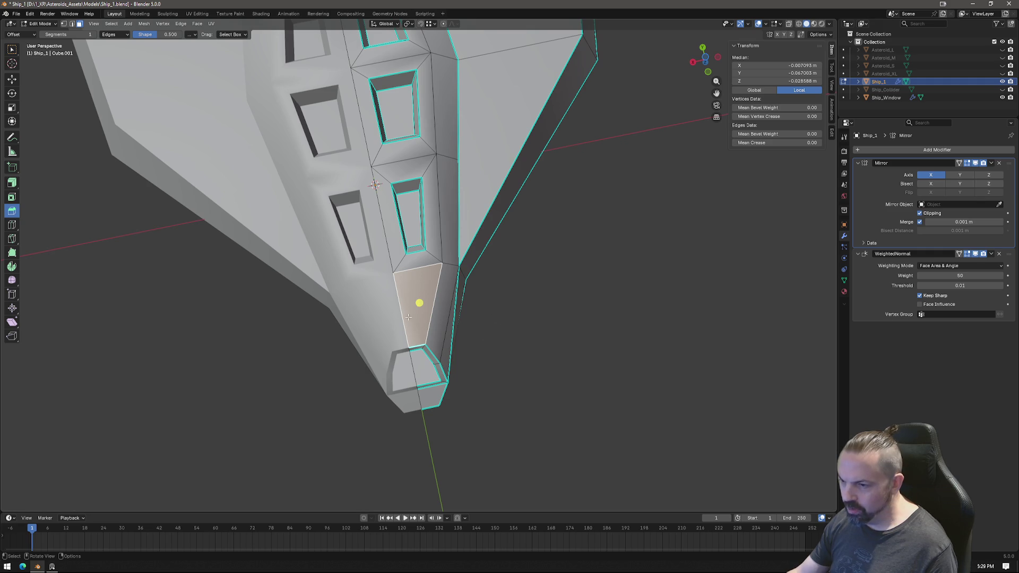
mouse_move(441, 300)
middle_mouse_down()
mouse_move(457, 267)
mouse_move(493, 260)
mouse_move(571, 215)
mouse_move(625, 278)
mouse_move(526, 296)
middle_mouse_up()
scroll(527, 296, "up", 1)
mouse_move(509, 367)
middle_mouse_down()
mouse_move(658, 314)
mouse_move(491, 300)
mouse_move(521, 303)
mouse_move(528, 348)
mouse_move(397, 214)
middle_mouse_up()
key("Tab")
scroll(536, 392, "up", 4)
key("Tab")
scroll(397, 214, "up", 2)
Dissolve the three extra edges around the face beside the middle window.
left_click(380, 202)
left_click(403, 214, "shift")
left_click(381, 273, "shift")
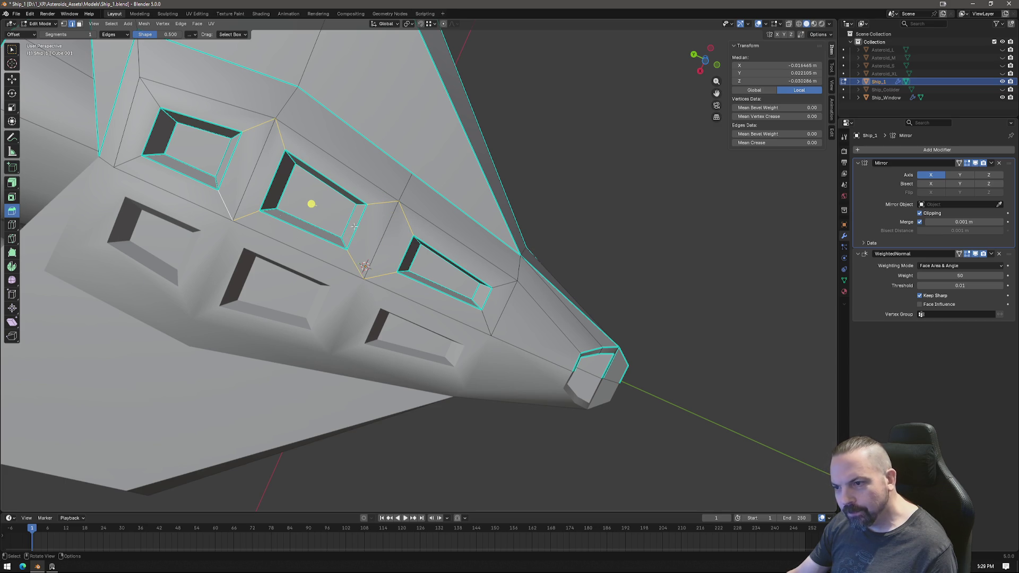
key("x")
left_click(513, 192)
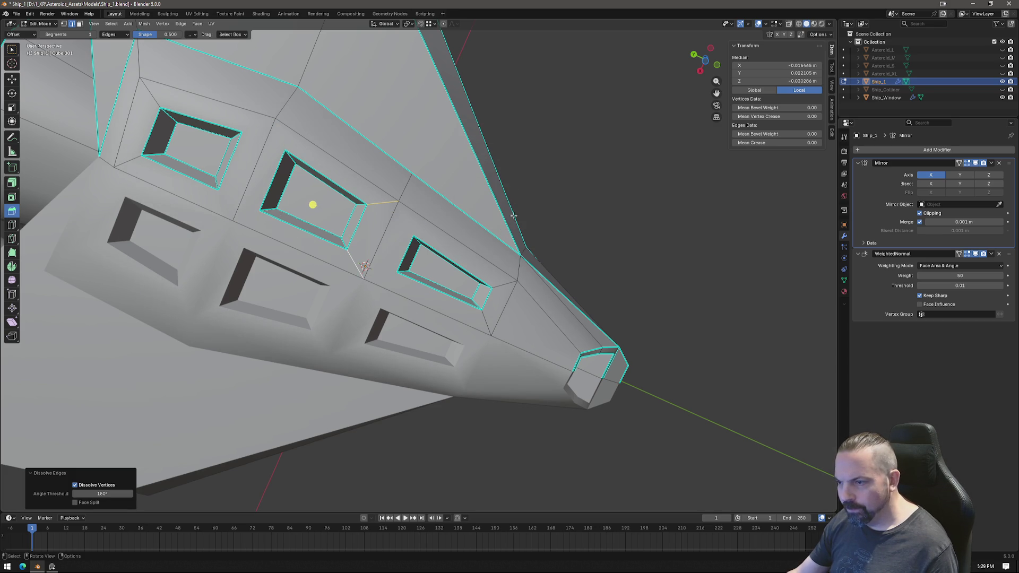
left_click(514, 236, "shift")
key("ctrl+z")
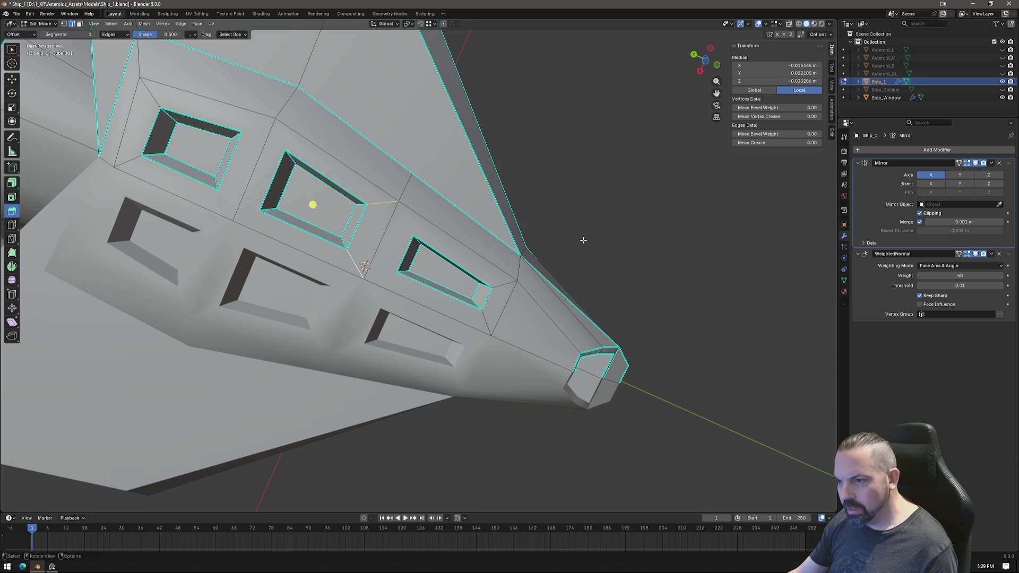
key("Tab")
Preview the shading in Object Mode and orbit in close to the wing panel.
scroll(446, 203, "down", 5)
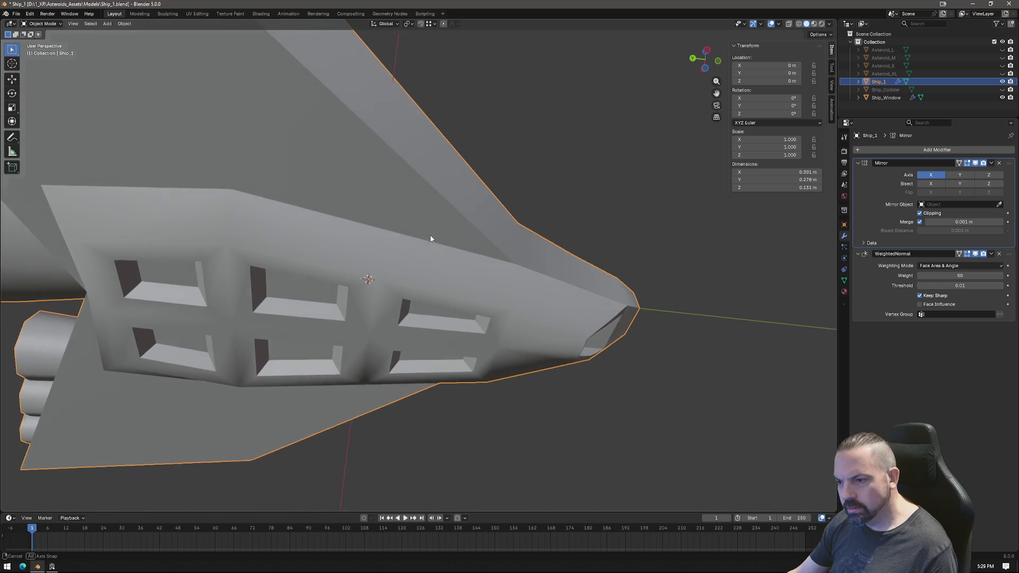
key("Tab")
key("Tab")
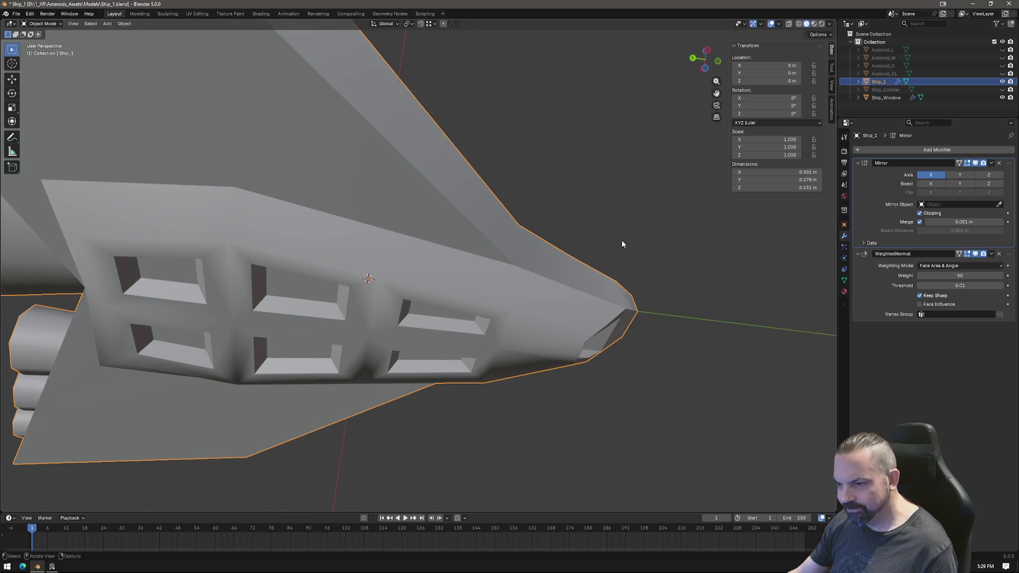
key("Tab")
mouse_move(610, 240)
middle_mouse_down()
mouse_move(484, 211)
mouse_move(407, 228)
mouse_move(537, 327)
middle_mouse_up()
middle_click_drag(406, 164, 516, 195)
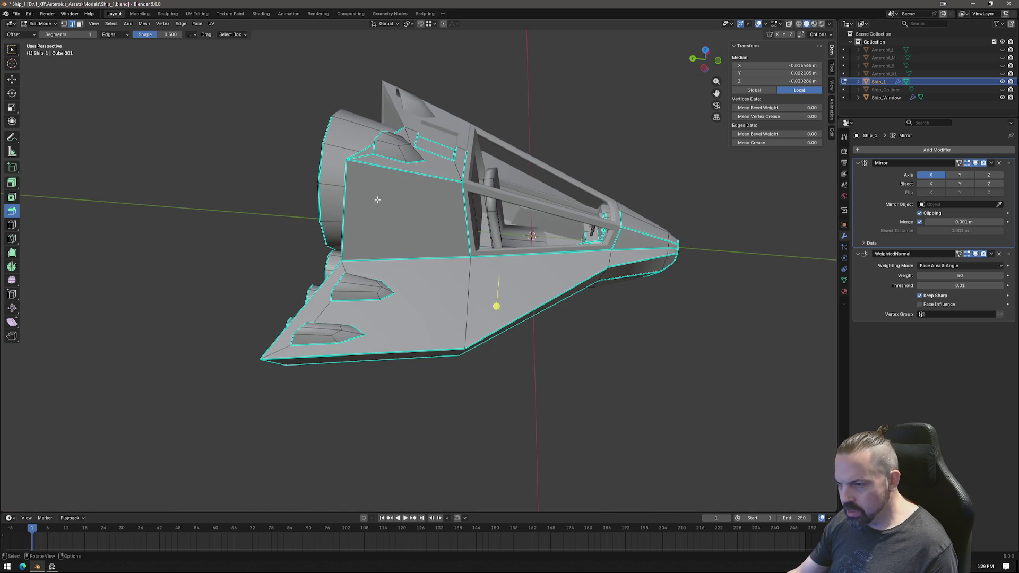
mouse_move(376, 238)
middle_mouse_down()
mouse_move(439, 259)
mouse_move(311, 264)
middle_mouse_up()
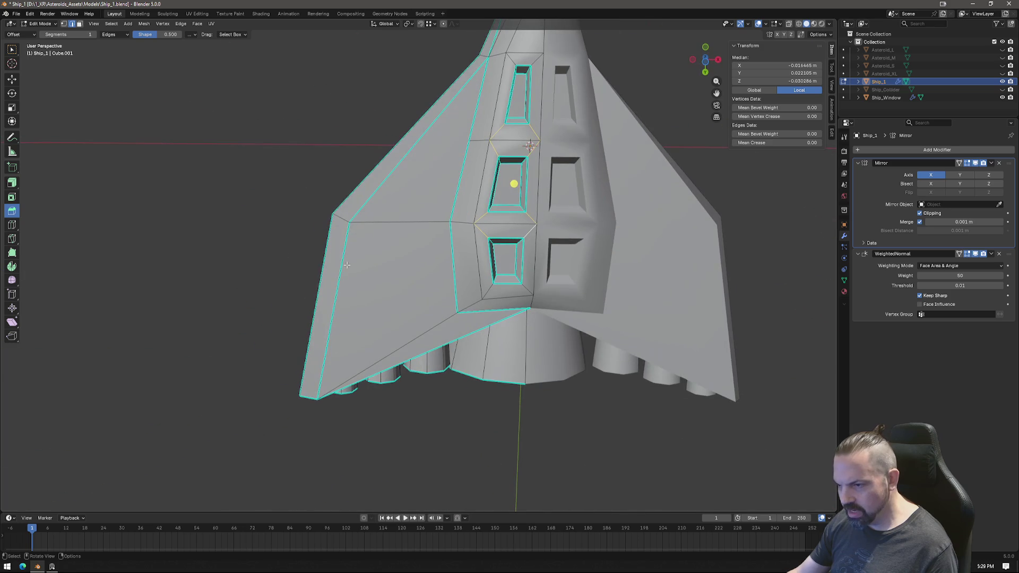
middle_click_drag(418, 296, 467, 237)
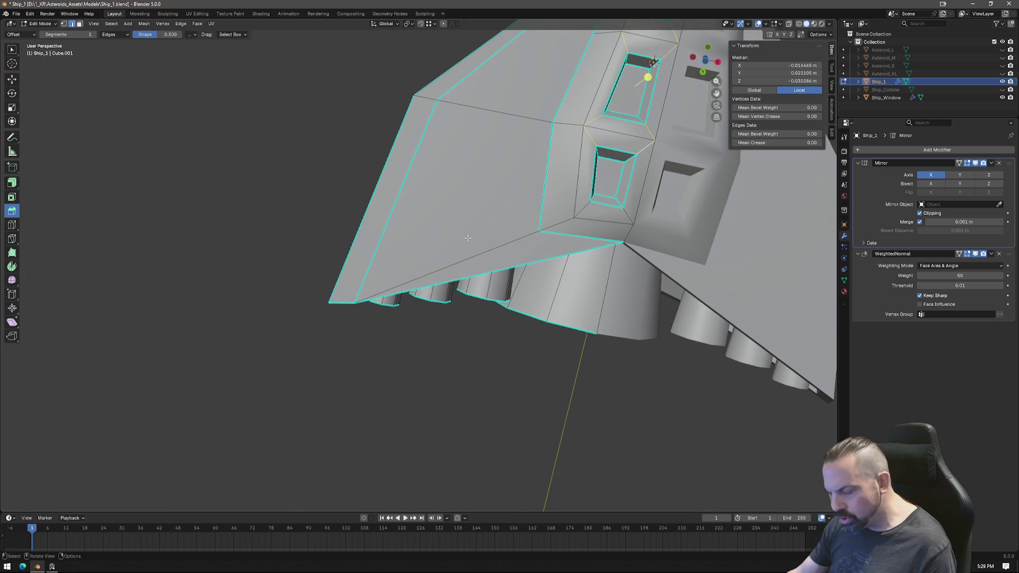
Knife a new edge from the wing panel's top corner to its bottom edge.
key("k")
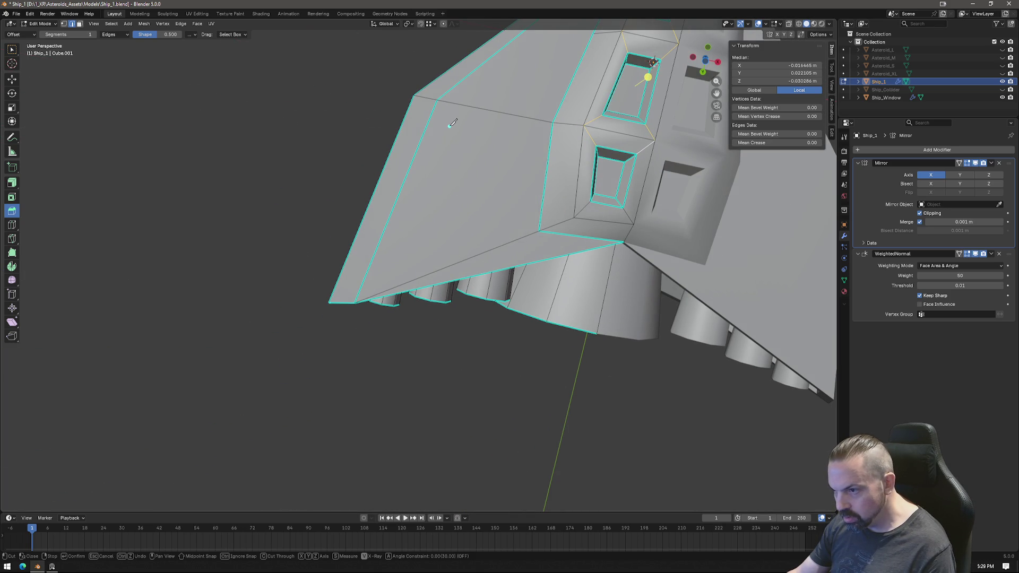
left_click(451, 130)
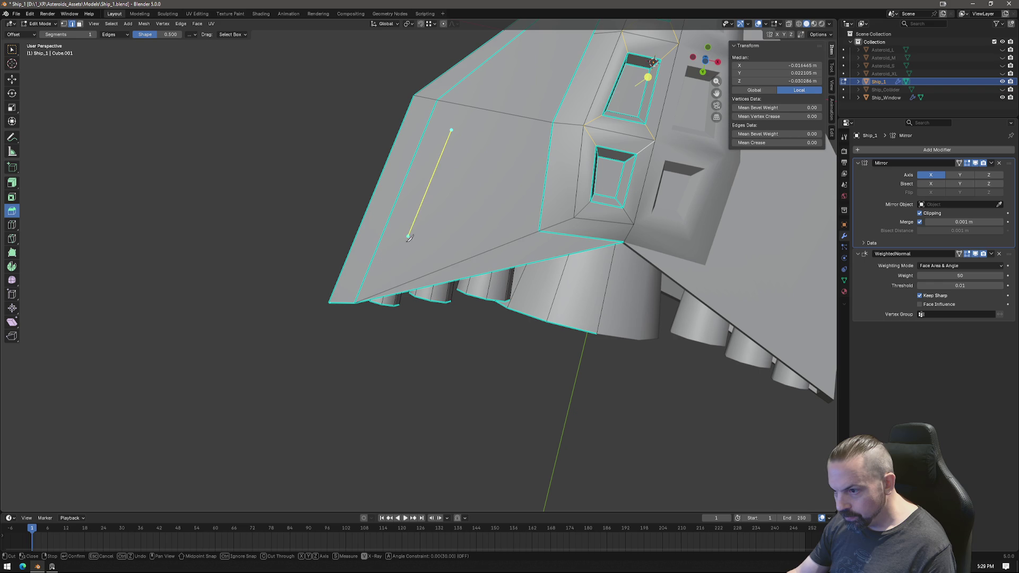
left_click(391, 291)
key("Return")
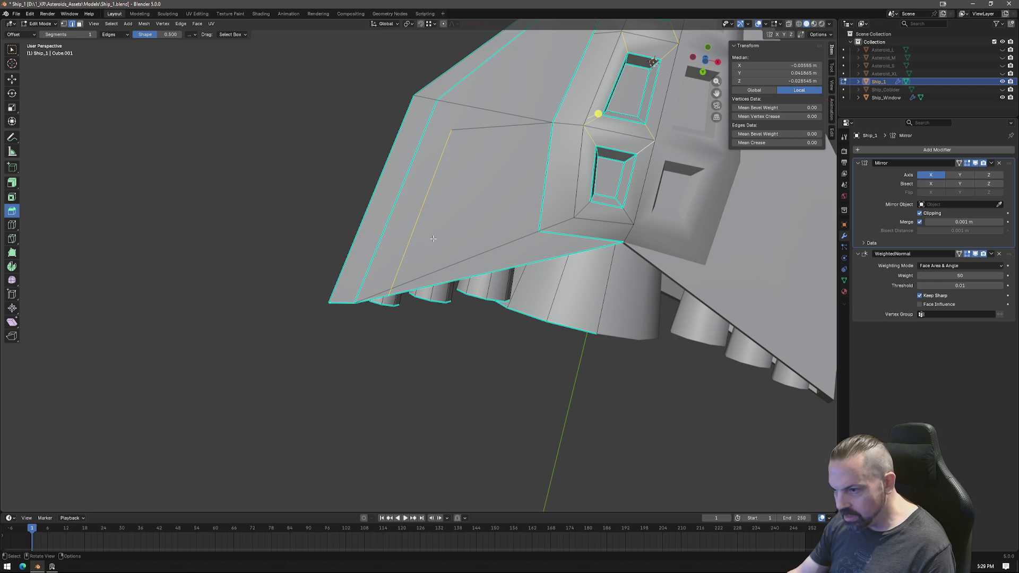
key("k")
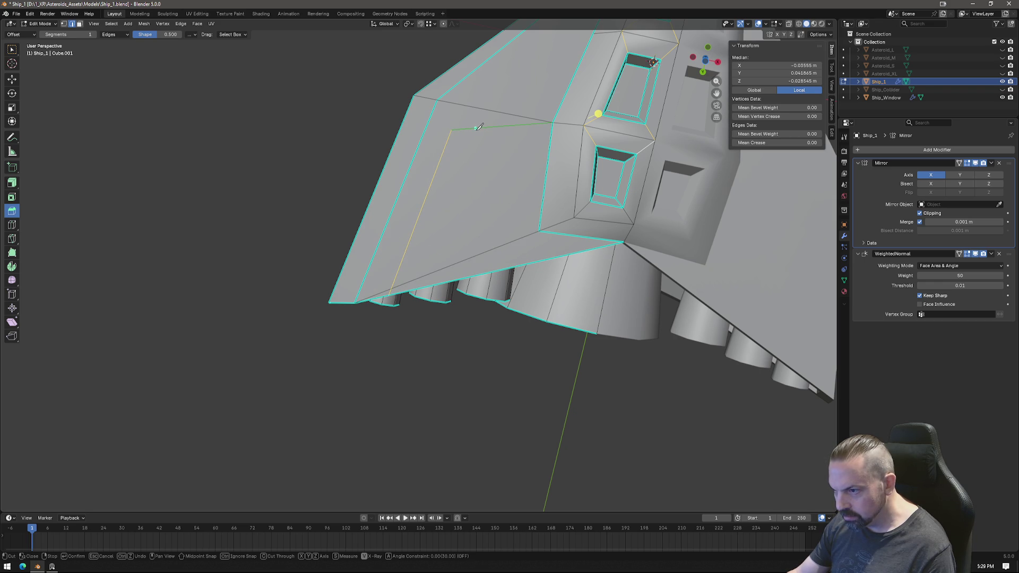